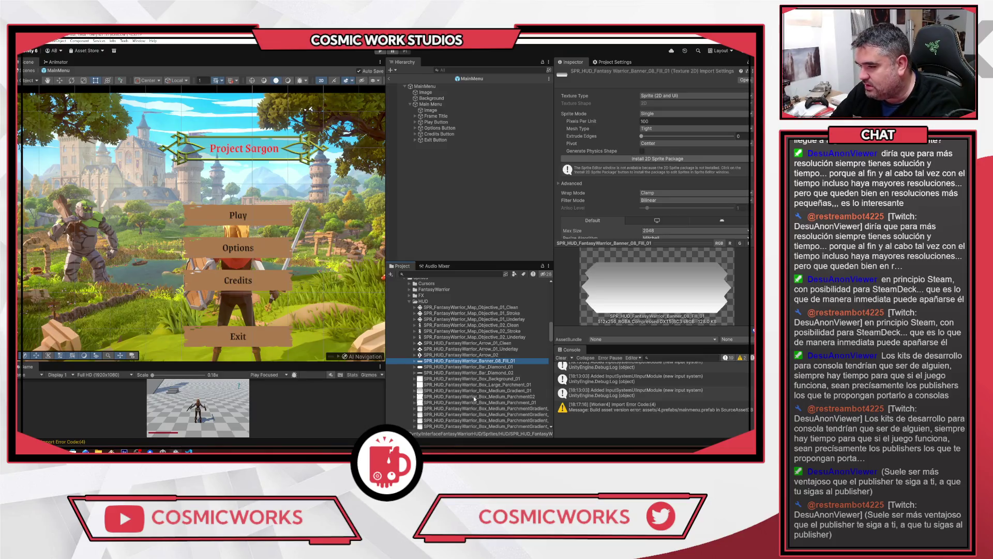
Preview the Bar_Diamond_01, Box_Medium_Gradient_01 and ParchmentGradient box sprites one by one
click(453, 368)
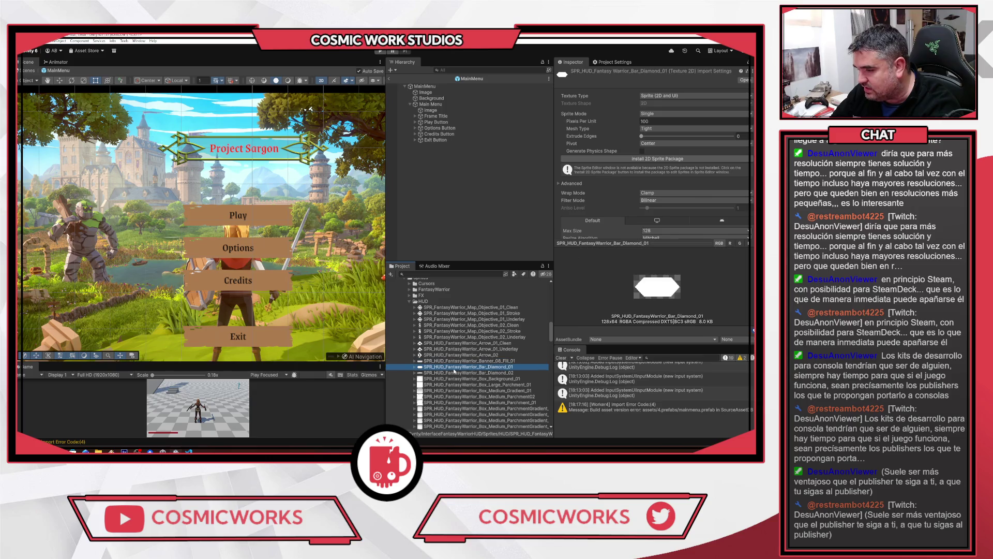
click(465, 391)
click(469, 409)
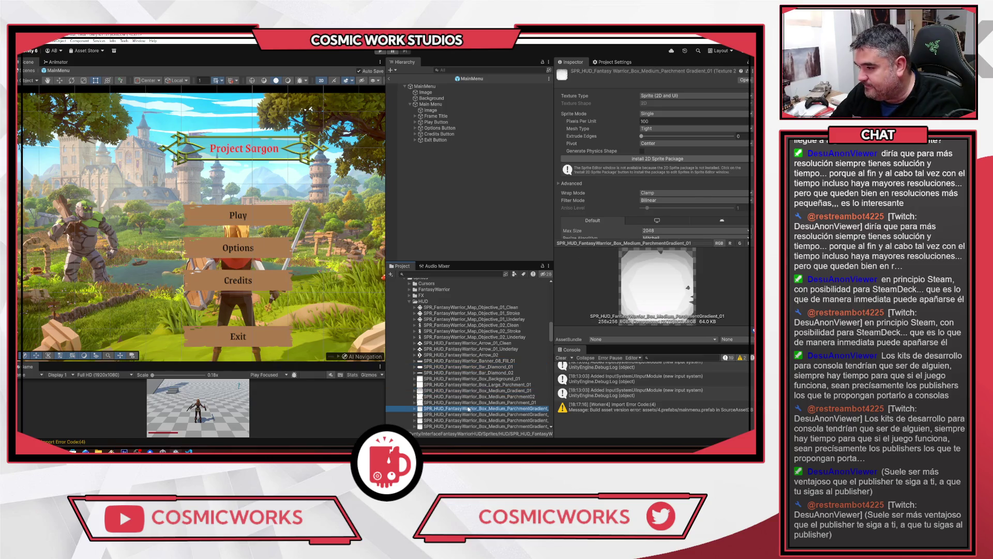
scroll(639, 213, down, 3)
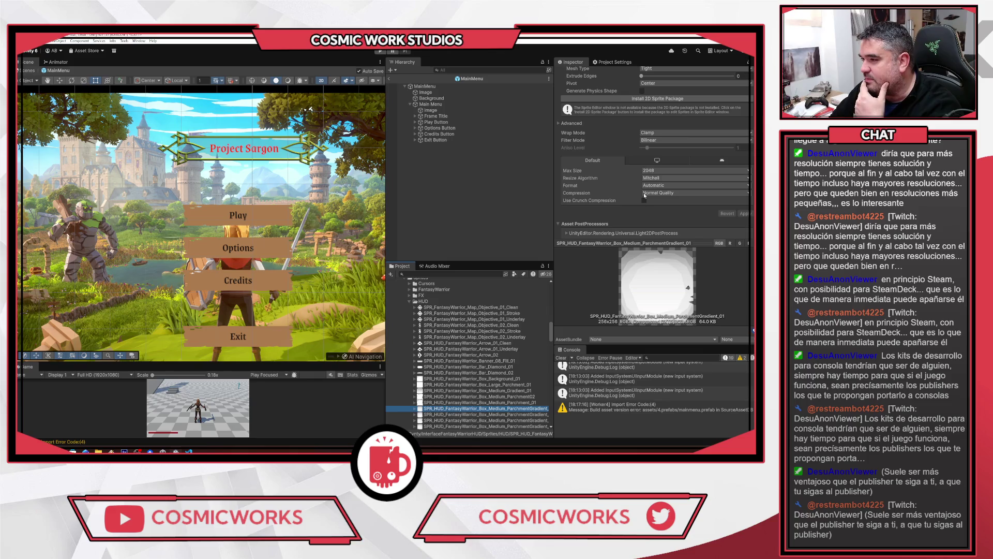
click(468, 414)
click(468, 427)
scroll(468, 427, down, 4)
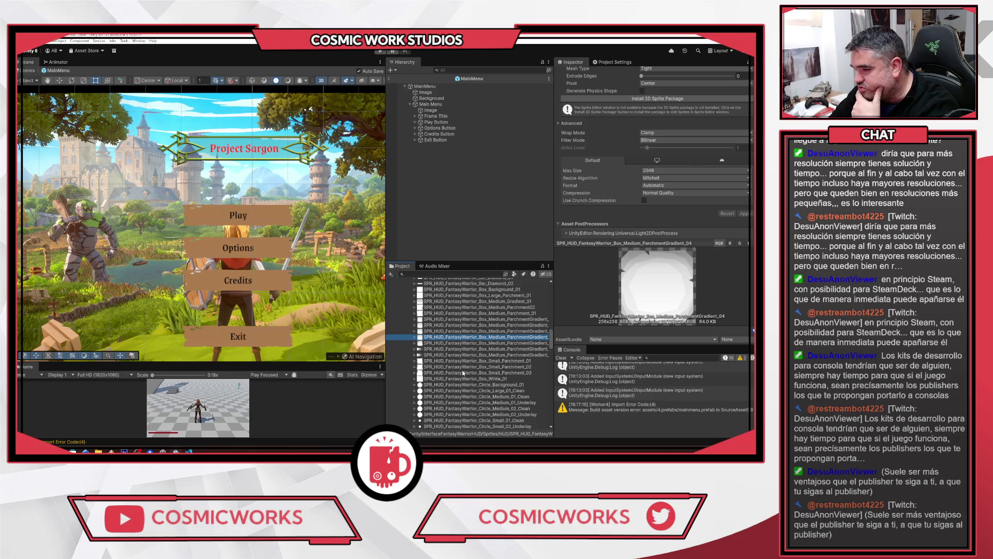
click(453, 343)
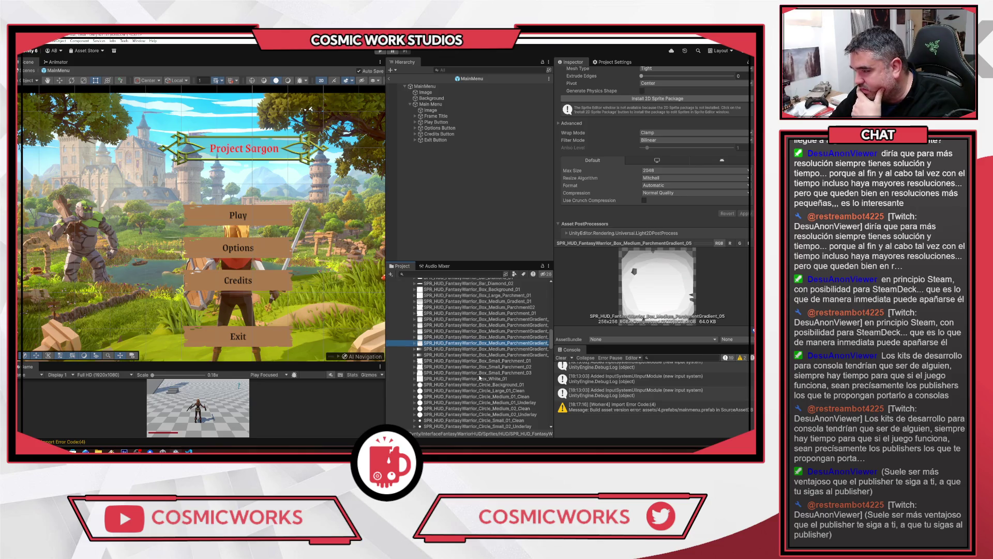
key(Up)
key(Up)
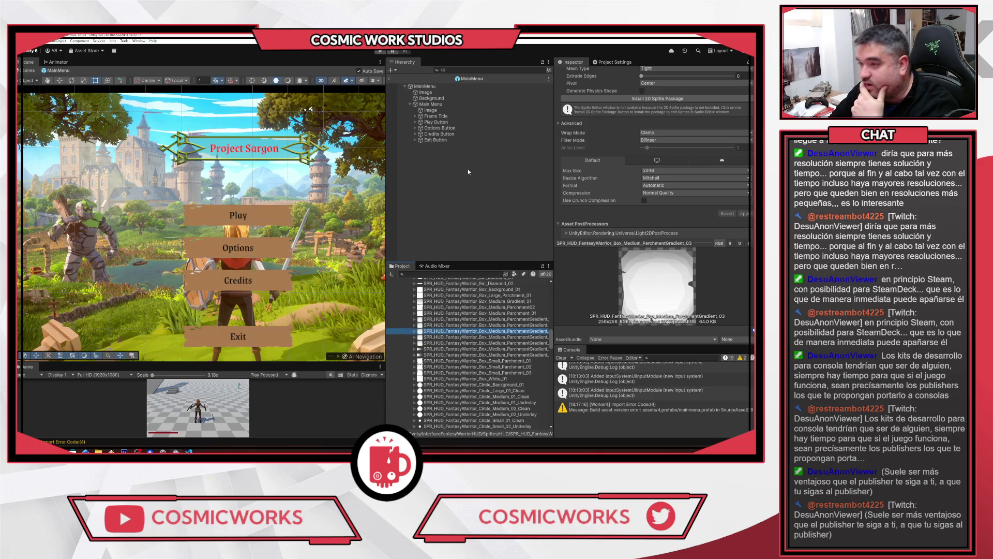
Check the Frame Title and Play Button sprites, comparing Box_Medium_Parchment_01 with Box_Medium_Gradient_01
click(445, 116)
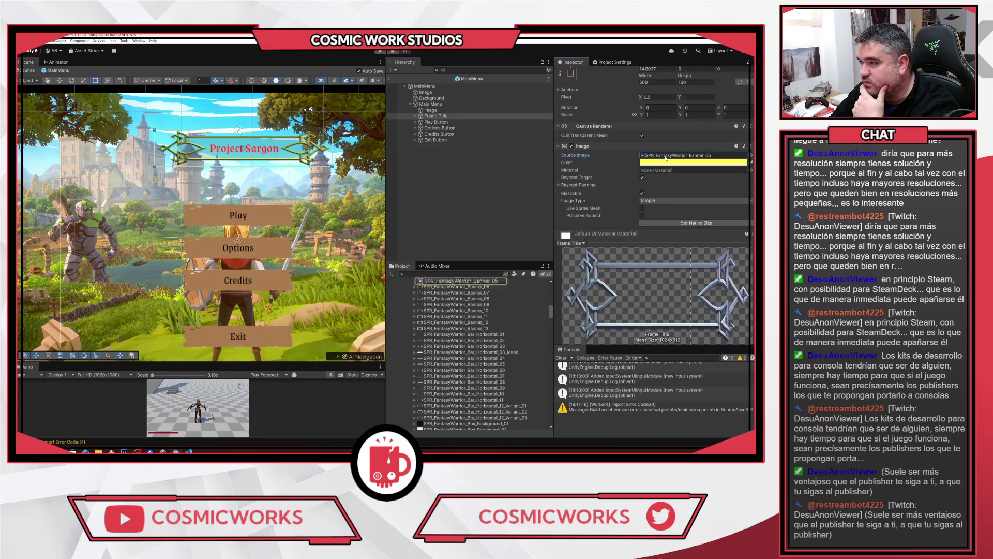
click(453, 122)
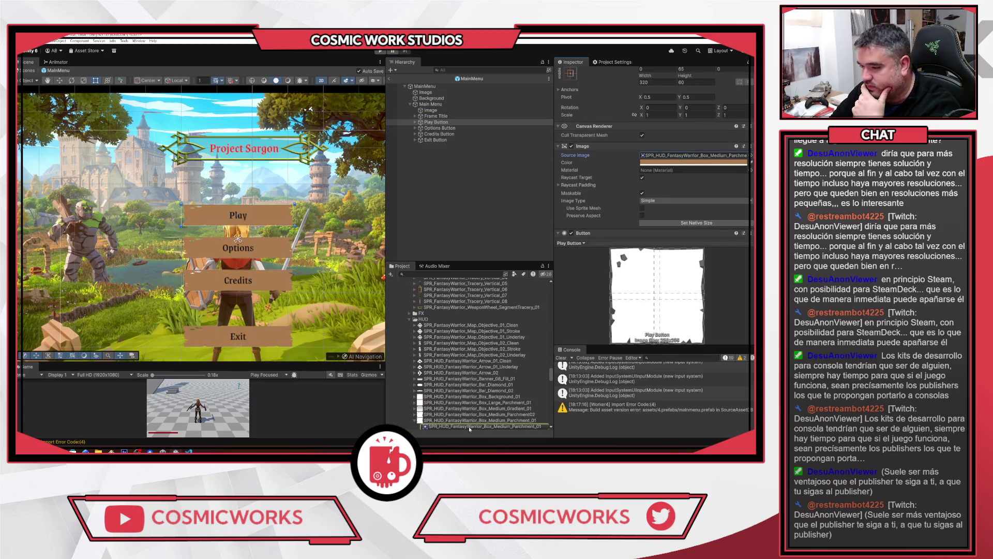
scroll(486, 414, down, 3)
click(453, 376)
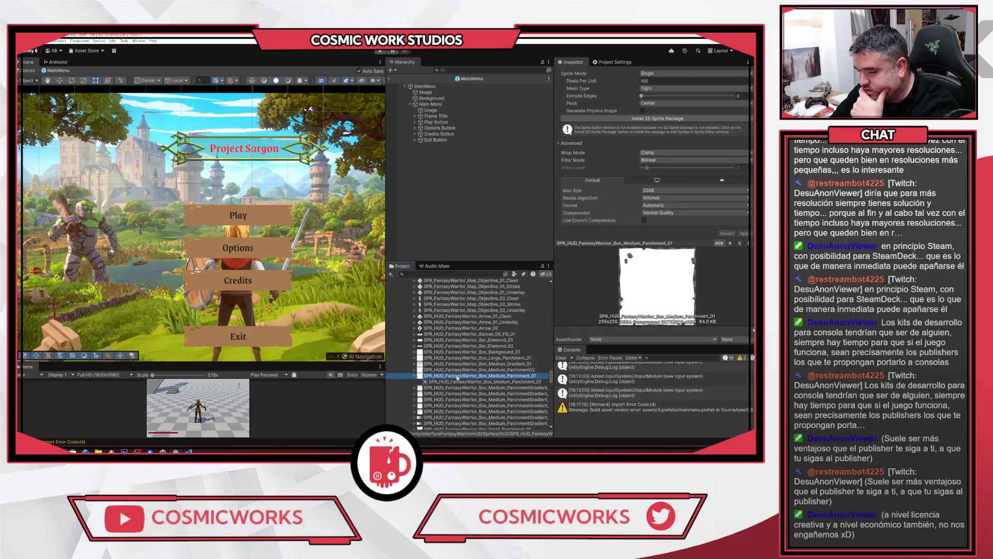
click(445, 364)
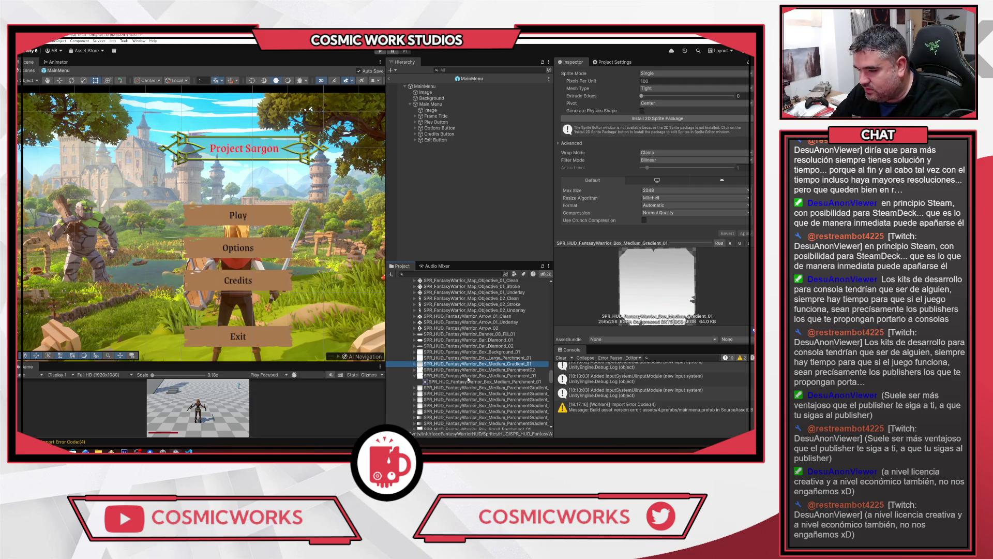
click(468, 377)
click(462, 364)
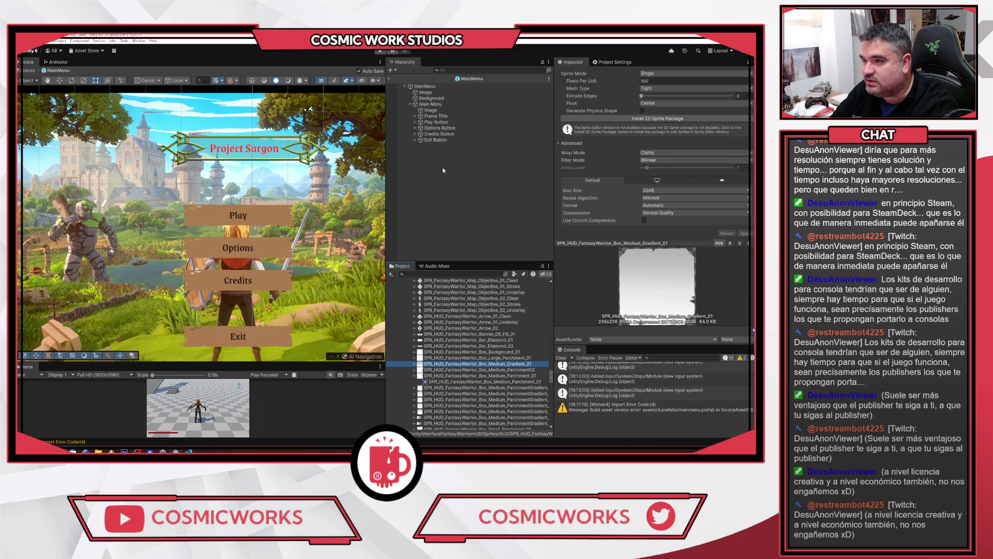
click(437, 123)
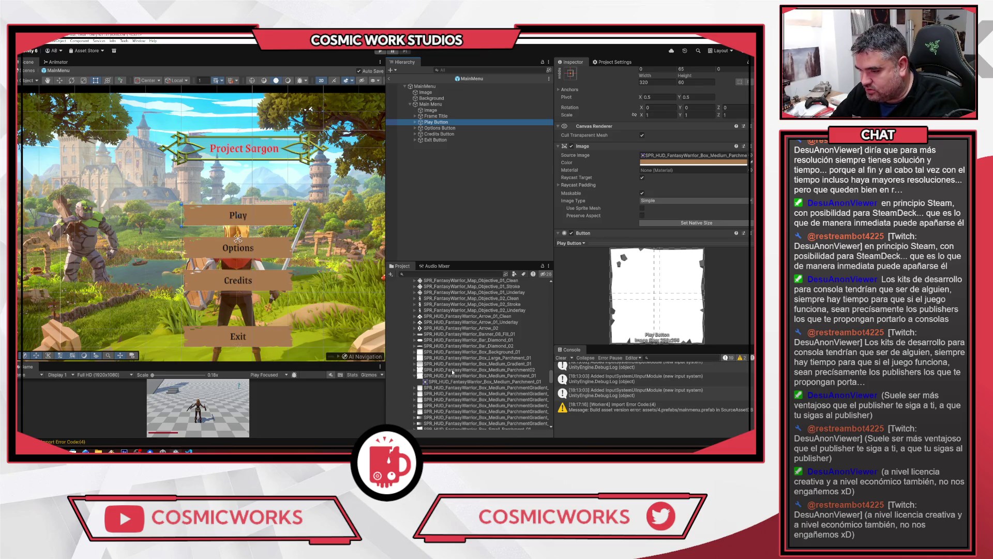
Preview Box_Large_Parchment_01 against its neighbouring box sprites, then select the Play Button
click(465, 358)
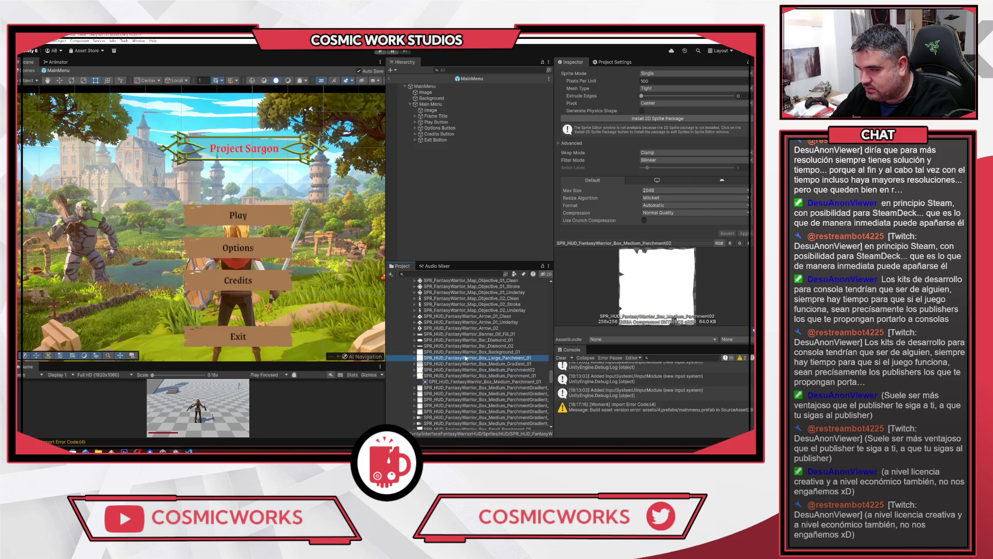
key(Up)
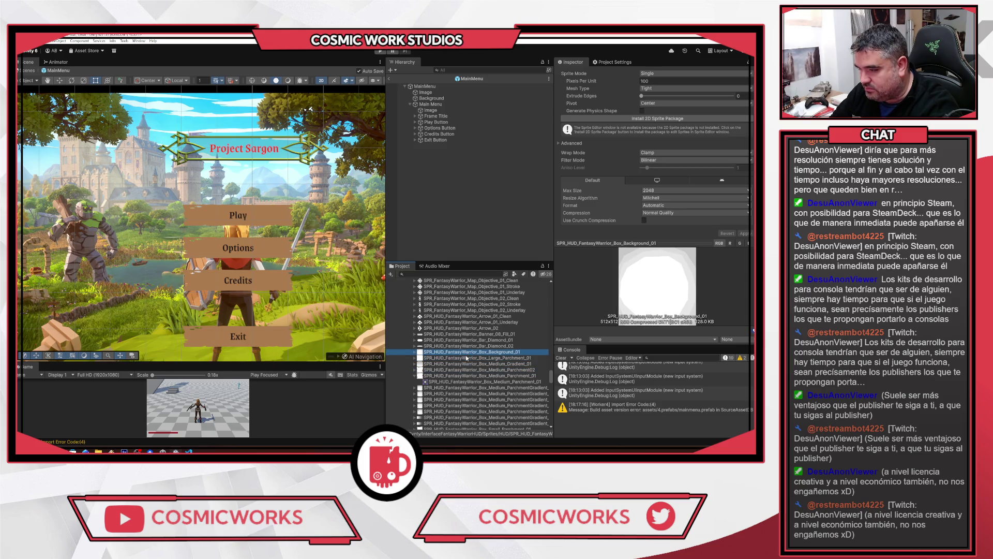
key(Down)
key(Down)
key(Down)
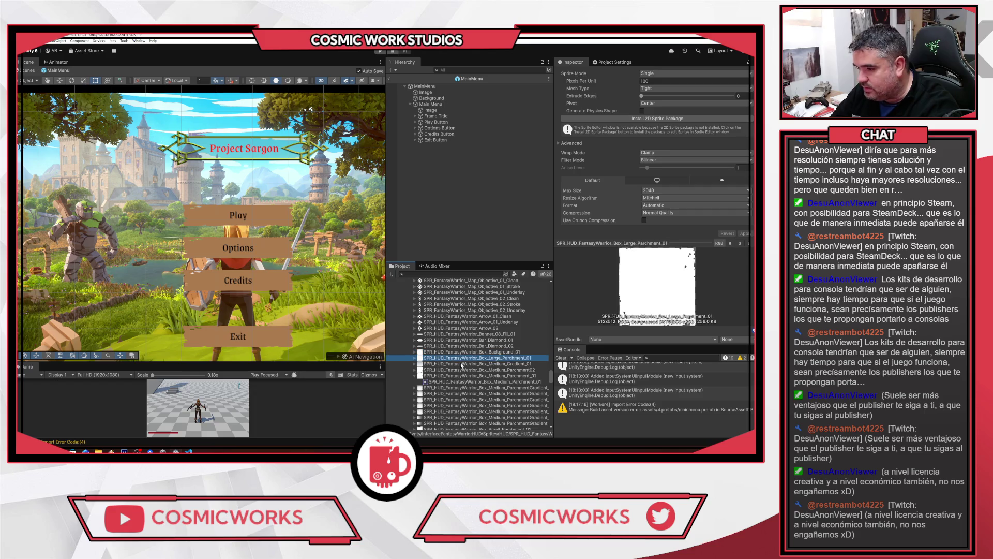
key(Up)
key(Up)
key(Up)
key(Down)
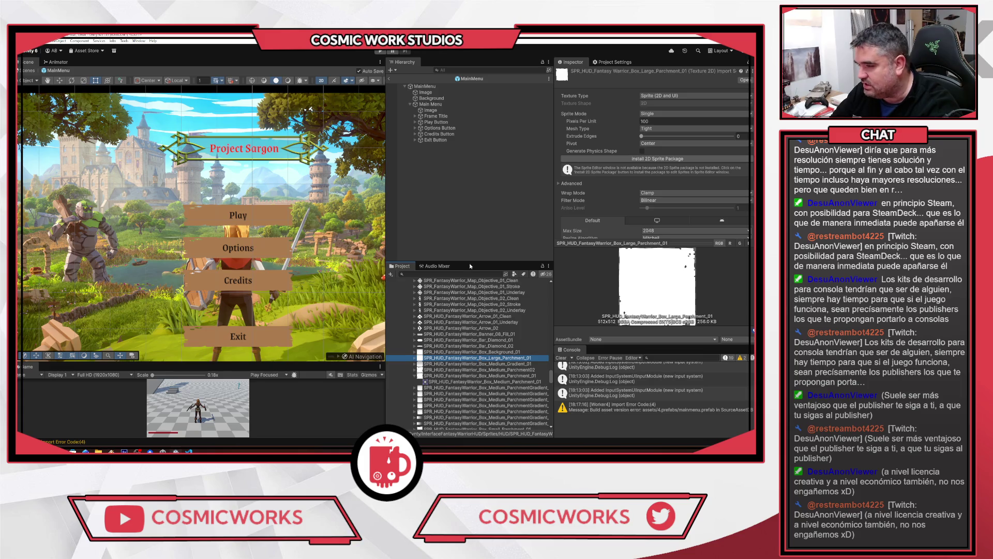
click(431, 122)
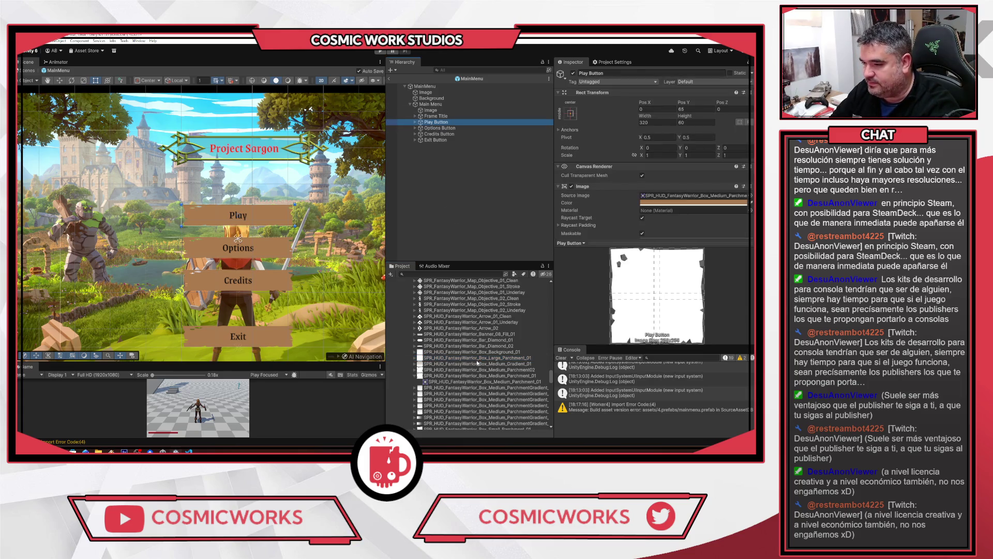
Set the Play Button's Image Type to Simple, leaving Preserve Aspect off
scroll(654, 155, up, 5)
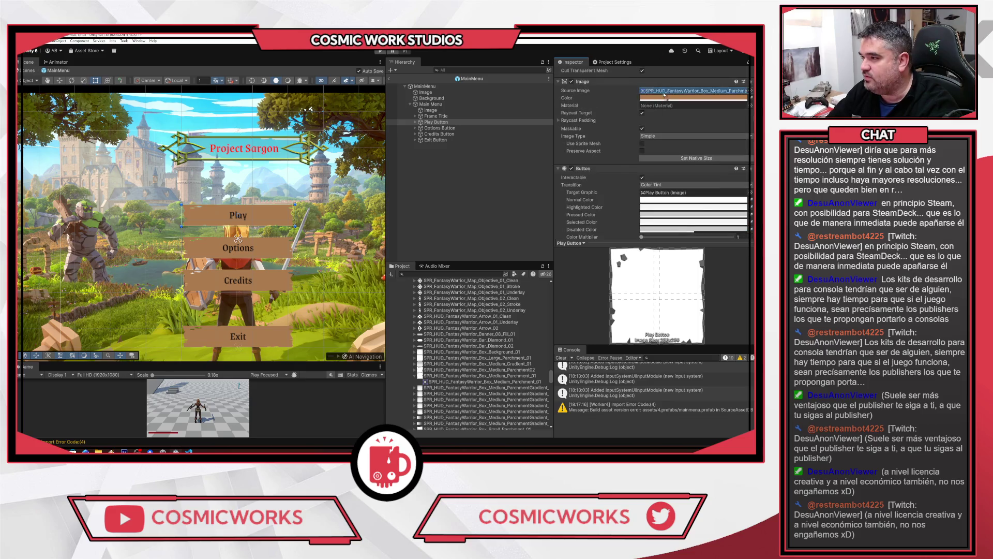
scroll(196, 275, up, 3)
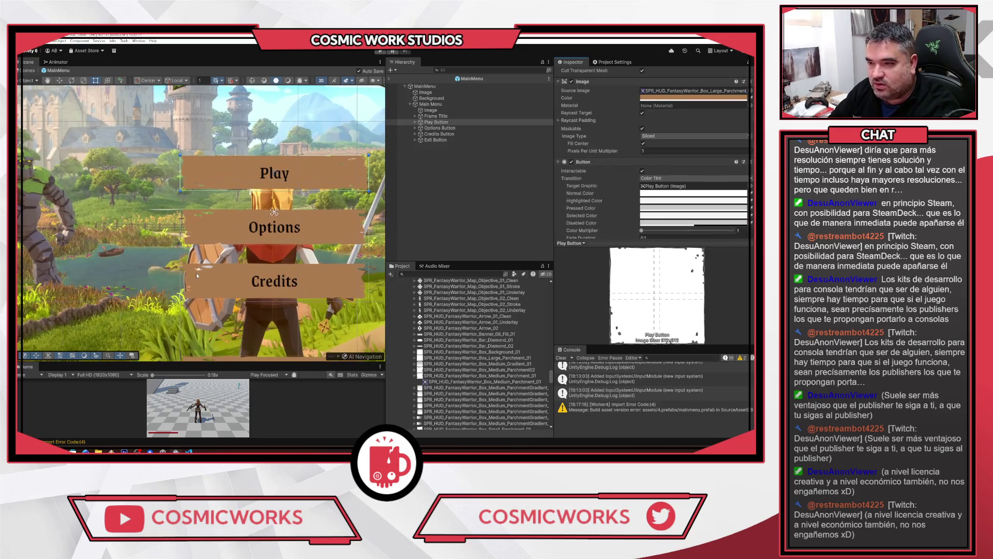
click(653, 136)
click(657, 144)
scroll(238, 169, up, 5)
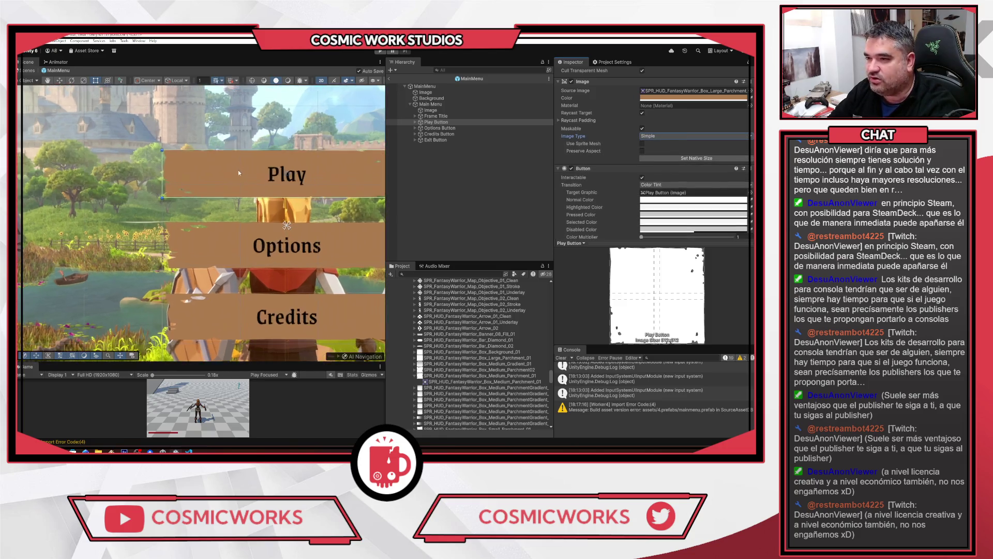
scroll(271, 184, up, 3)
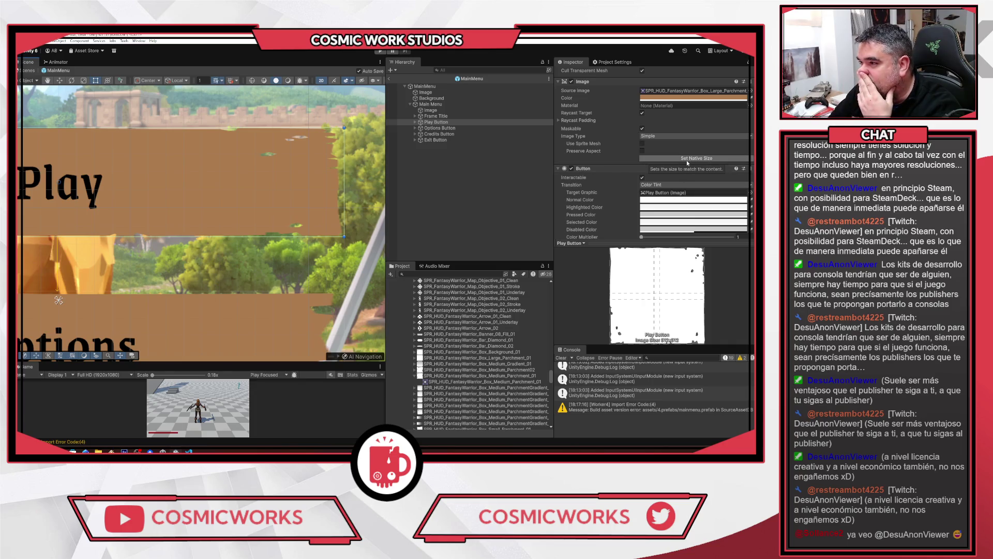
click(643, 151)
click(642, 151)
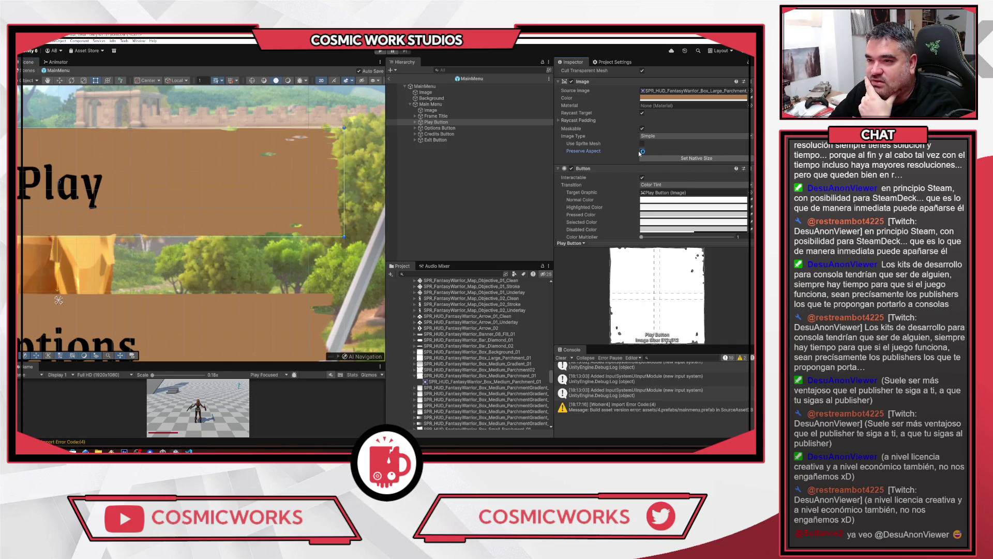
Glance at the Options Button, then reselect the Play Button and review its Image settings
scroll(132, 173, down, 5)
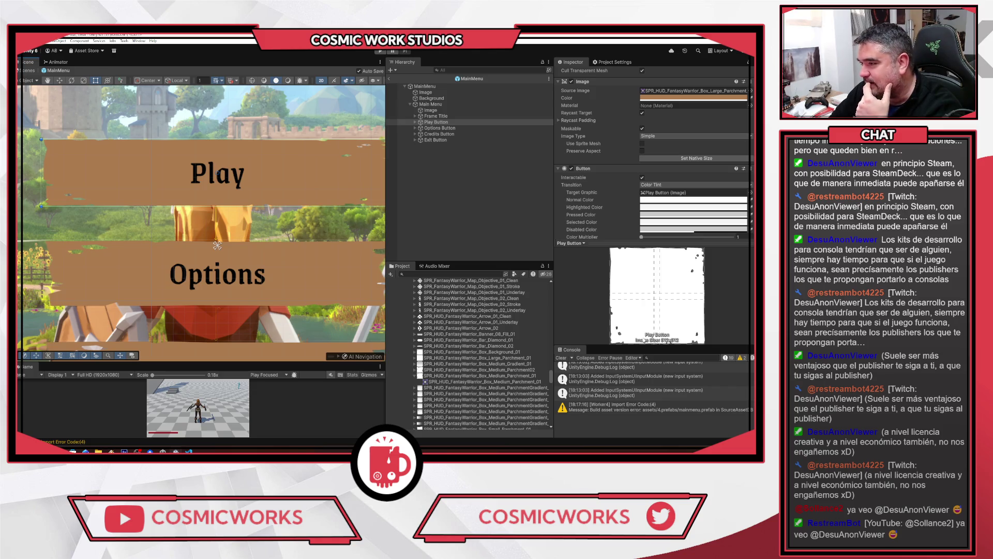
scroll(712, 151, up, 3)
scroll(741, 187, down, 3)
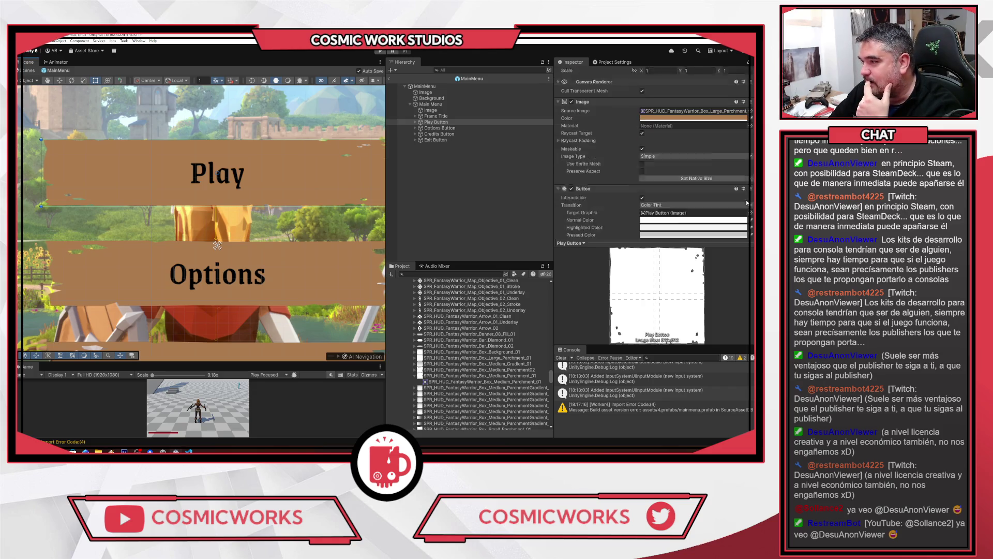
click(436, 128)
click(436, 123)
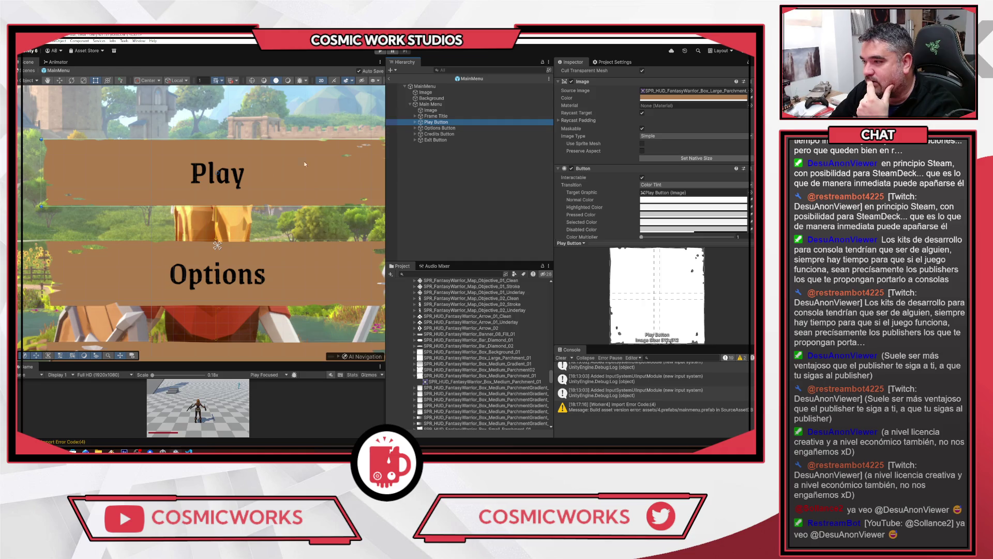
click(660, 277)
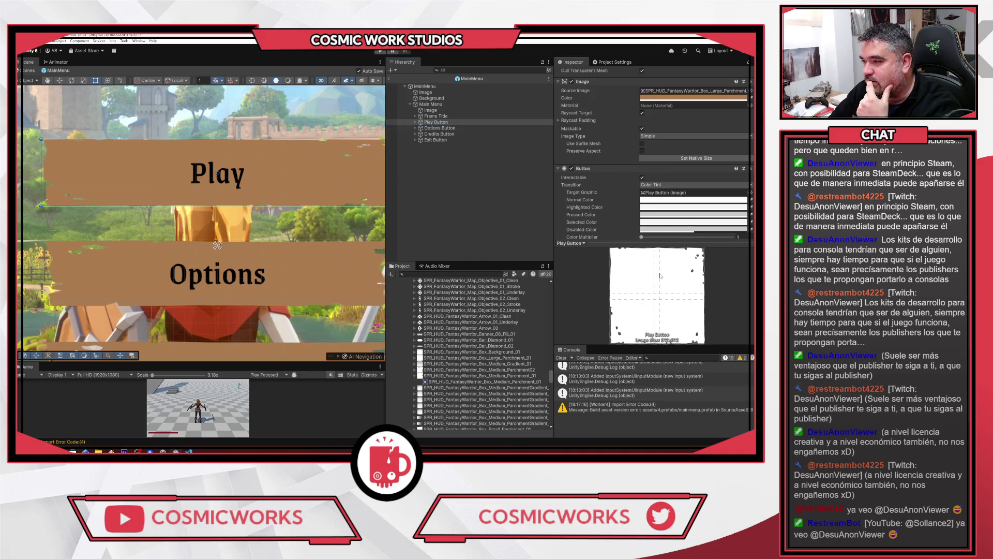
scroll(665, 206, up, 2)
scroll(664, 205, up, 3)
scroll(667, 206, up, 3)
Locate Box_Large_Parchment_01 from the Play Button's Source Image and install the 2D Sprite package
click(683, 151)
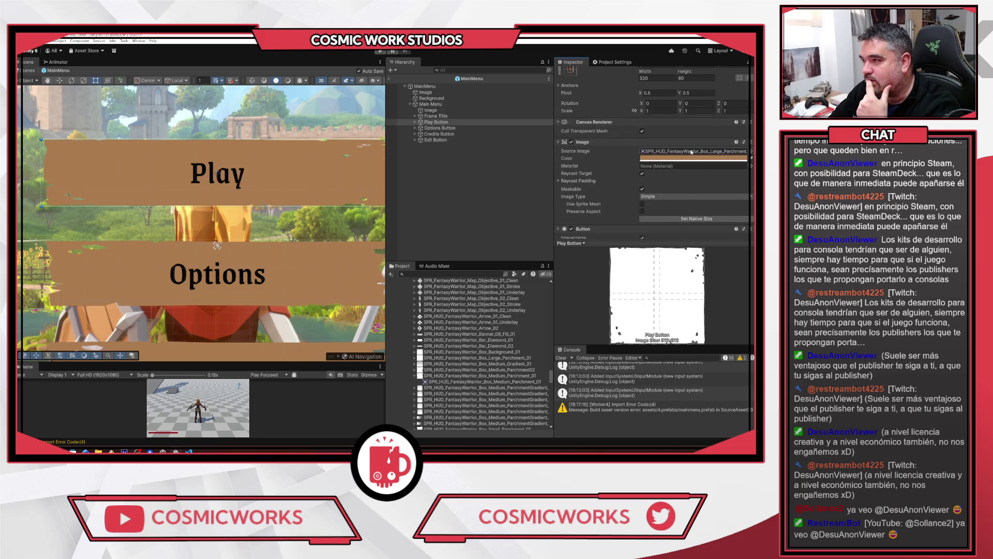
click(491, 357)
scroll(740, 183, up, 2)
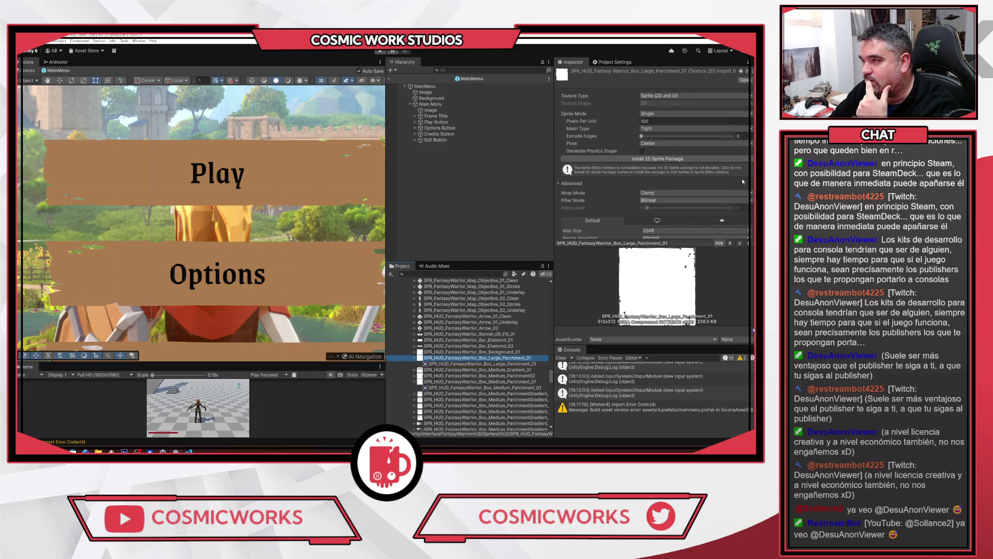
scroll(743, 181, down, 2)
scroll(743, 181, up, 2)
click(655, 160)
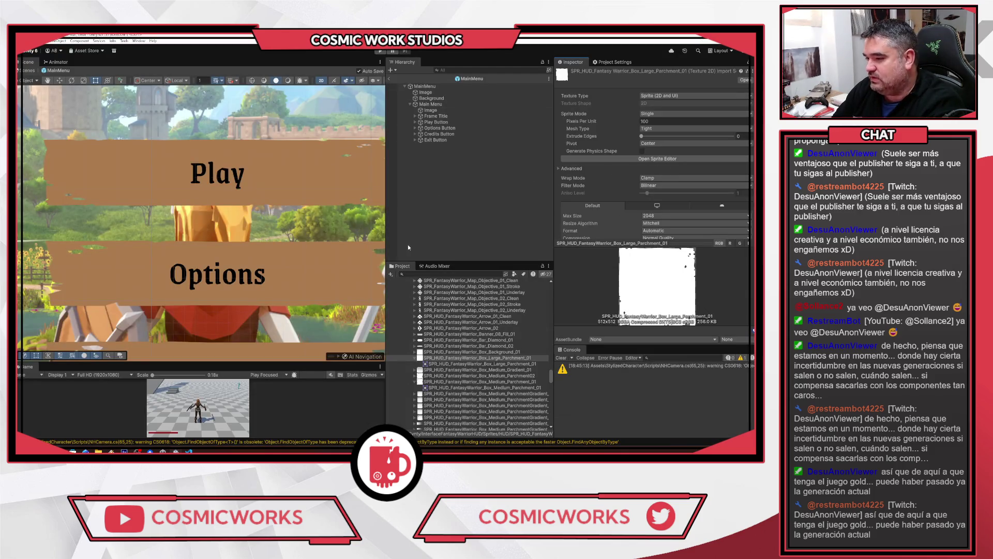
Select the Frame Title object in the Hierarchy
click(436, 116)
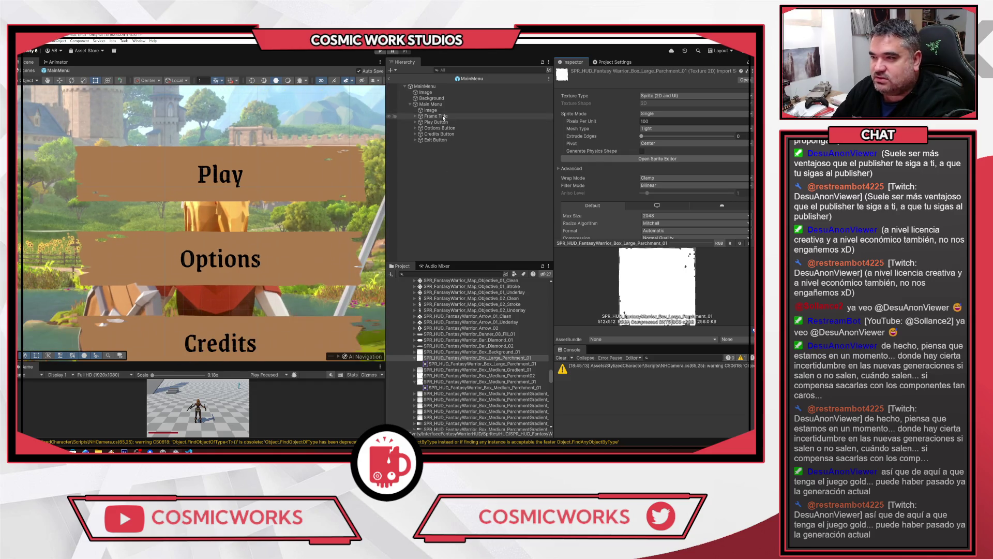
Try Sliced and Tiled image types on the Play Button, then return to Simple without Preserve Aspect
click(436, 122)
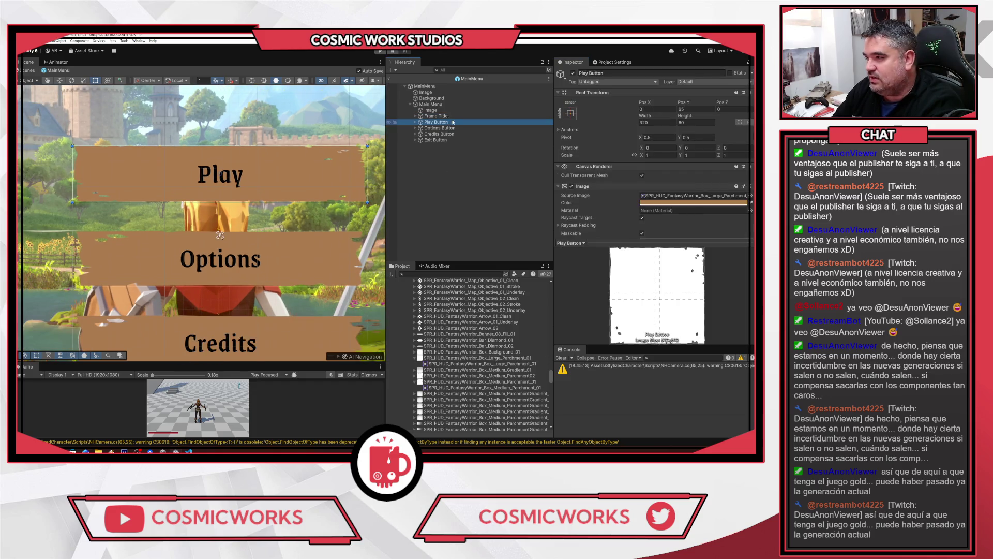
scroll(728, 172, down, 3)
scroll(728, 172, down, 3)
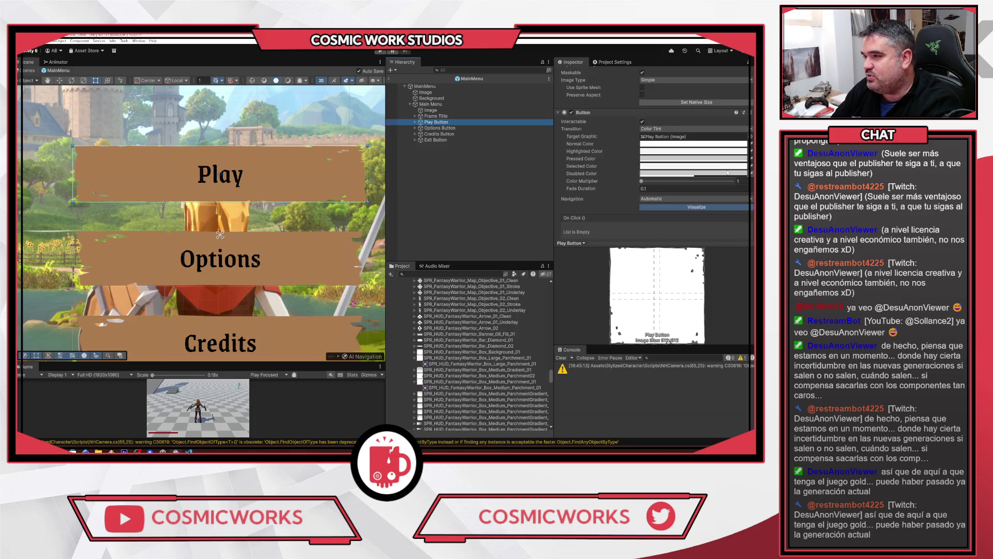
scroll(710, 149, up, 3)
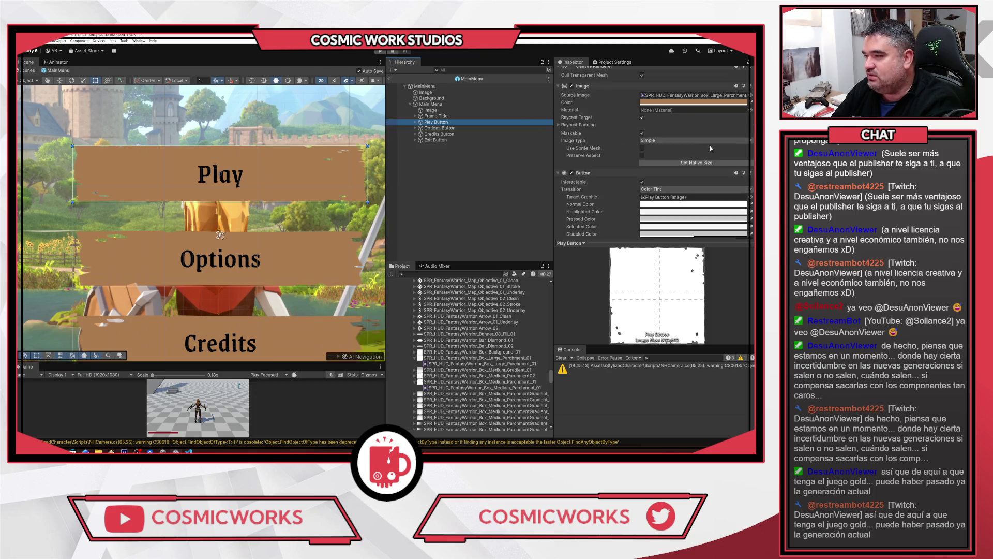
click(682, 141)
click(659, 156)
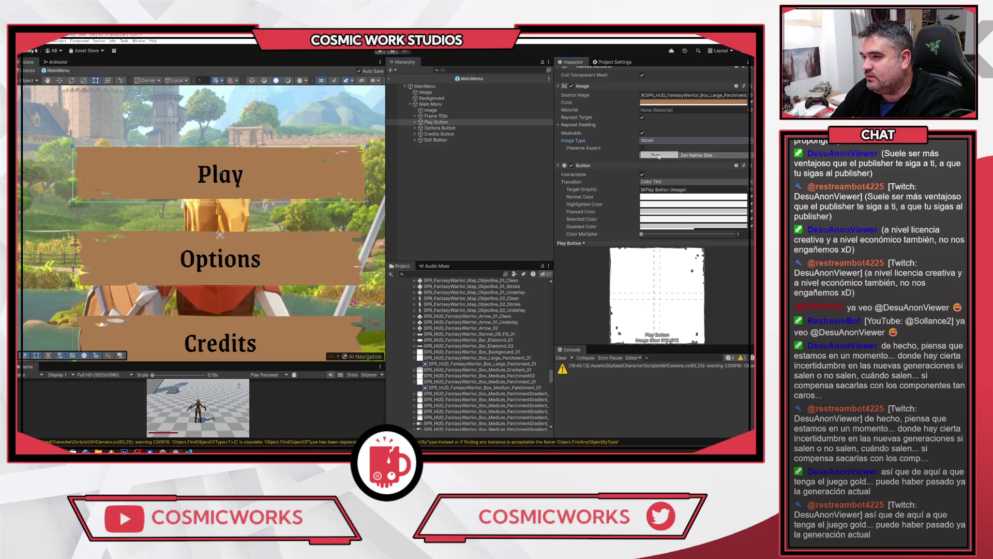
click(673, 140)
click(662, 162)
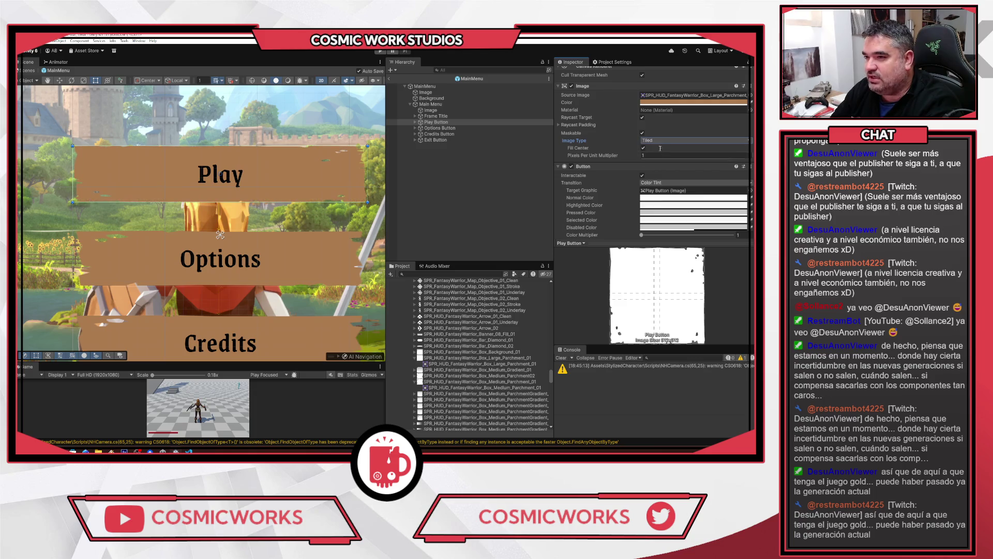
click(662, 140)
click(660, 148)
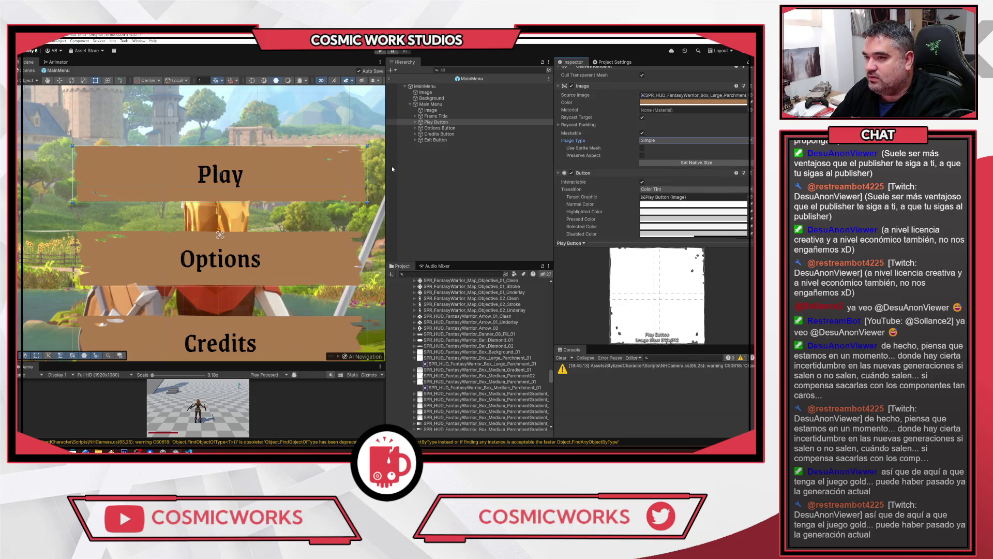
click(642, 155)
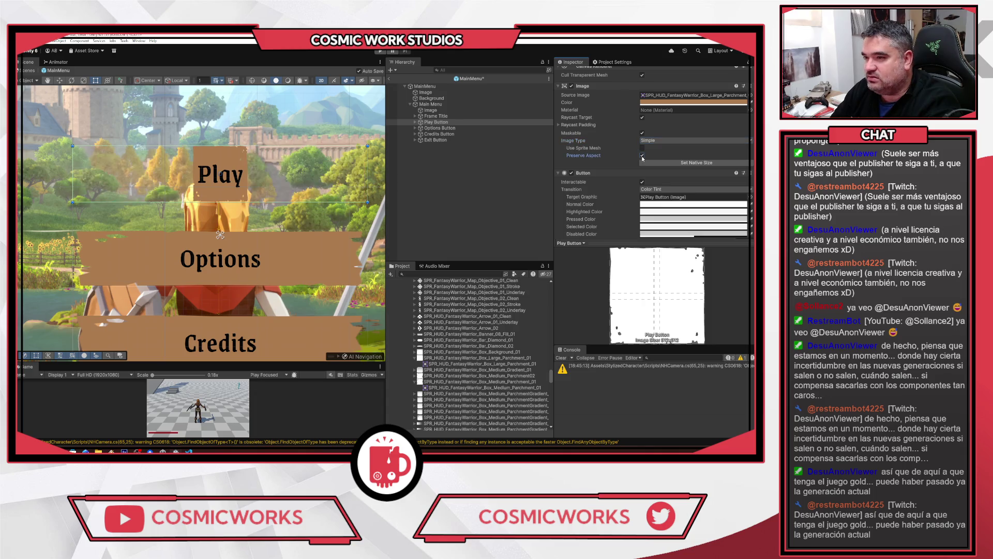
click(642, 156)
Locate Box_Large_Parchment_01 from the Play Button's Source Image and open it for border editing
scroll(296, 167, up, 10)
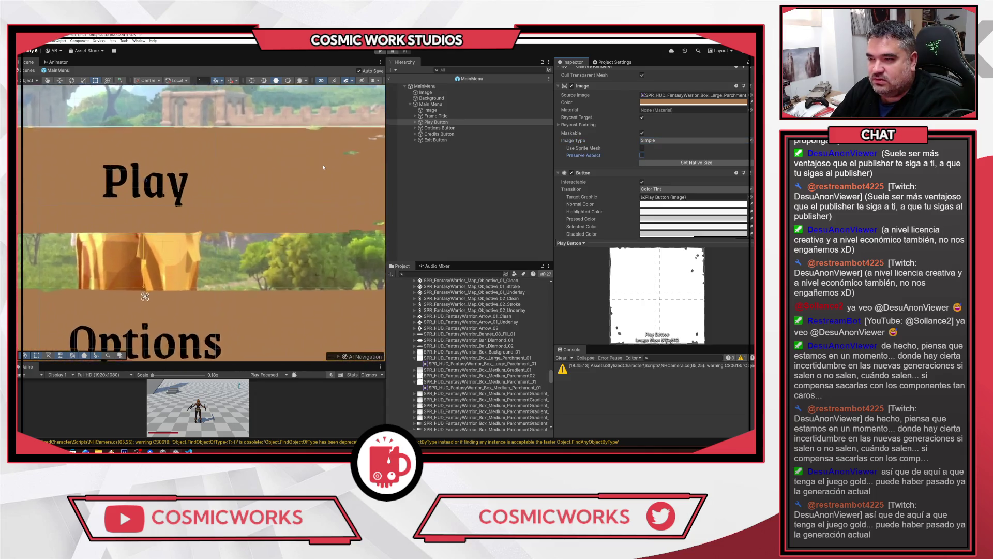
scroll(190, 172, down, 5)
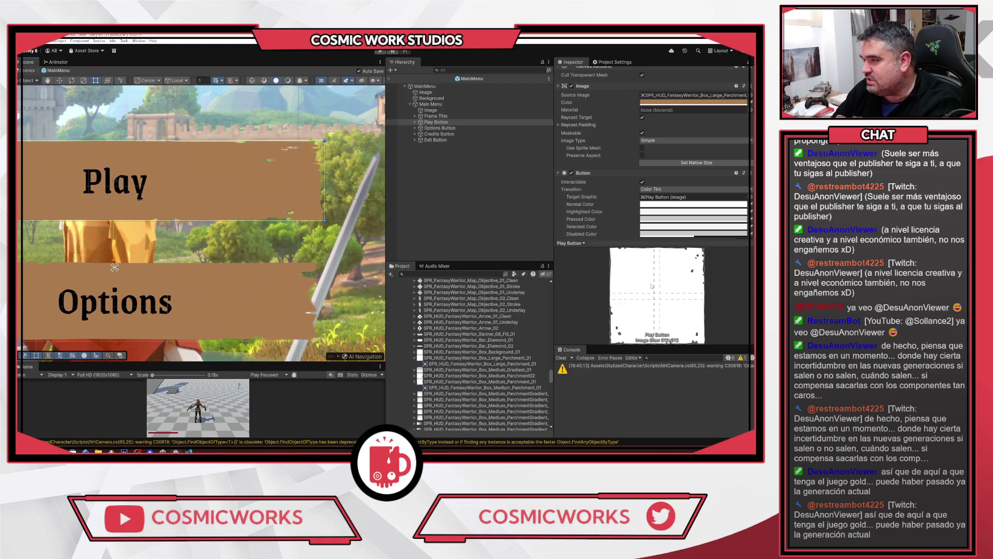
click(693, 95)
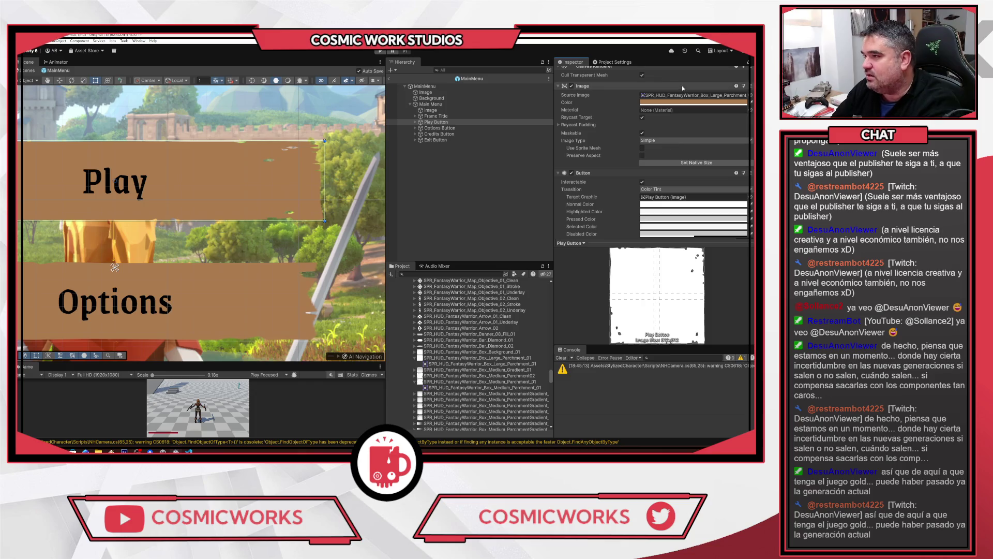
click(484, 358)
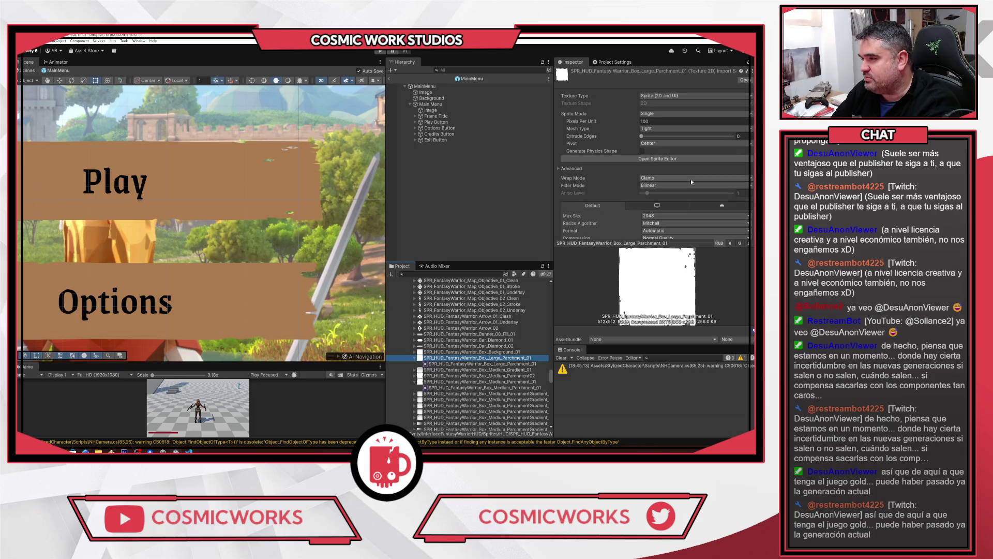
click(650, 159)
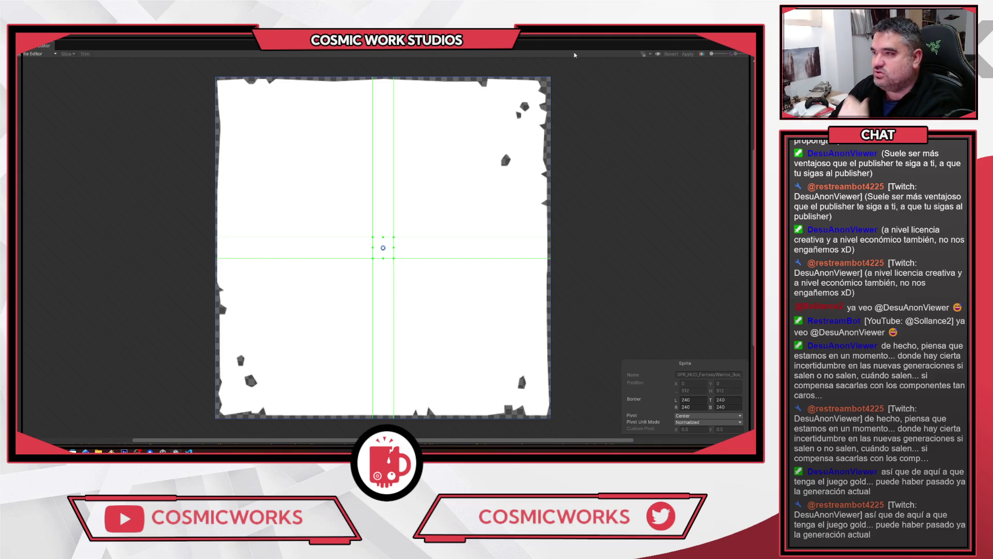
Restore the Sprite Editor window, then reselect Box_Large_Parchment_01 after viewing Box_Background_01
double_click(558, 39)
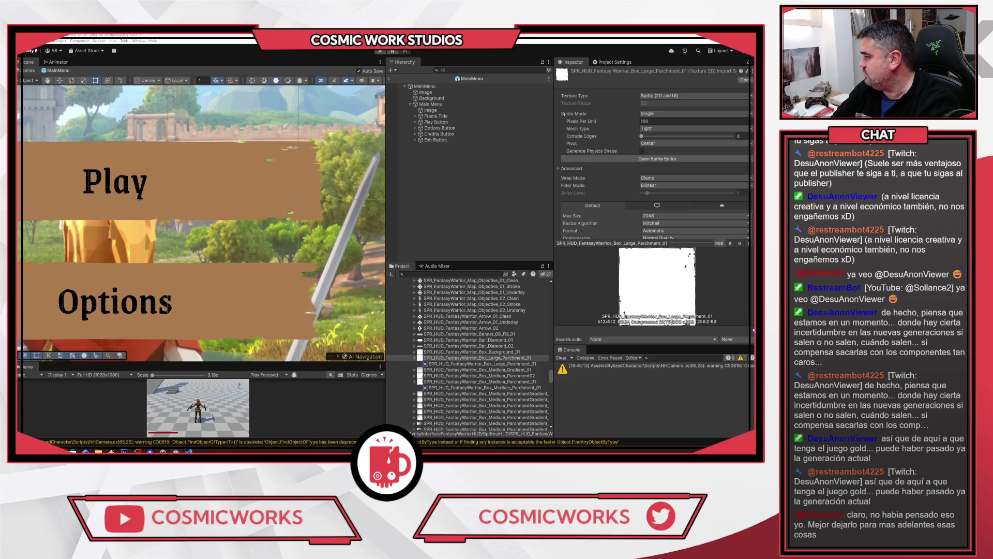
click(448, 351)
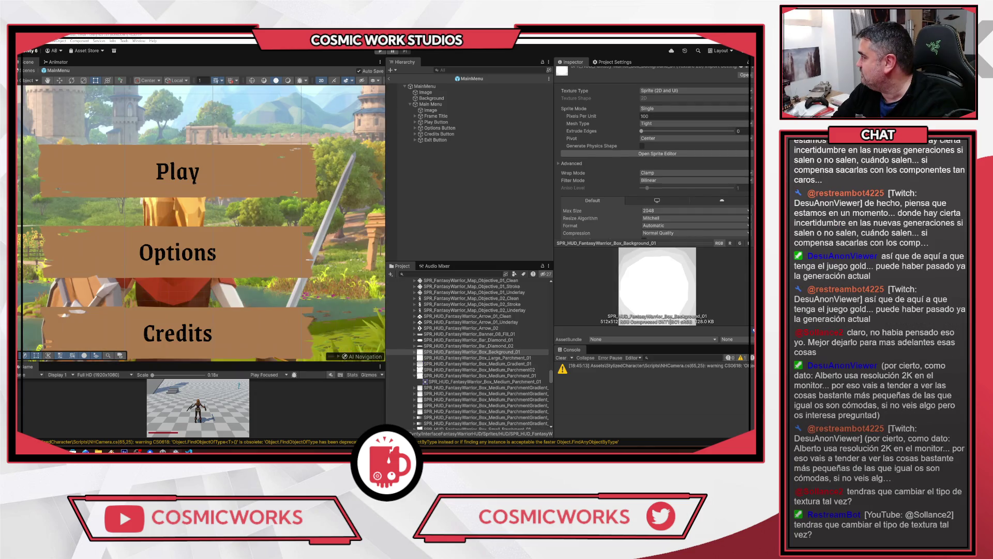
key(Down)
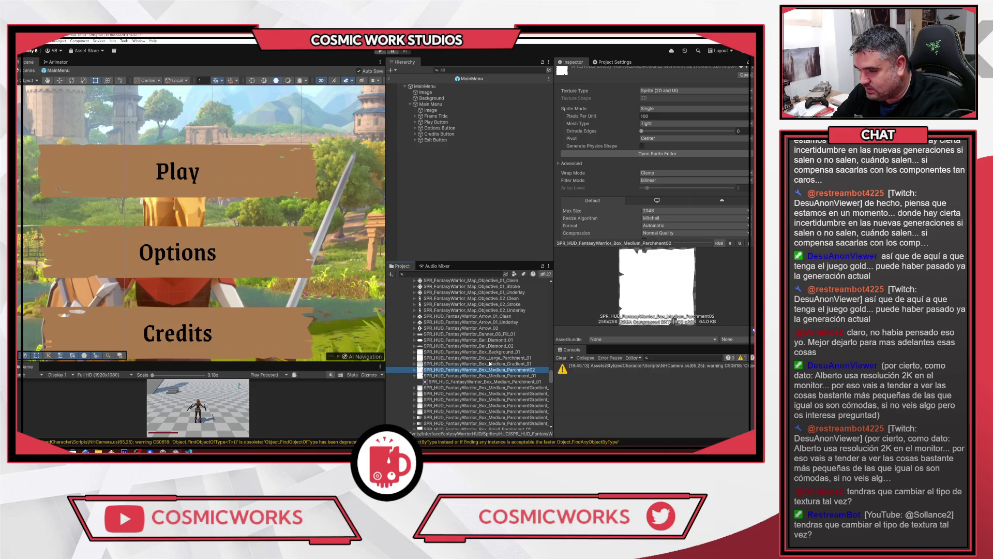
click(490, 358)
Reveal Box_Large_Parchment_01 in Explorer, delete its .meta file, and close Explorer
right_click(453, 359)
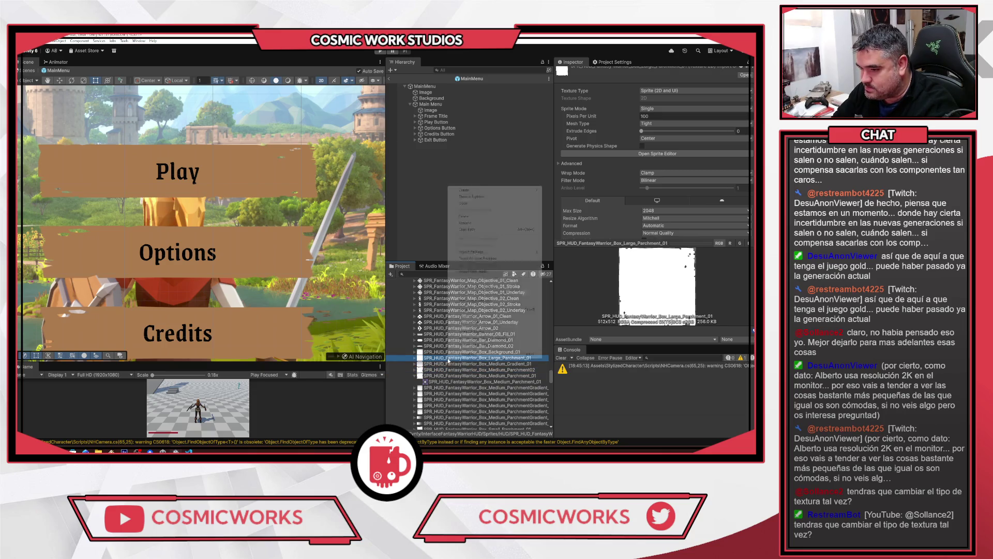
click(477, 196)
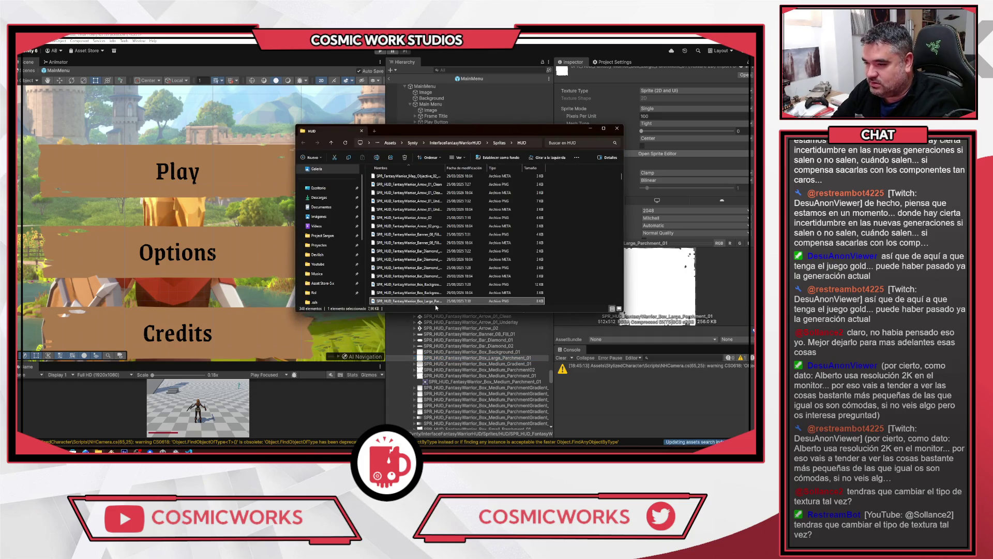
scroll(436, 301, down, 1)
click(476, 284)
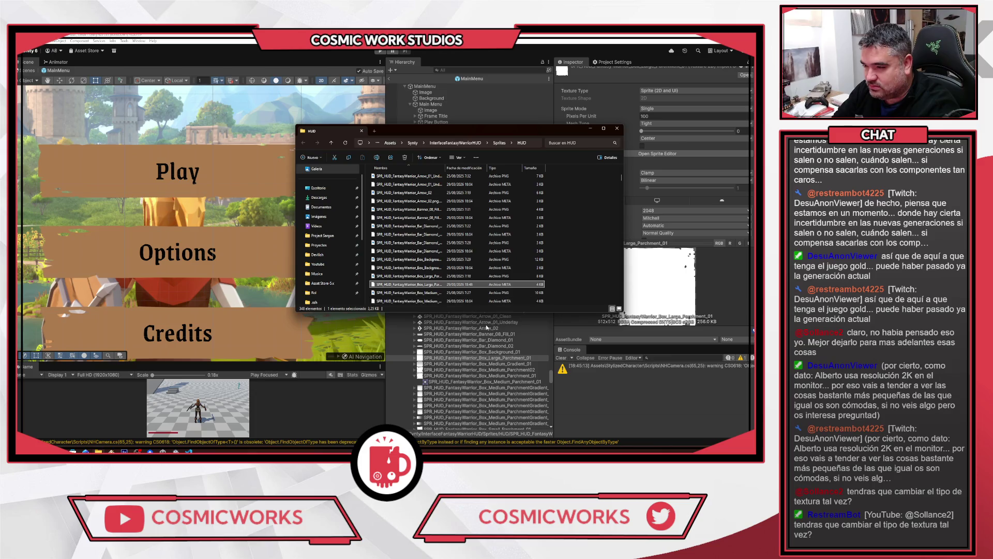
key(Delete)
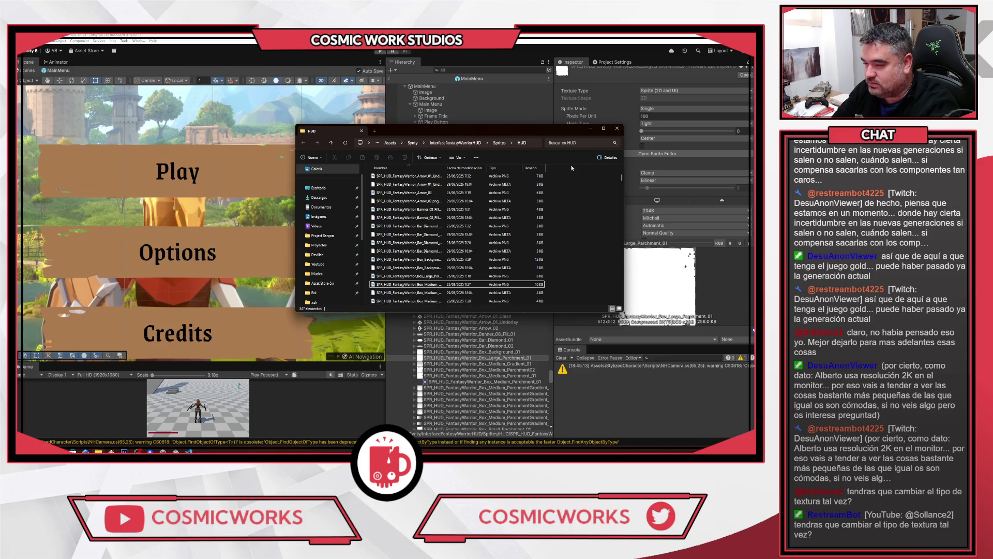
click(617, 128)
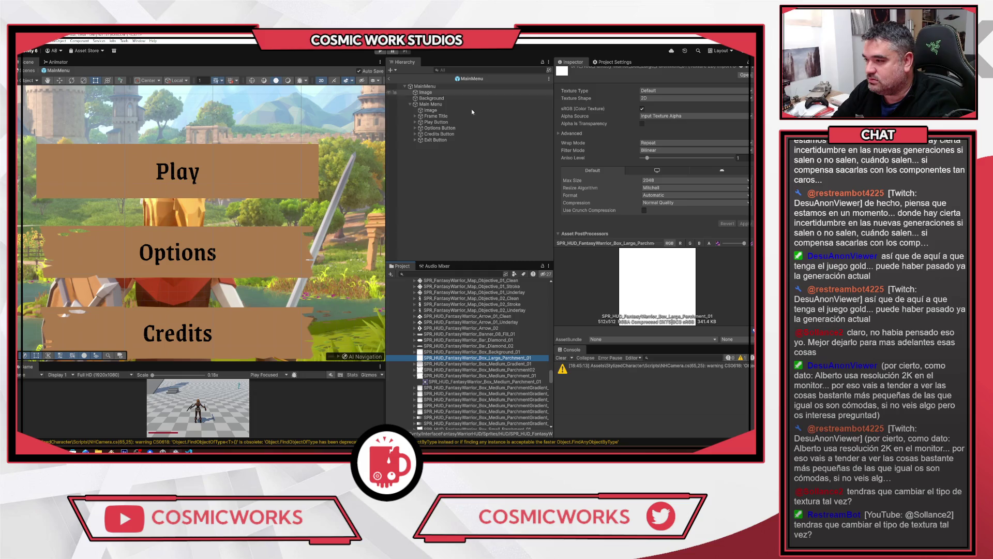
Compare the reimported Box_Large_Parchment_01 with Box_Medium_Parchment02, then bring up Window > Package Management
click(470, 359)
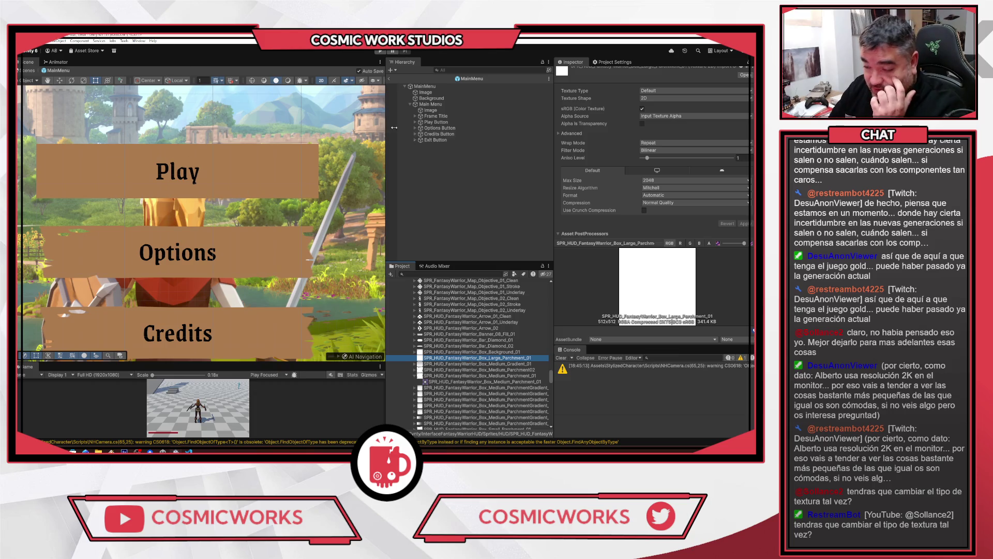
key(Down)
key(Down)
key(Up)
key(Up)
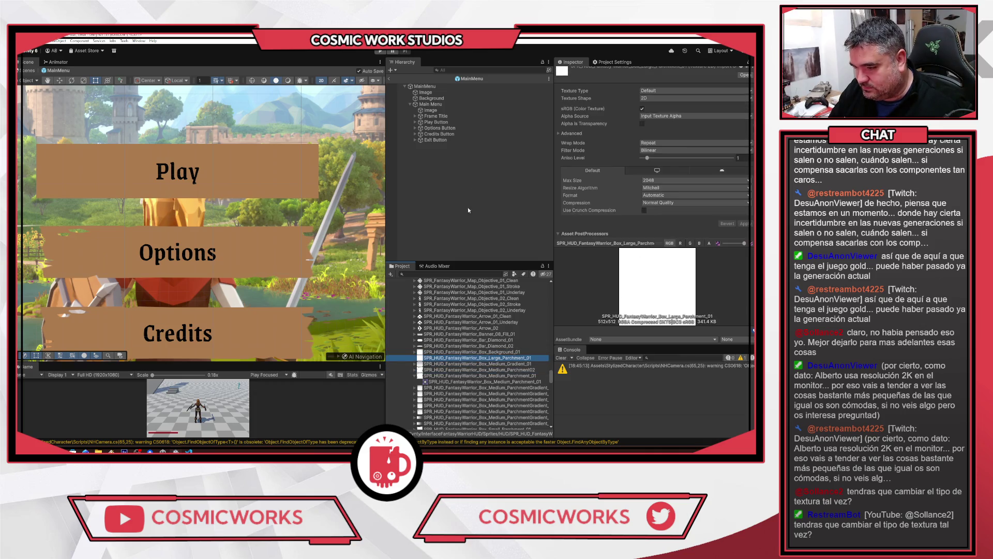
click(139, 41)
mouse_move(167, 126)
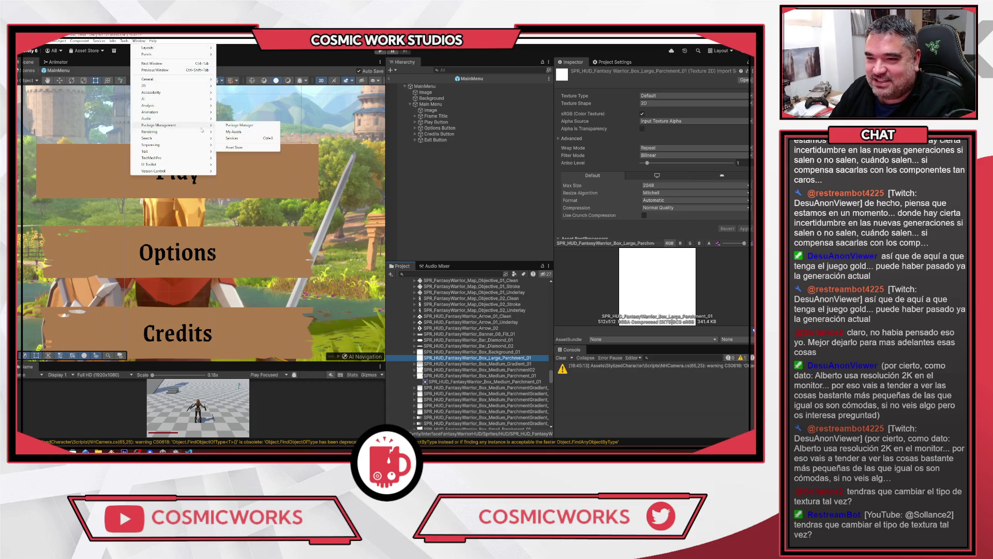
In Package Manager, find the installed Fantasy Warrior HUD package and choose Re-import 1.0.4
click(240, 125)
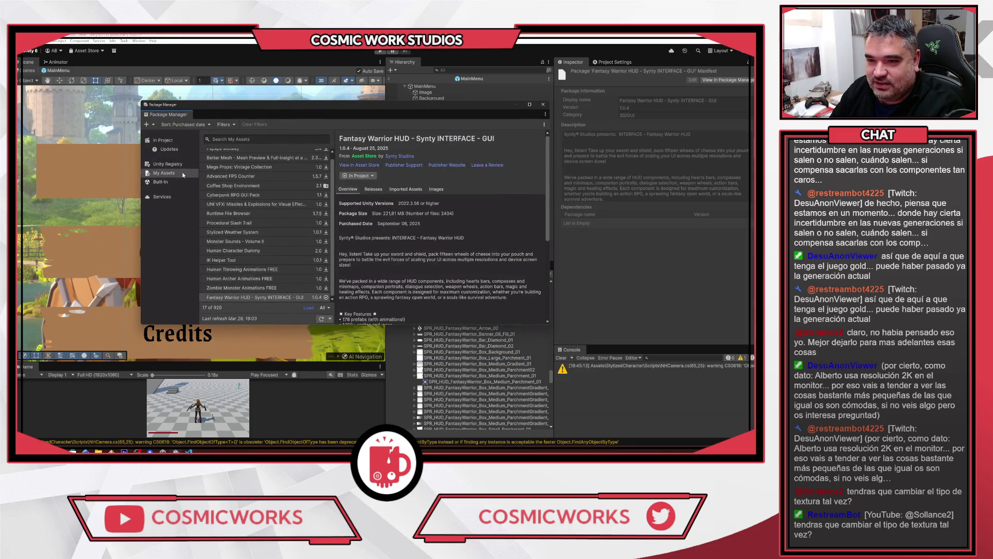
click(164, 150)
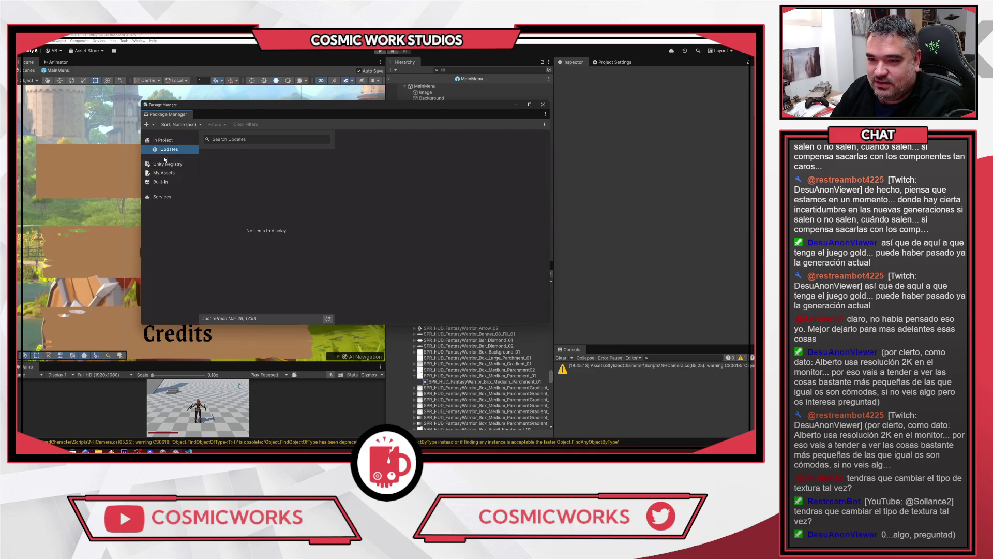
click(166, 164)
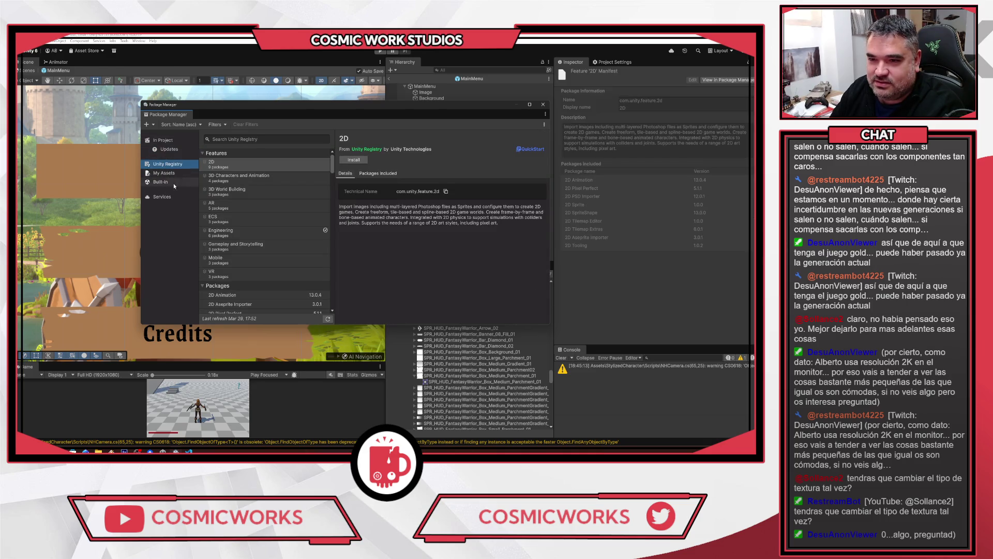
scroll(269, 189, down, 8)
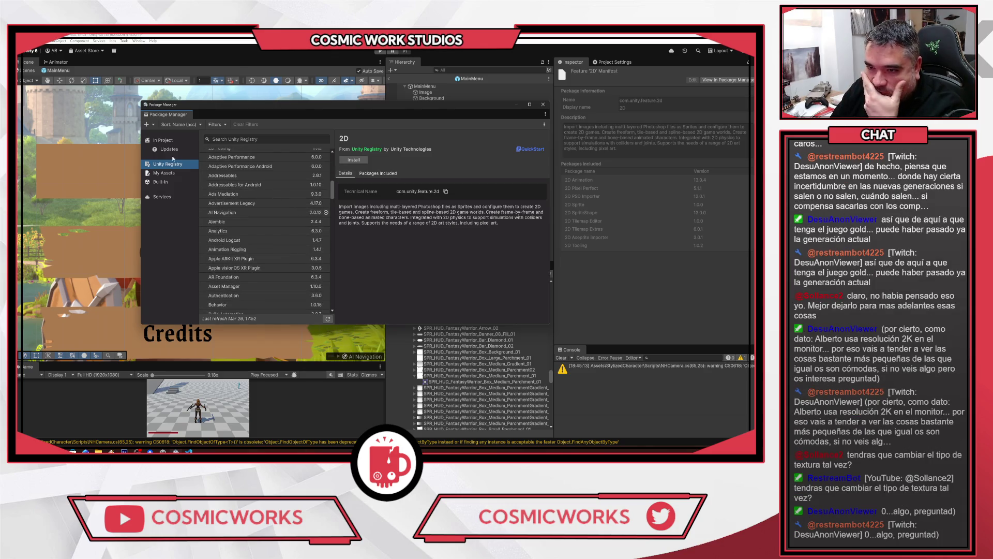
click(163, 140)
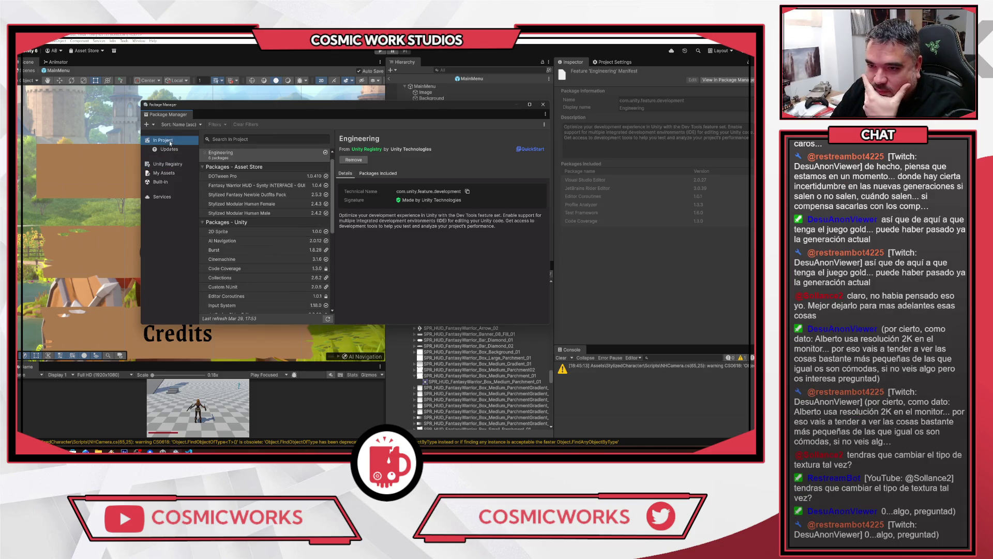
click(288, 185)
click(364, 176)
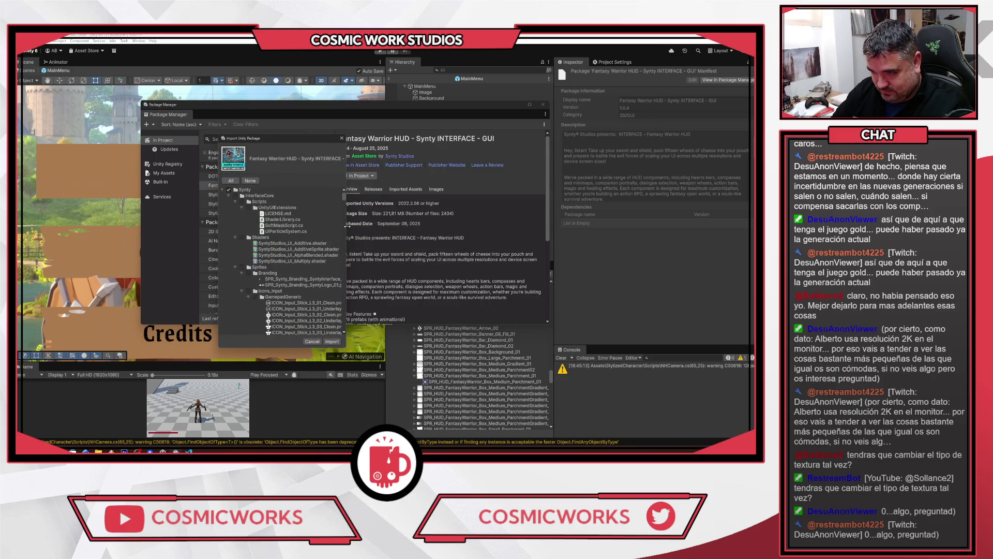
Widen the Import Unity Package list, review the Synty assets, and import them all
drag(342, 224, 454, 227)
scroll(387, 240, down, 10)
scroll(440, 254, down, 10)
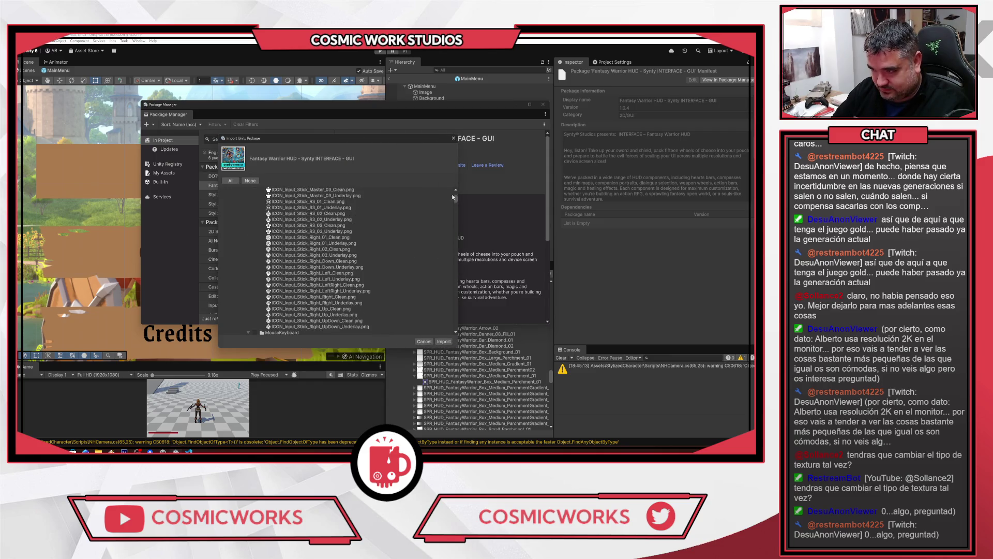
drag(461, 201, 470, 223)
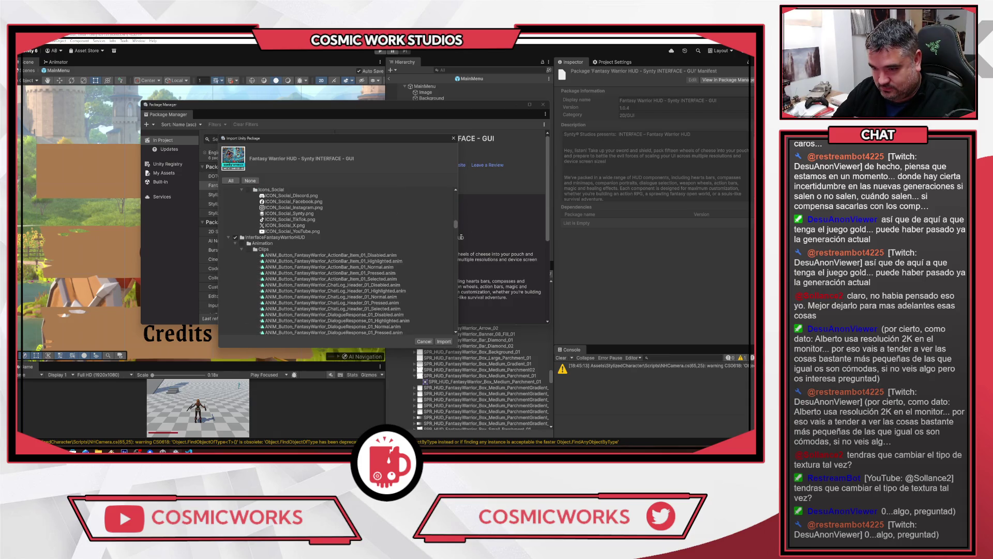
scroll(441, 262, down, 15)
scroll(448, 275, down, 20)
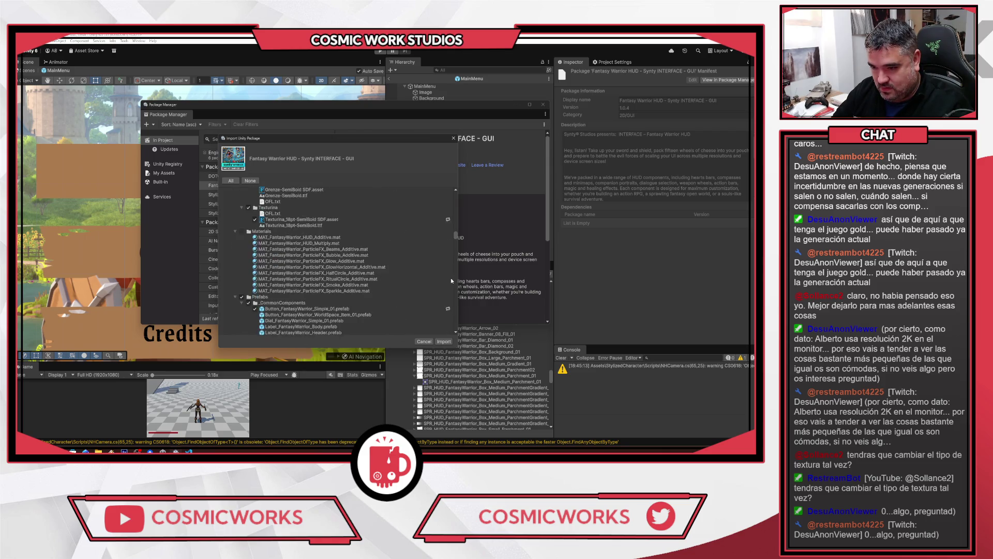
scroll(452, 281, up, 5)
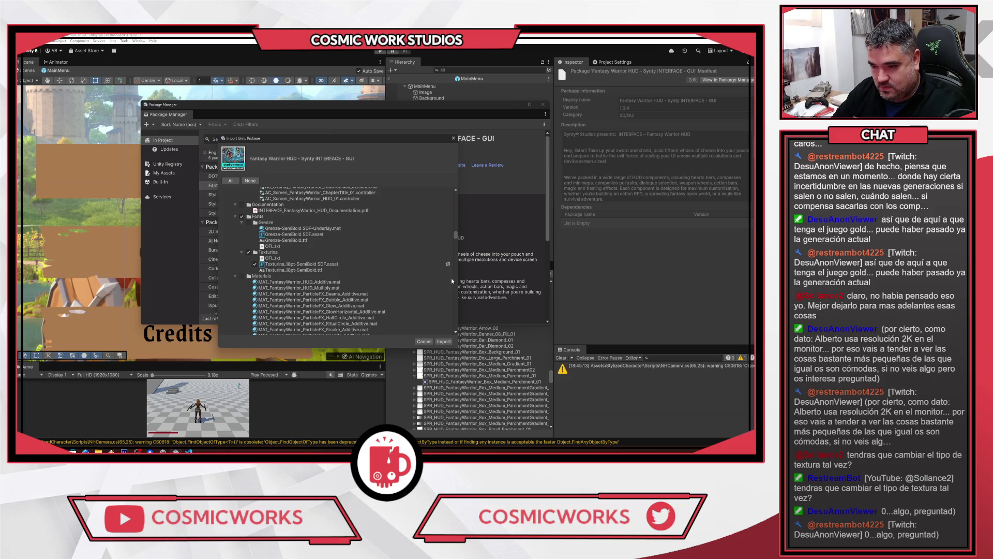
scroll(359, 259, down, 5)
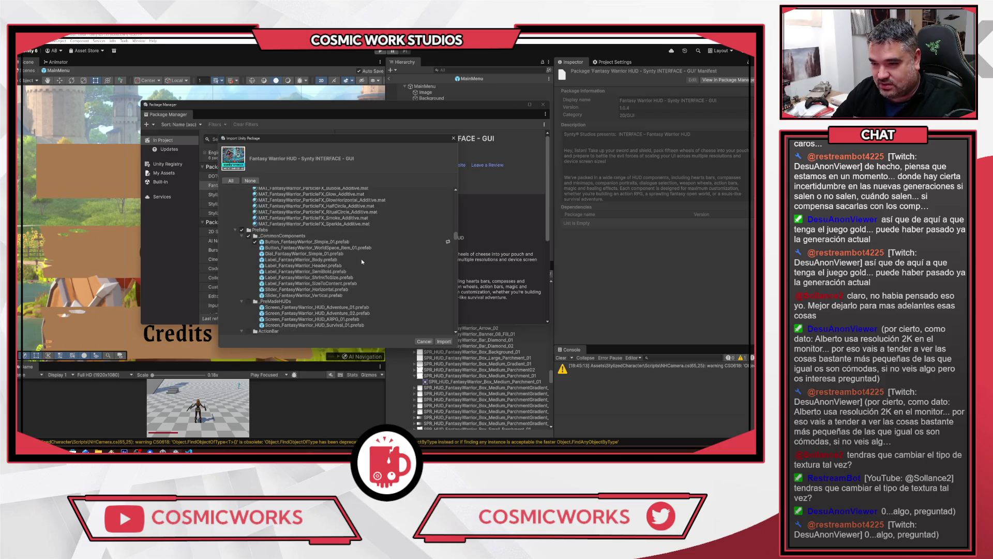
scroll(384, 263, down, 15)
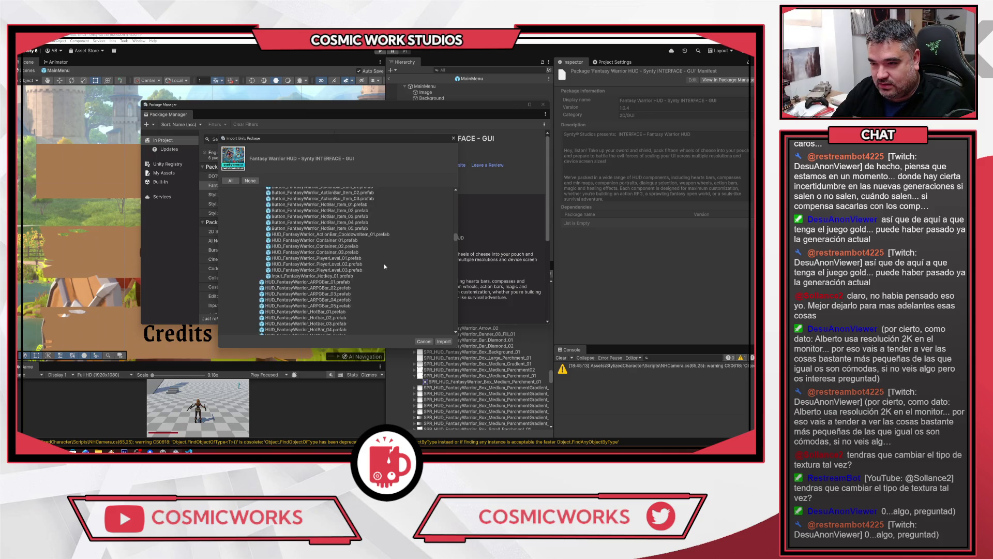
scroll(386, 267, down, 10)
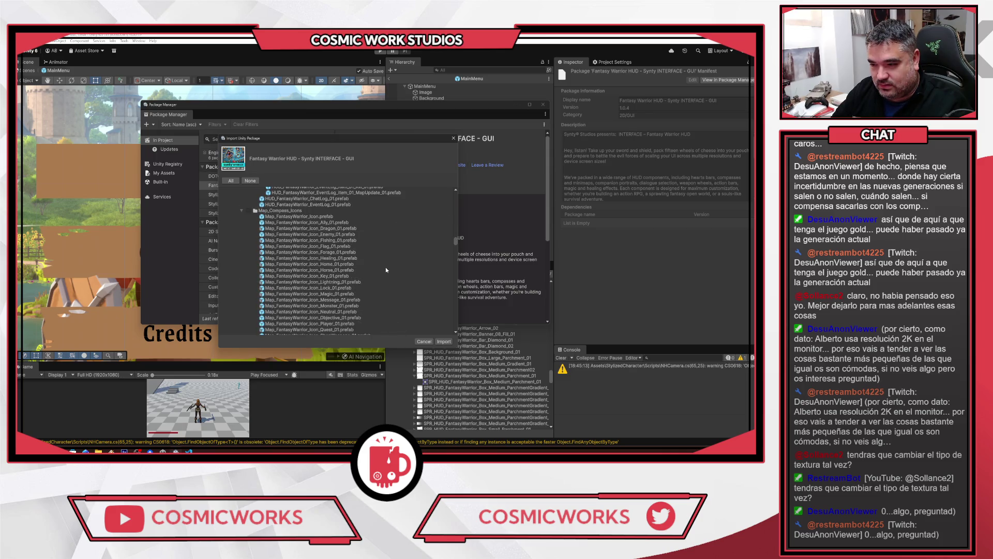
click(444, 342)
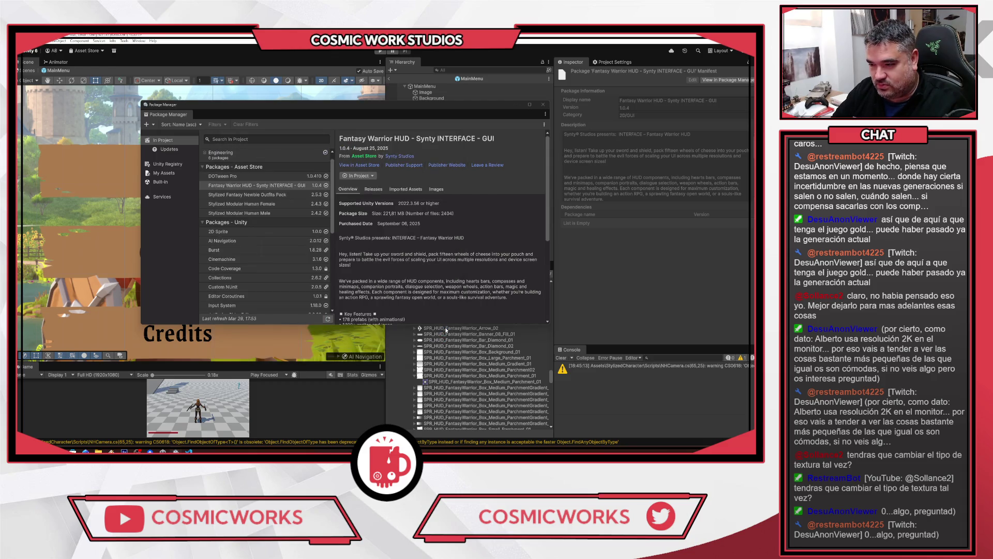
Close Package Manager, preview Box_Medium_Parchment_01.png in Photos, then close Photos
click(543, 104)
double_click(446, 379)
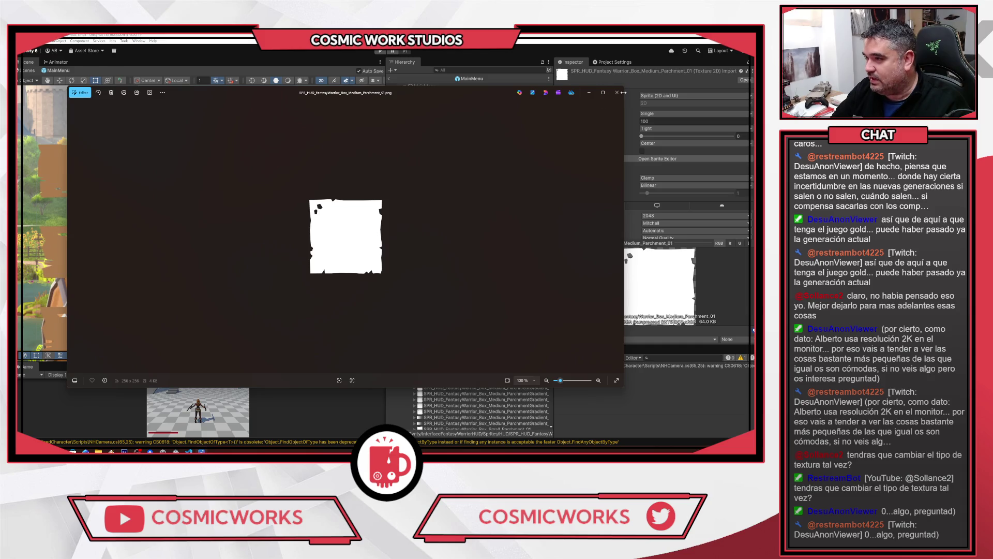
click(617, 93)
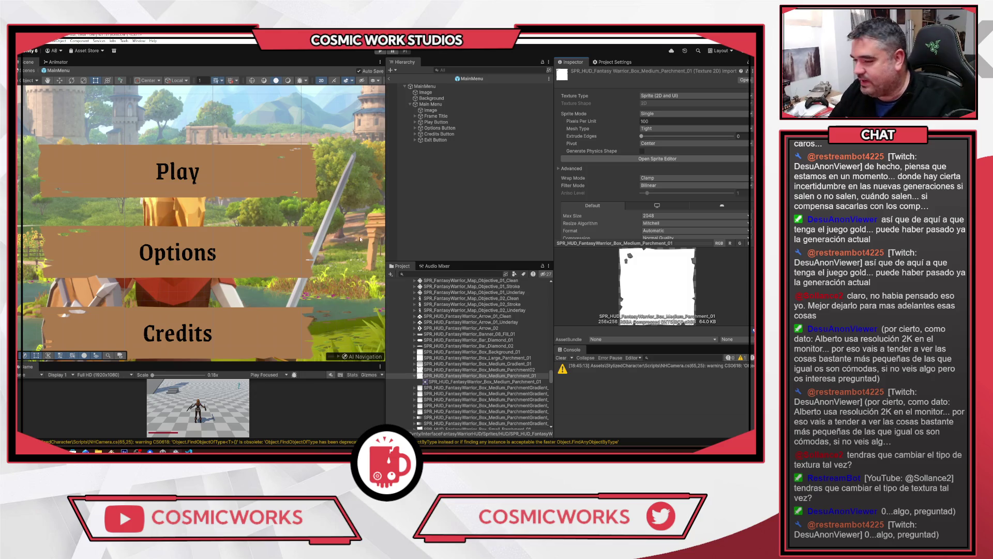
scroll(262, 172, down, 5)
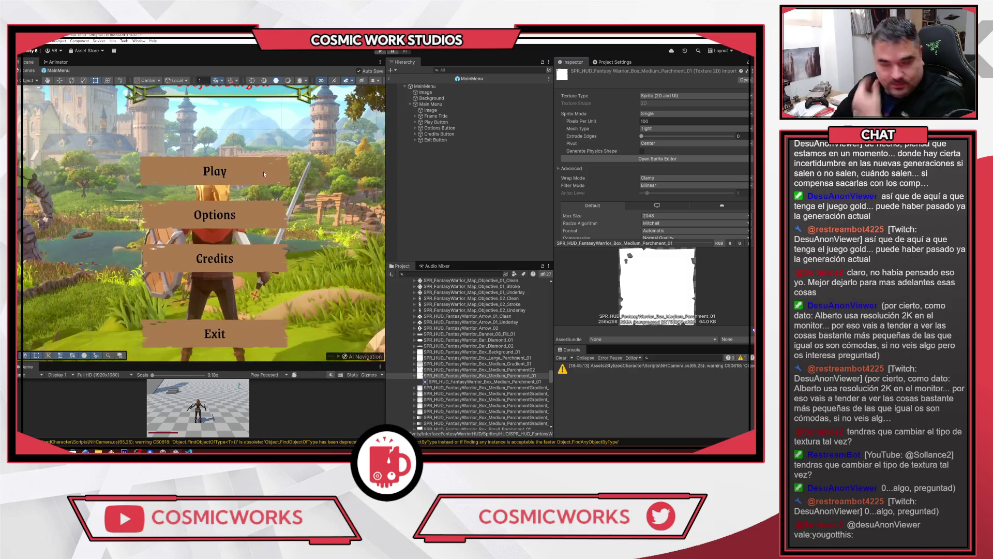
scroll(262, 157, down, 1)
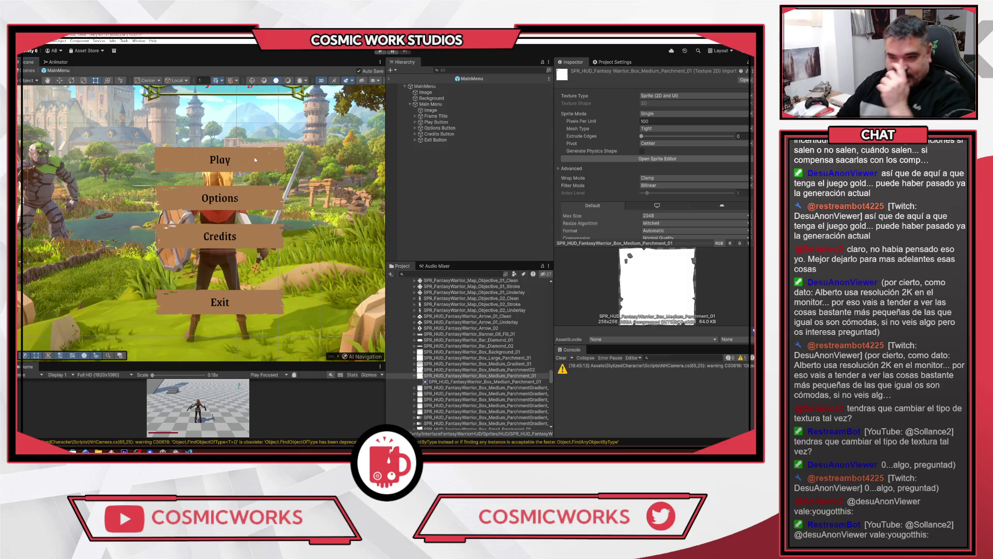
scroll(216, 197, down, 5)
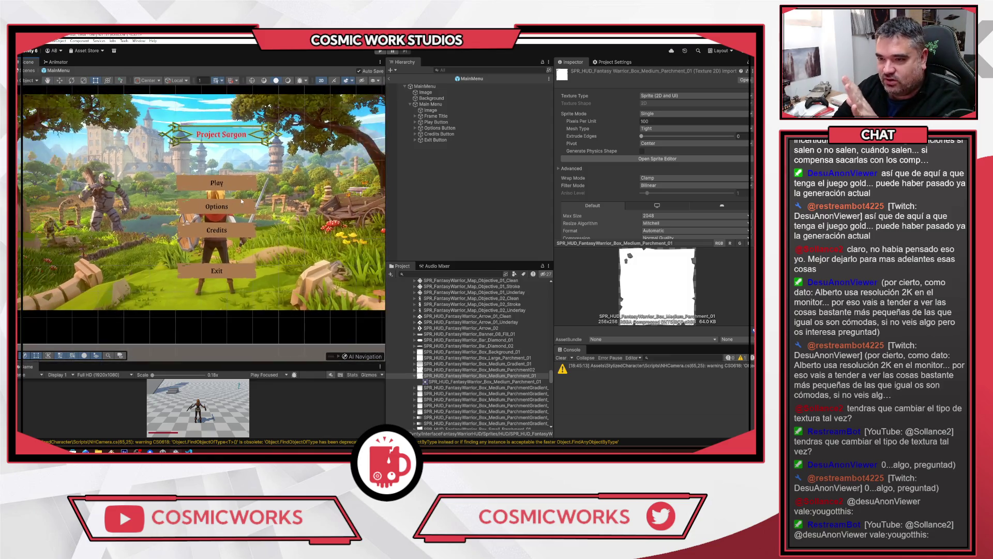
scroll(241, 198, down, 3)
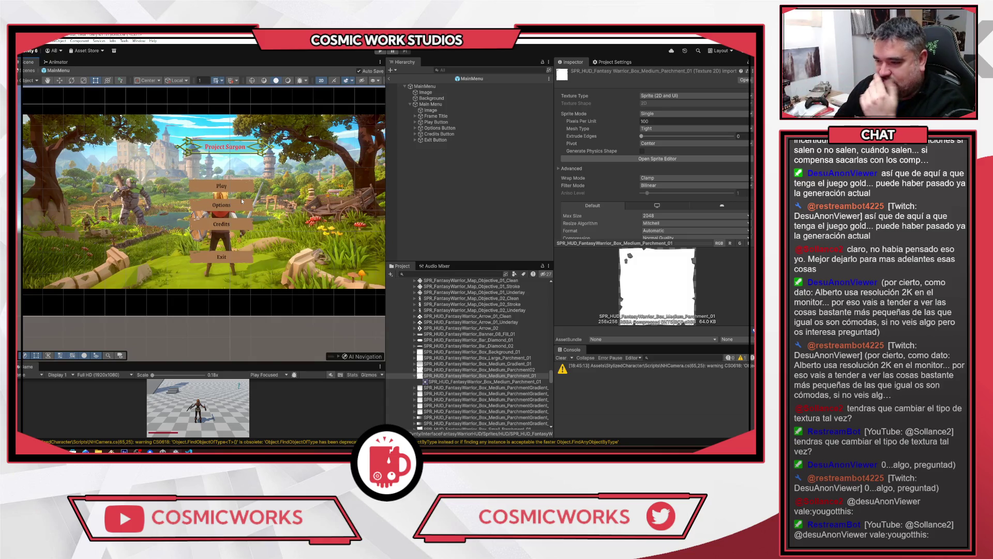
scroll(493, 376, up, 10)
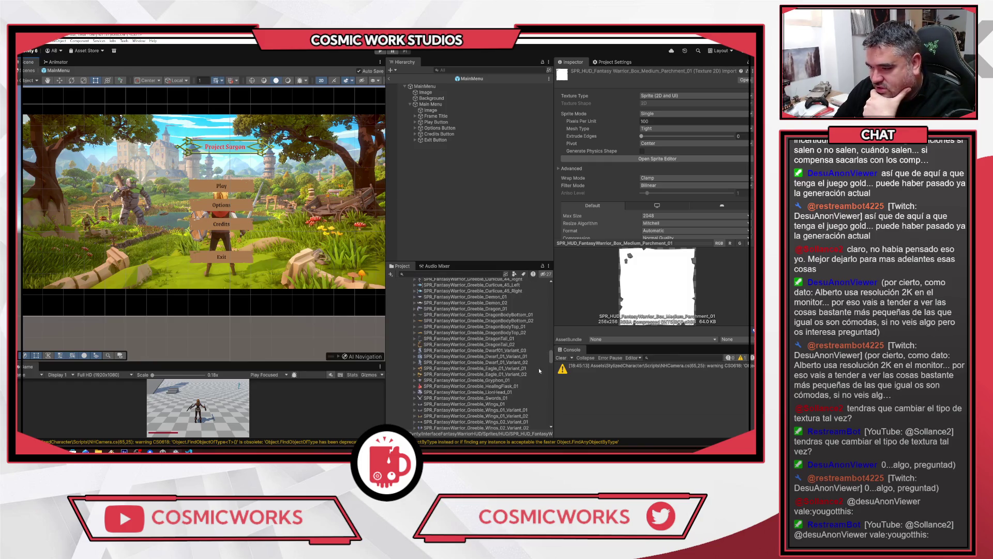
scroll(493, 375, down, 5)
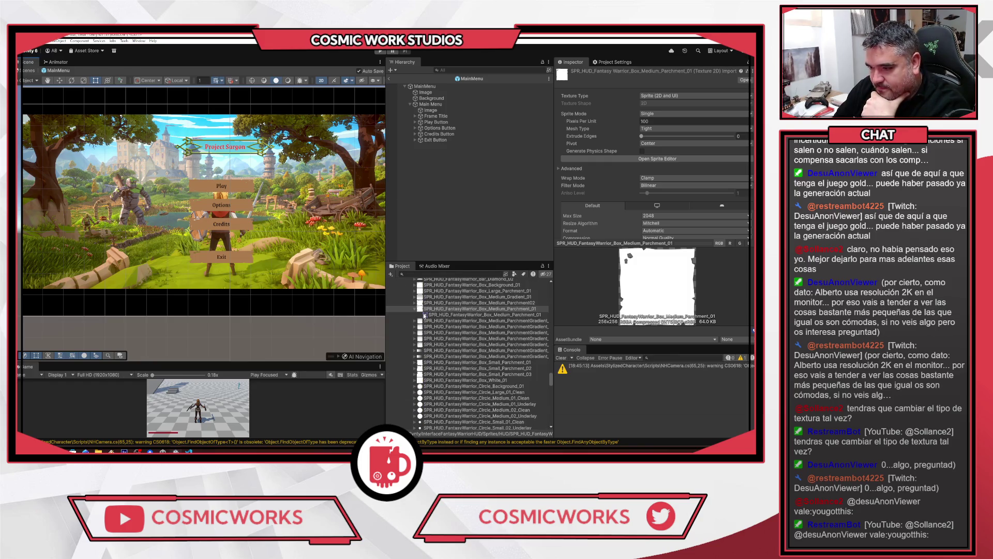
click(414, 309)
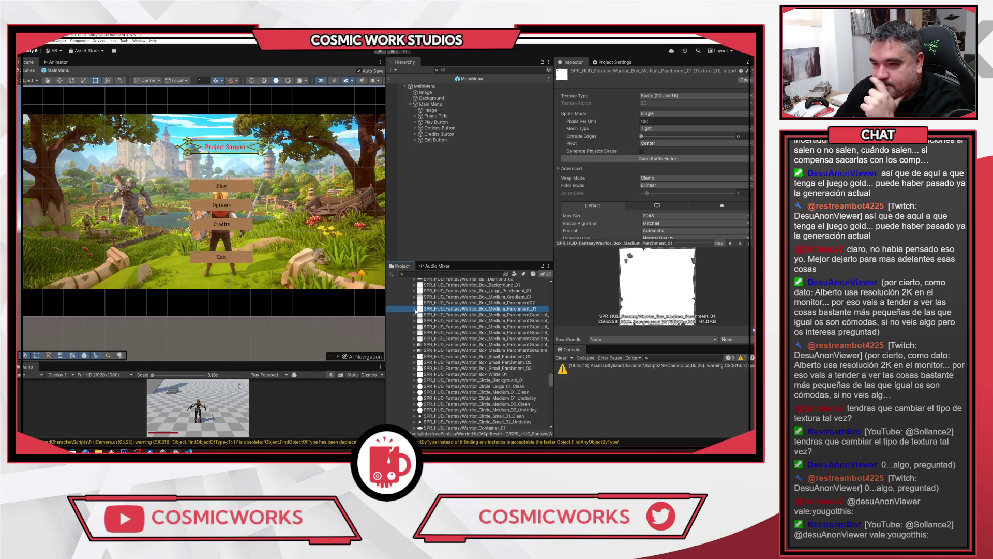
click(429, 111)
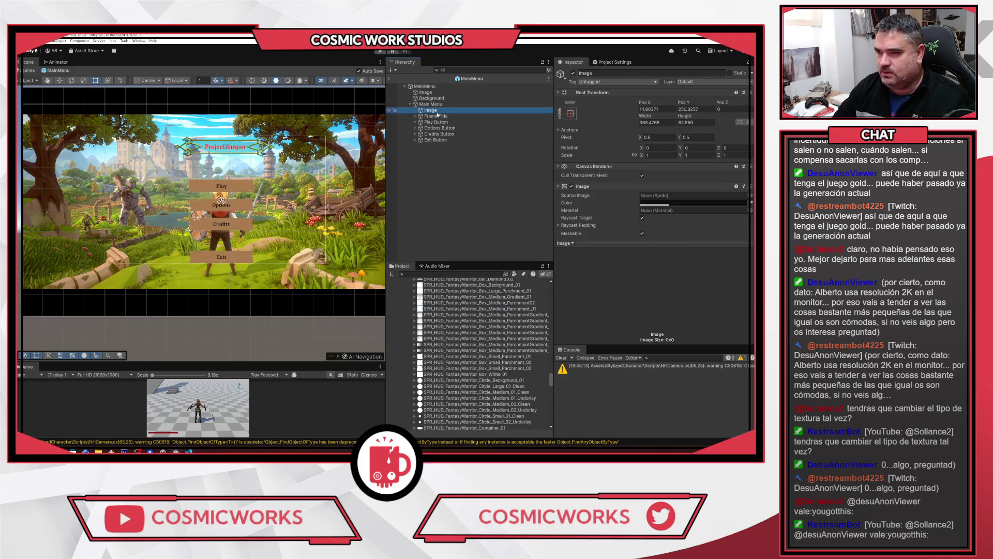
click(665, 197)
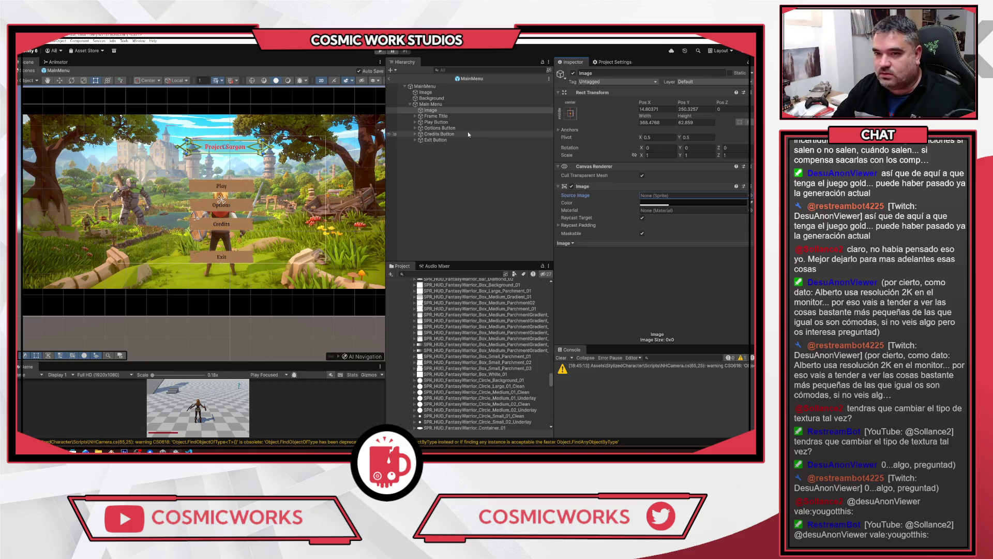
scroll(295, 184, down, 2)
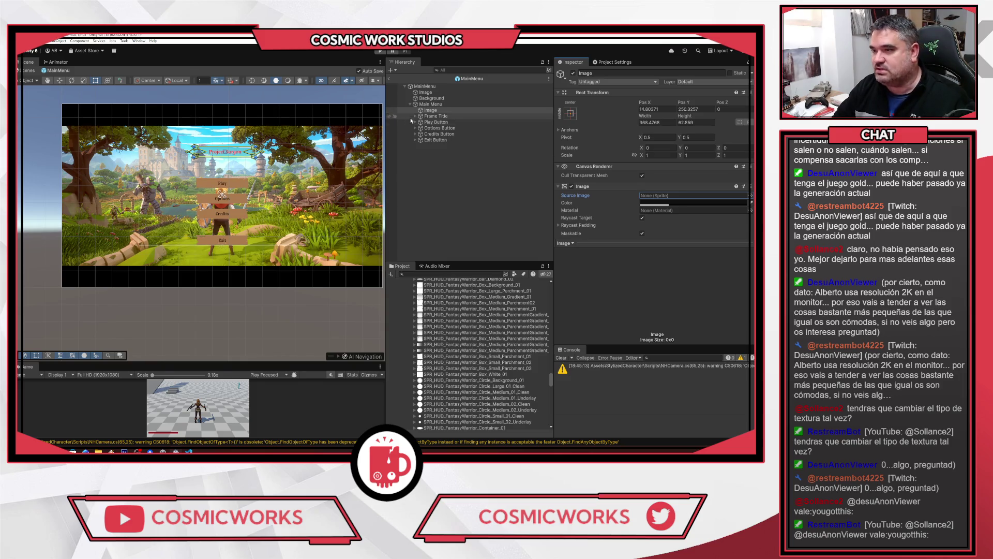
click(432, 104)
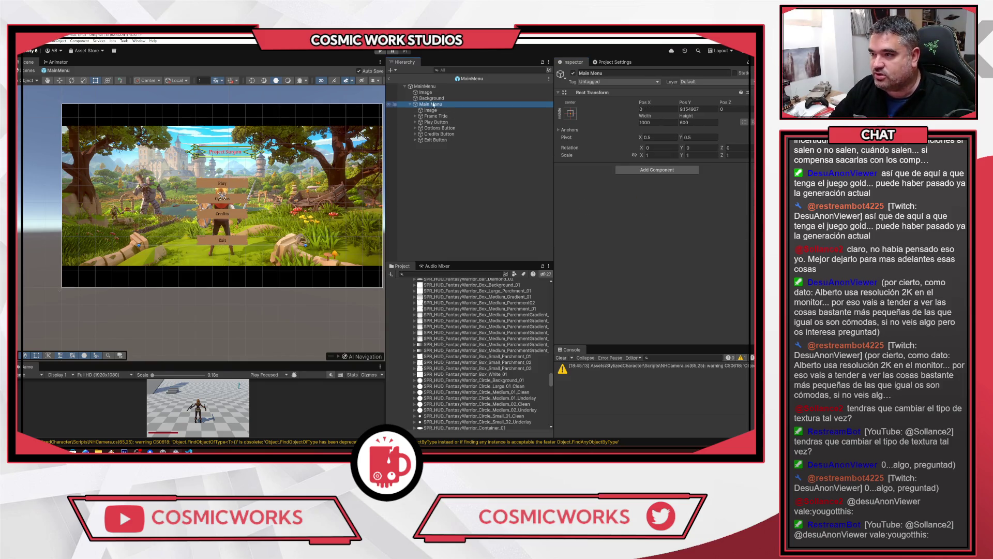
right_click(434, 107)
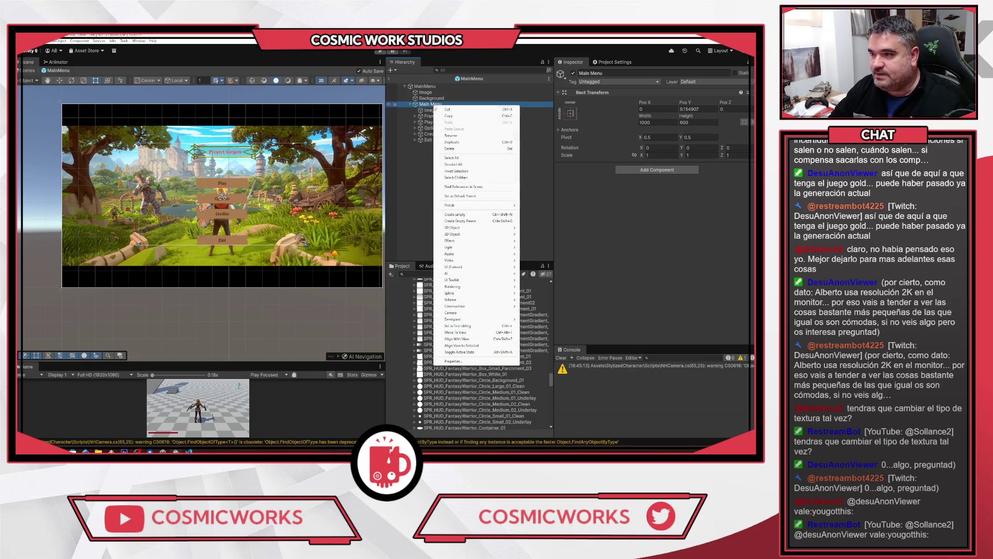
Add a new UI Image (1) directly under Main Menu and delete the leftover empty object
click(463, 215)
drag(437, 146, 435, 109)
right_click(451, 111)
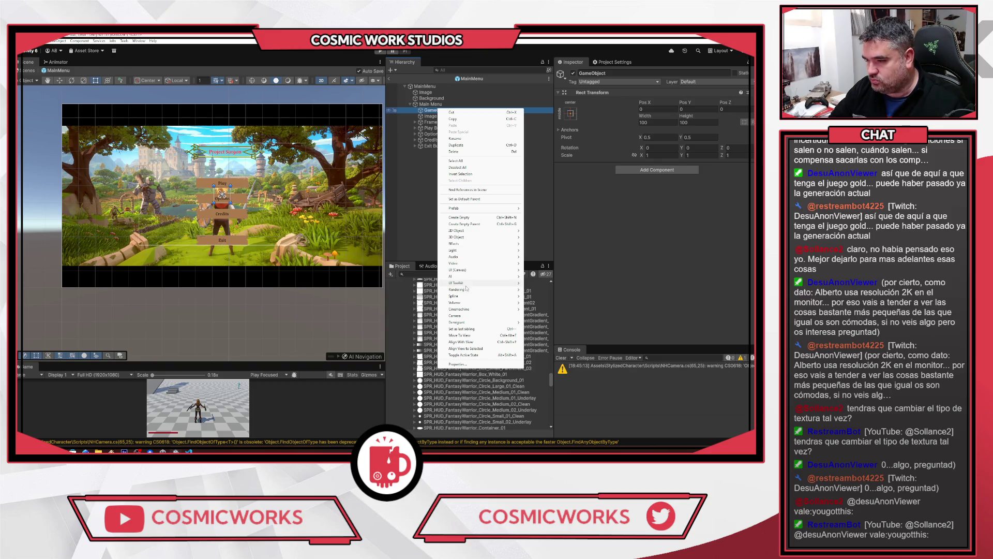
mouse_move(472, 271)
click(548, 271)
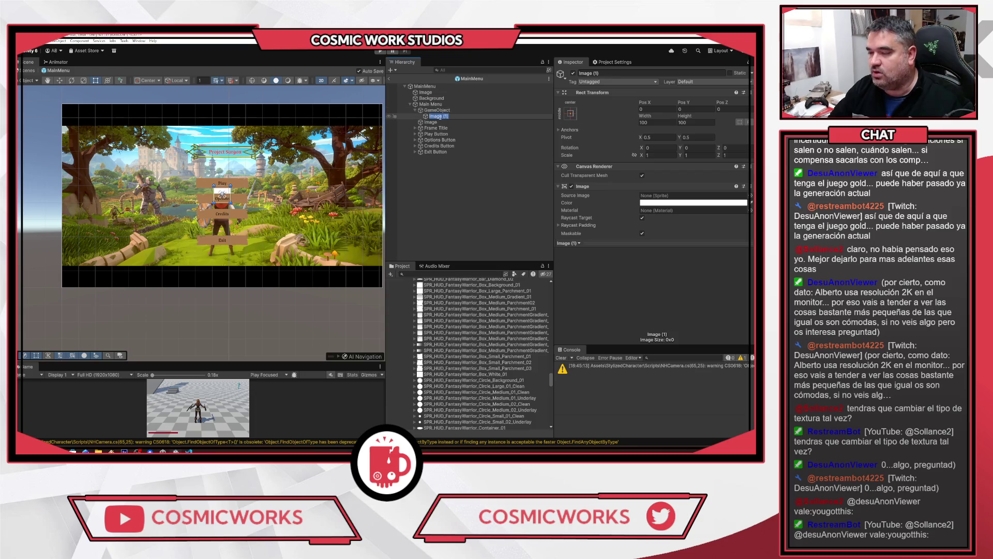
click(442, 117)
drag(442, 117, 439, 107)
click(443, 117)
key(Delete)
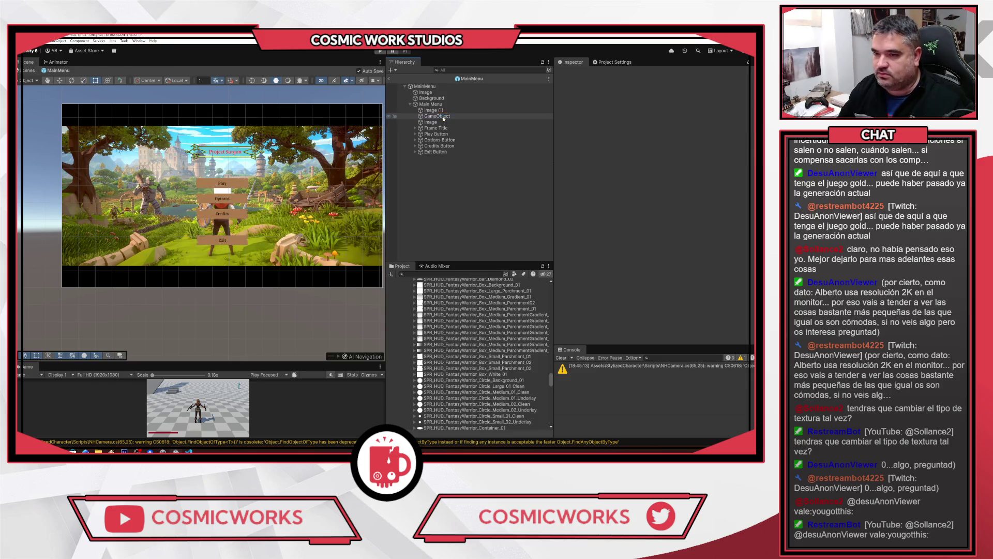
click(433, 110)
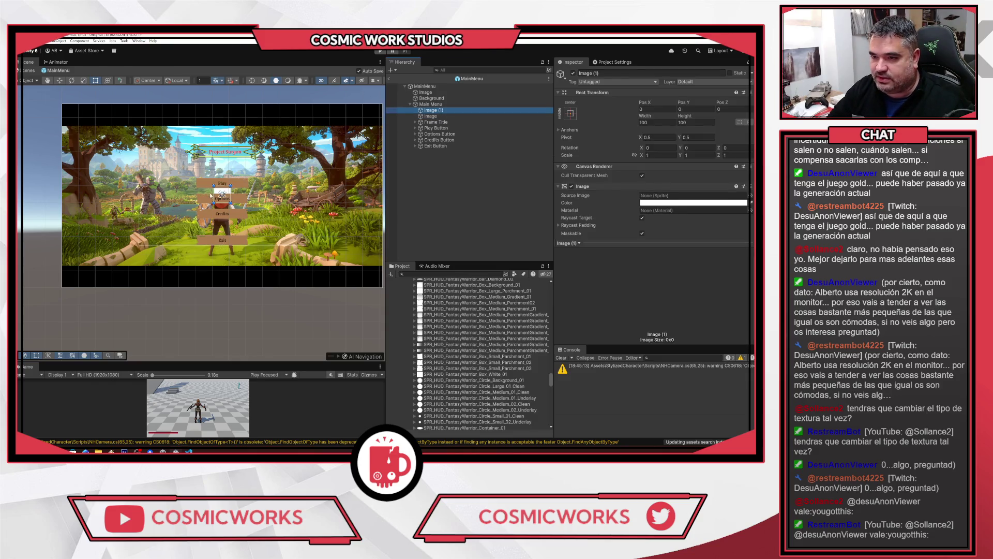
Enlarge the white Image (1) panel with its rect handles and save the scene
click(222, 195)
mouse_move(214, 187)
mouse_down()
mouse_move(181, 155)
mouse_move(190, 160)
mouse_up()
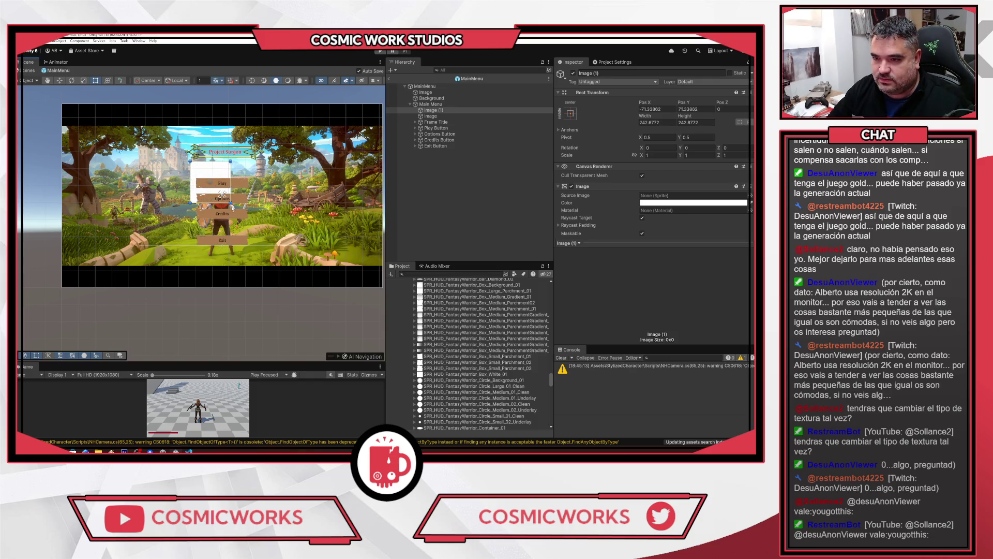
drag(231, 203, 270, 242)
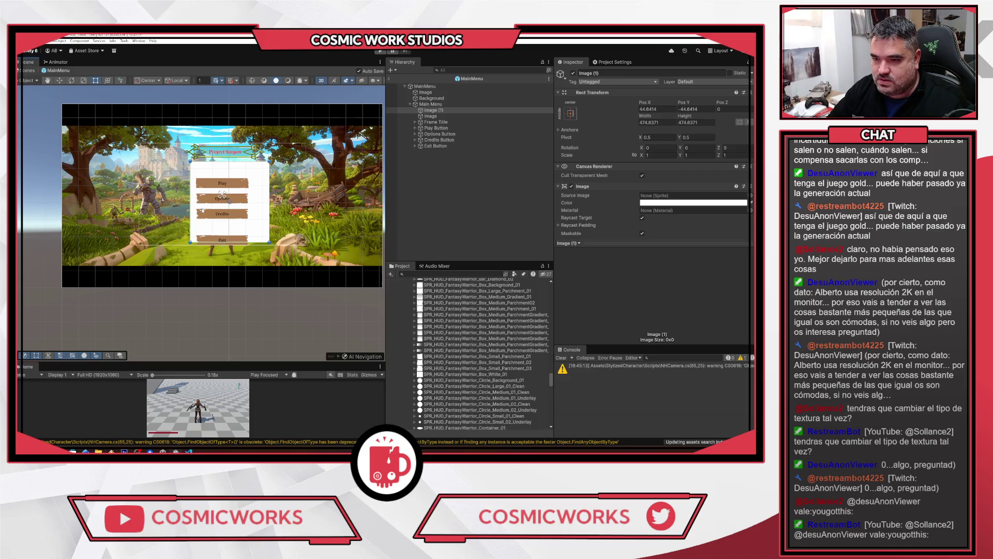
drag(192, 203, 179, 203)
drag(234, 242, 234, 257)
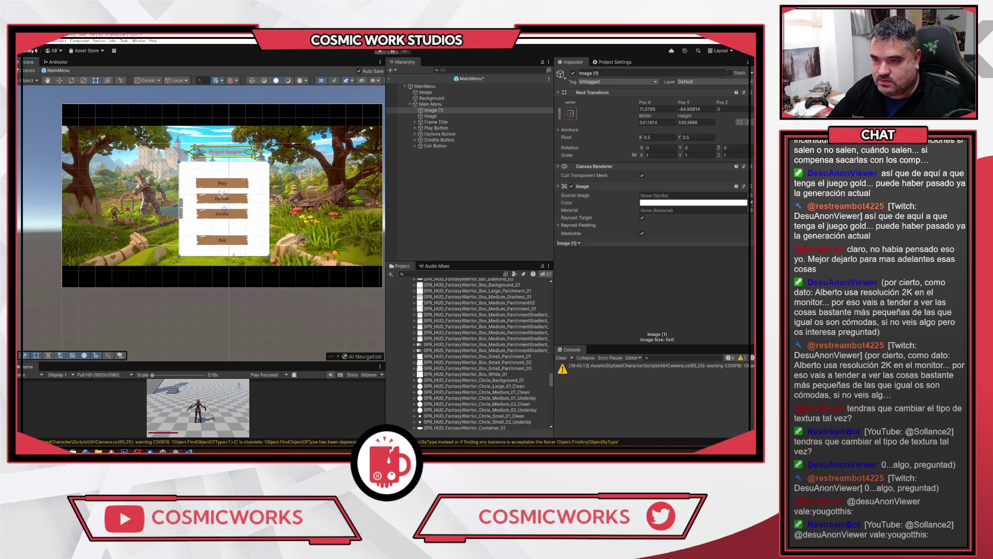
key(ctrl+s)
drag(178, 209, 174, 209)
Set Image (1) to Width 600, Height 500, Pos X 0 and Pos Y 0
click(650, 123)
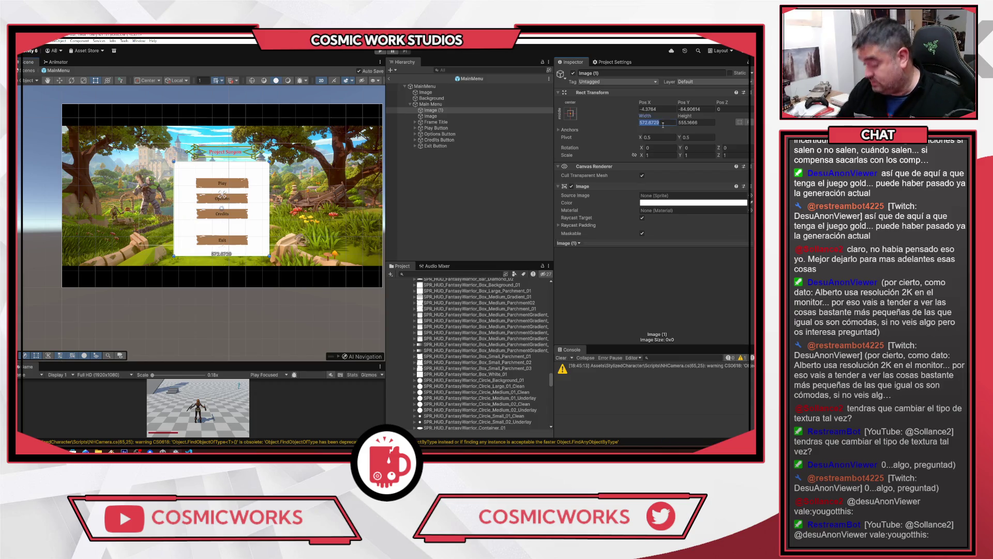
text(600)
key(Tab)
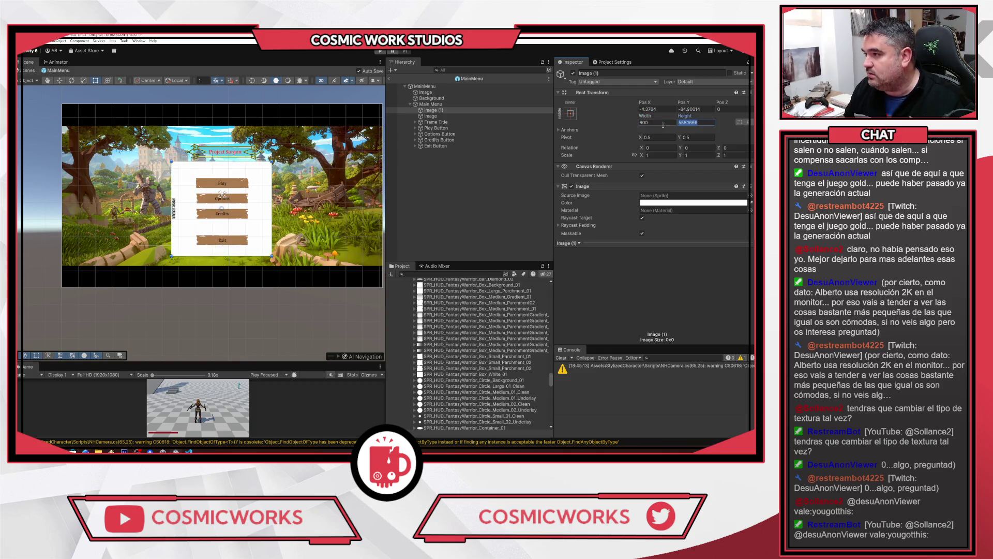
text(500)
key(Return)
click(665, 106)
text(0)
key(Tab)
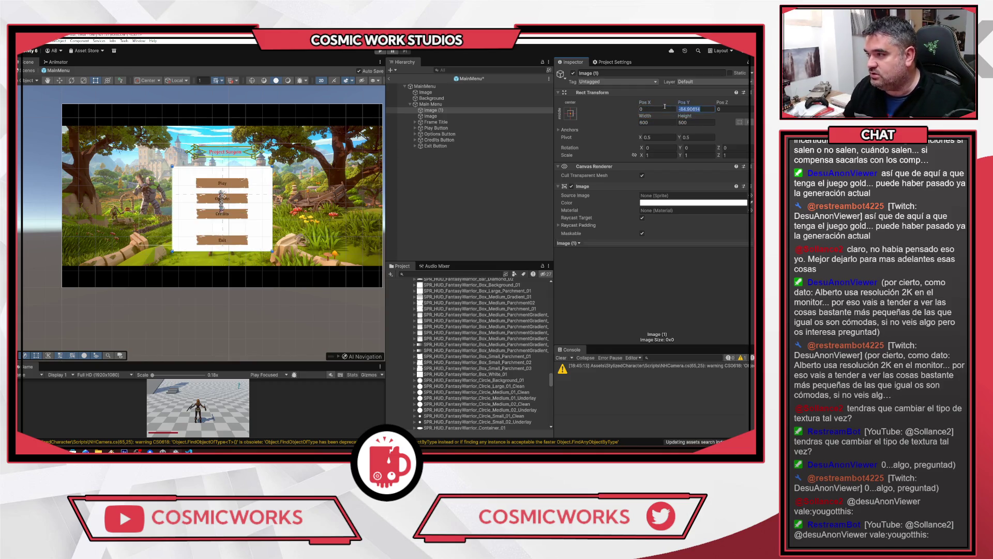
text(0)
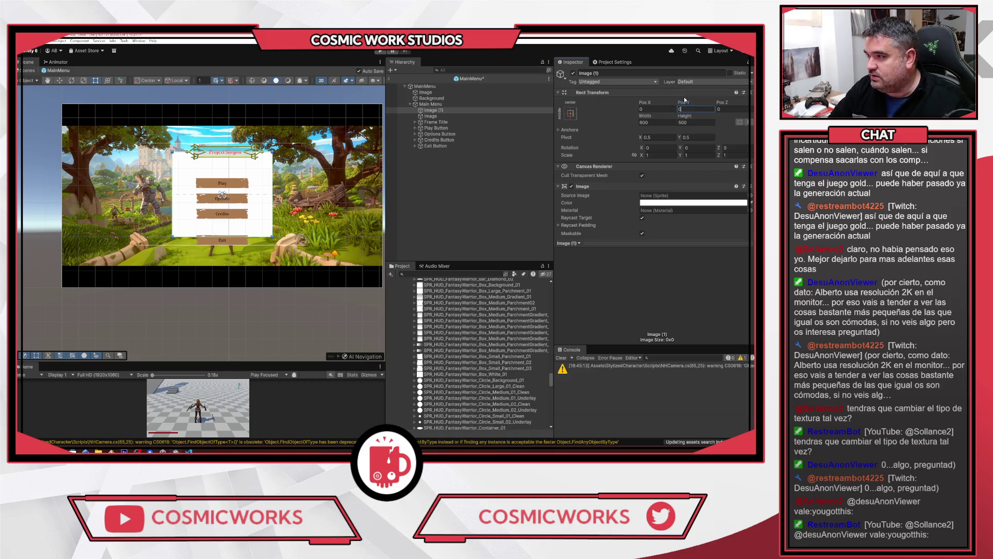
Lower Image (1) to Pos Y -97.26 and give it the Frame_Box_21_Variant_01 sprite
mouse_move(681, 106)
mouse_down()
mouse_move(513, 50)
mouse_move(241, 451)
mouse_move(344, 432)
mouse_up()
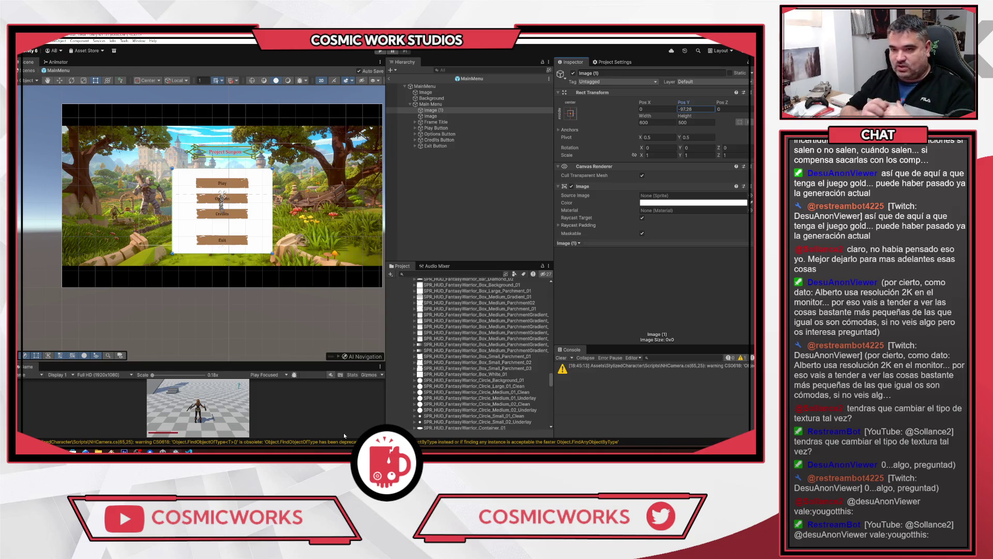
click(443, 111)
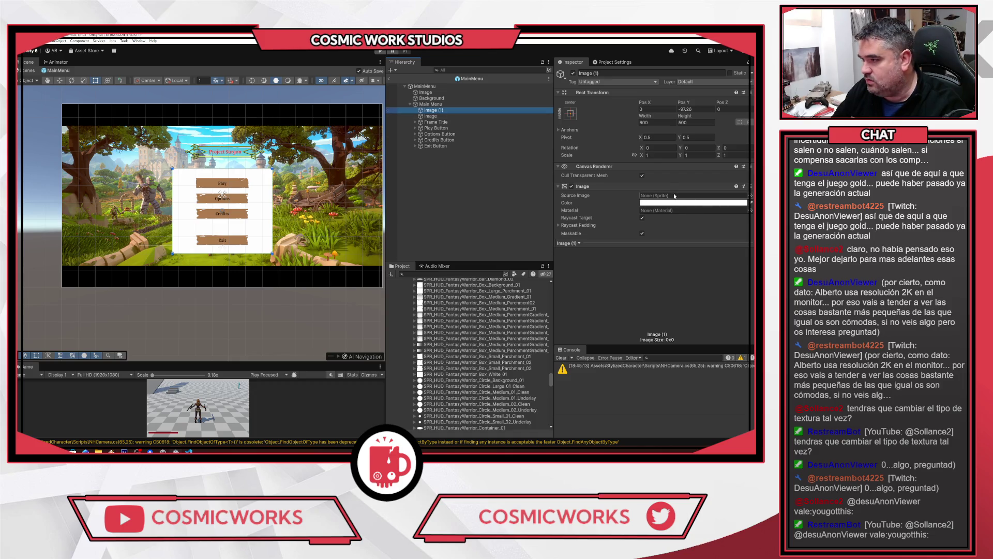
scroll(478, 354, up, 10)
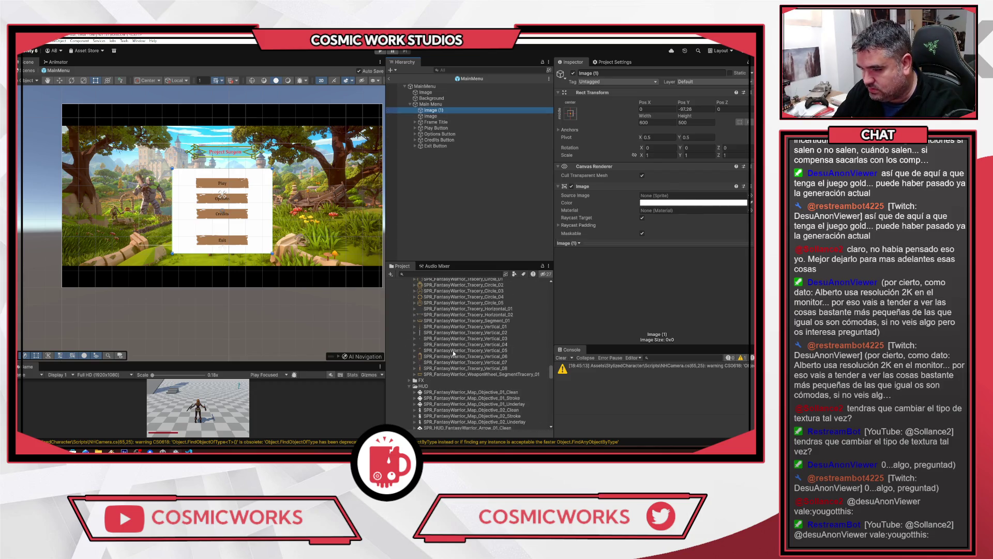
scroll(439, 365, up, 10)
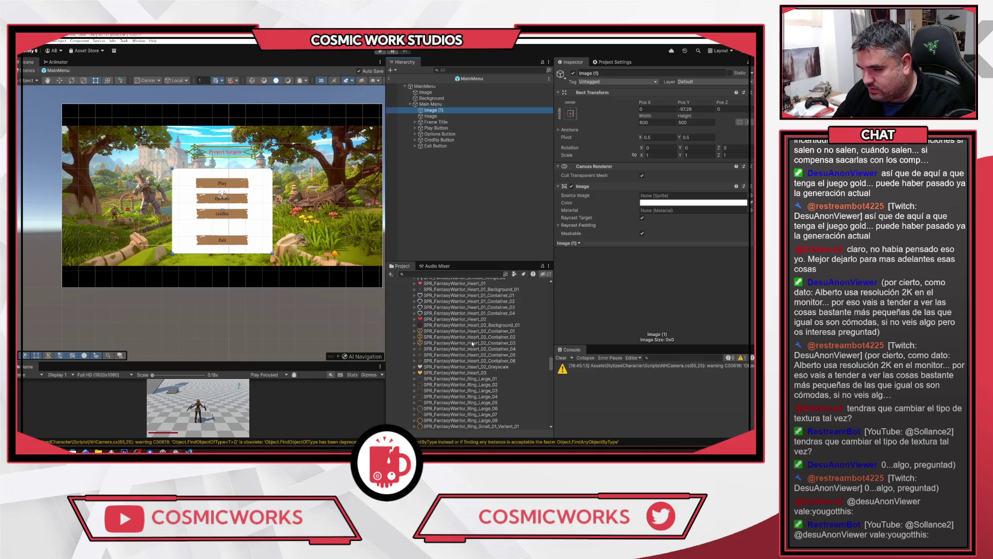
scroll(478, 343, up, 10)
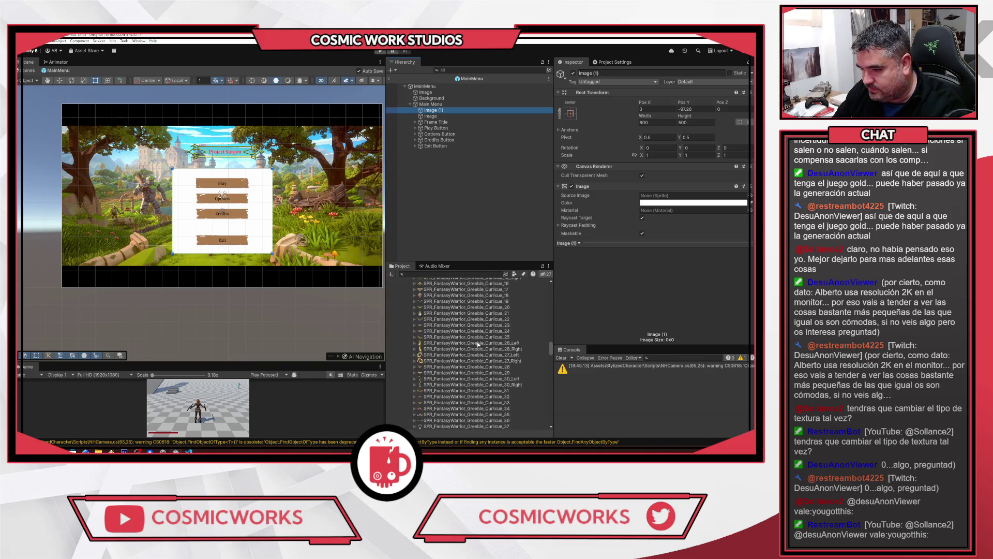
scroll(477, 342, up, 10)
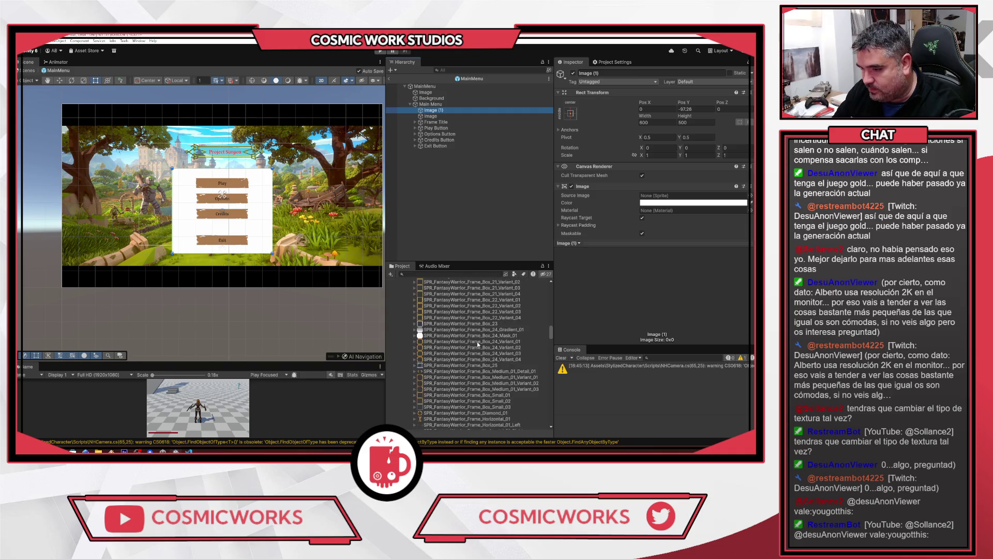
click(459, 321)
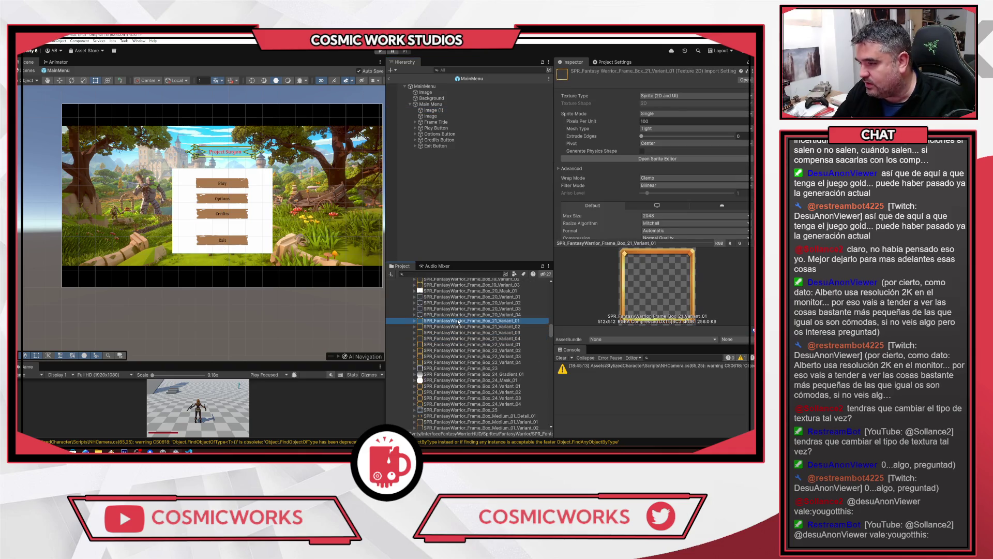
click(432, 110)
drag(454, 321, 650, 174)
Swap the panel's sprite to the thinner SPR_FantasyWarrior_Frame_Box_12 frame
scroll(193, 207, up, 1)
scroll(249, 225, up, 1)
scroll(248, 224, up, 2)
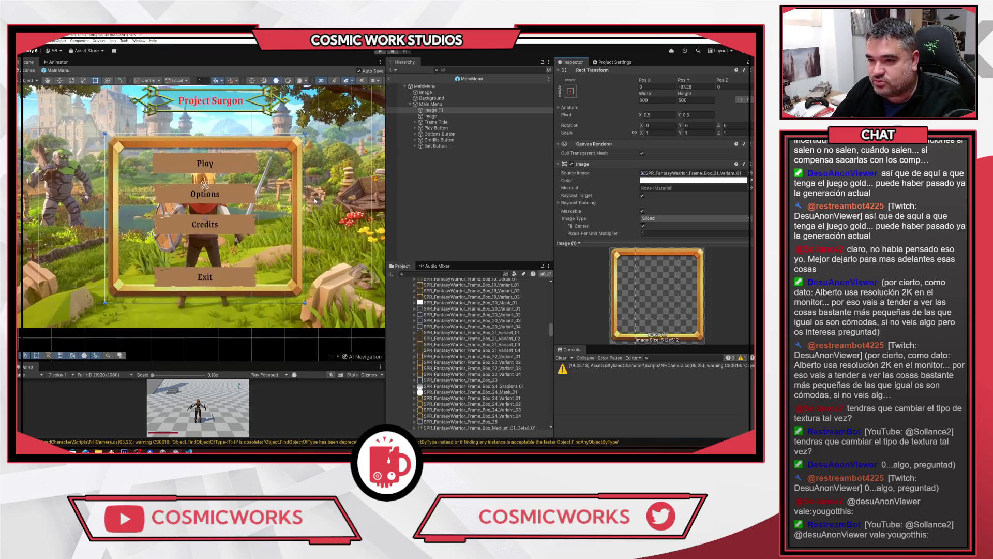
scroll(248, 225, down, 1)
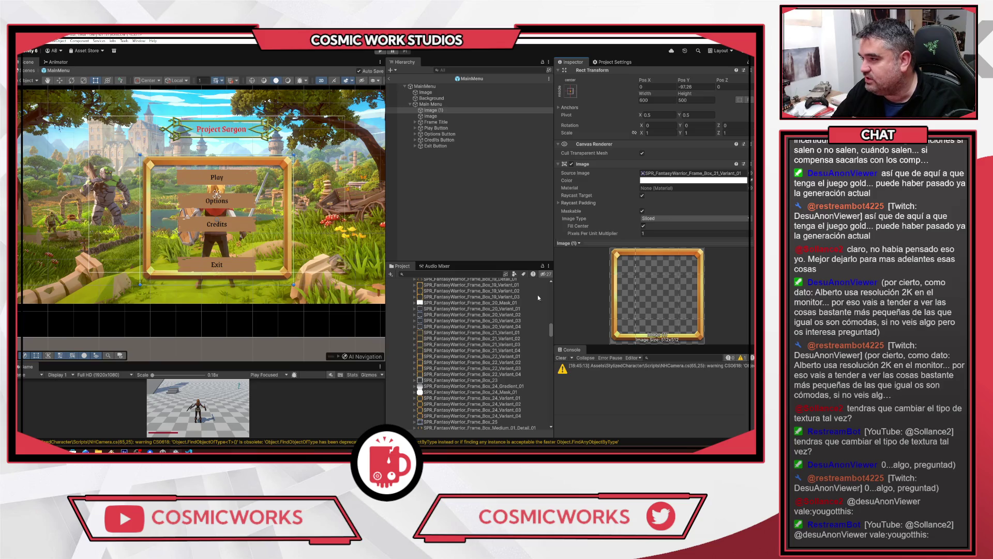
scroll(419, 328, up, 1)
click(446, 328)
scroll(448, 328, up, 2)
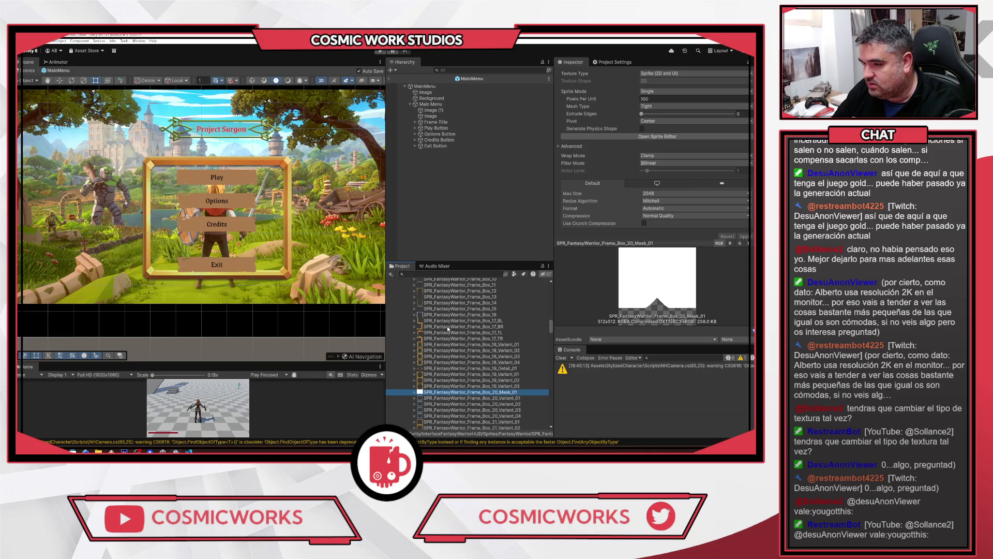
click(448, 291)
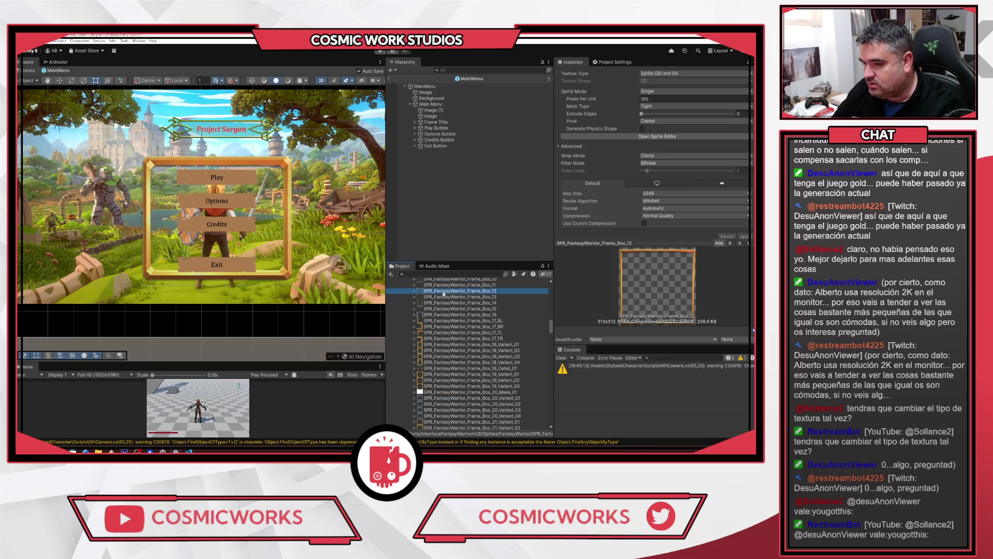
click(434, 110)
drag(451, 292, 694, 173)
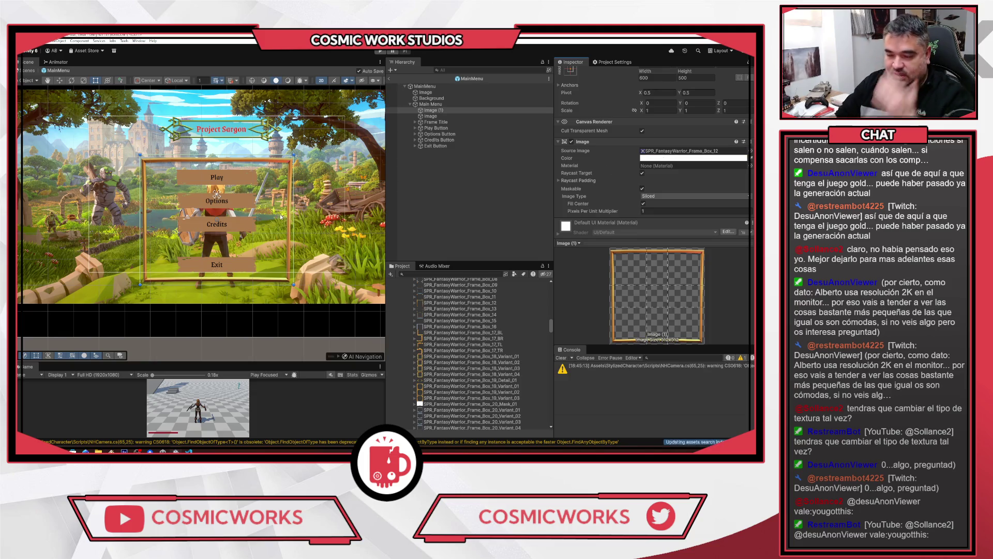
Resize the framed panel to about 649.3 by 593.9
scroll(316, 209, down, 1)
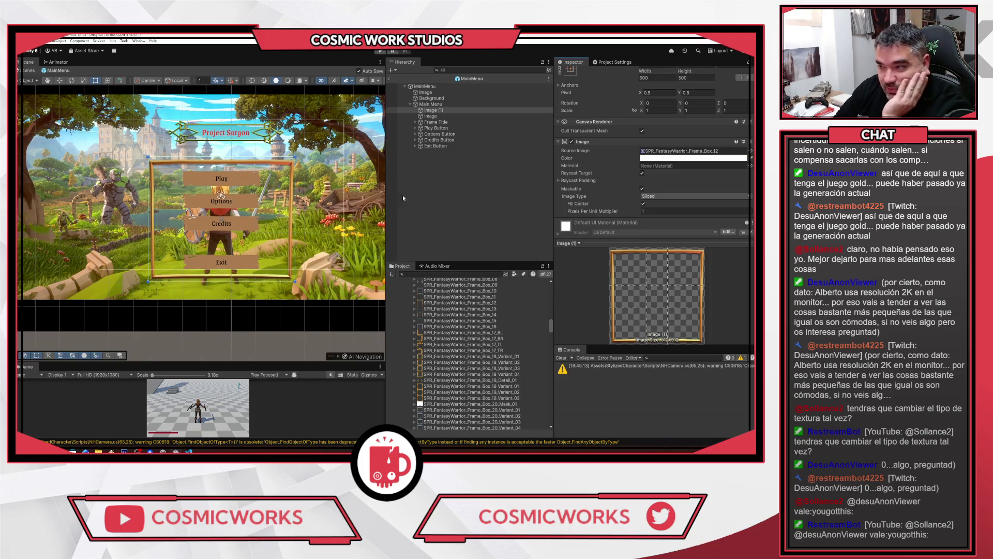
scroll(688, 88, up, 3)
drag(639, 110, 711, 114)
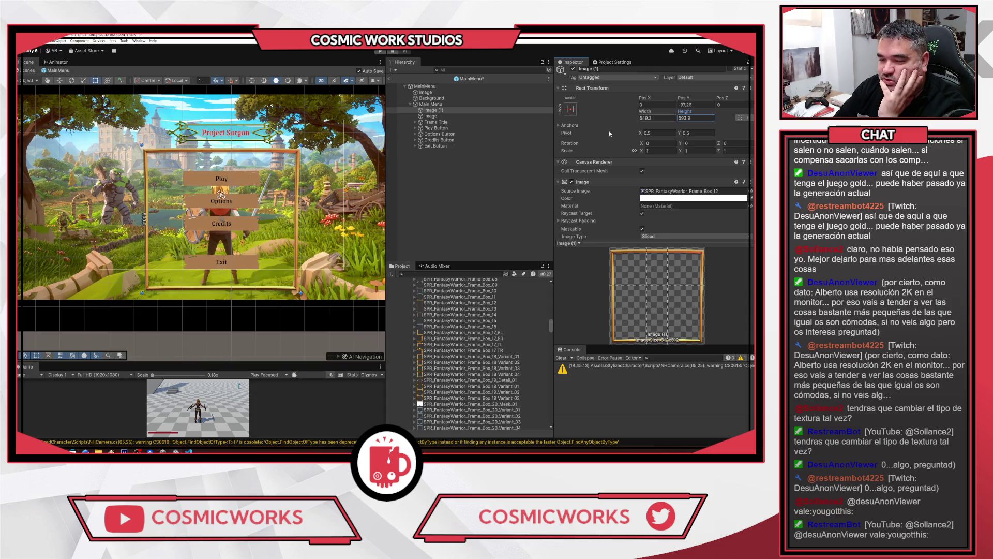
right_click(429, 110)
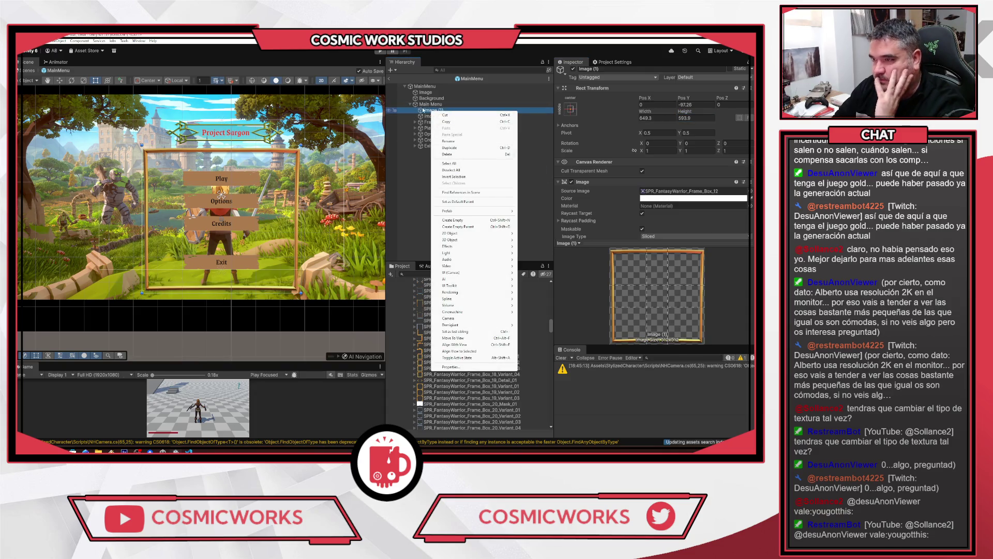
Add a new canvas-filling UI Image under Main Menu, placed behind the menu elements
right_click(426, 104)
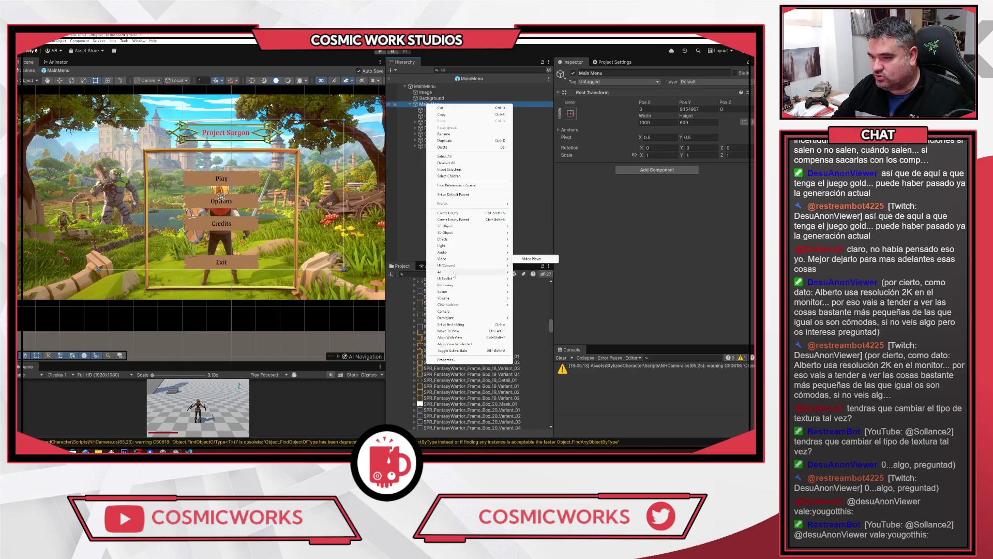
mouse_move(461, 268)
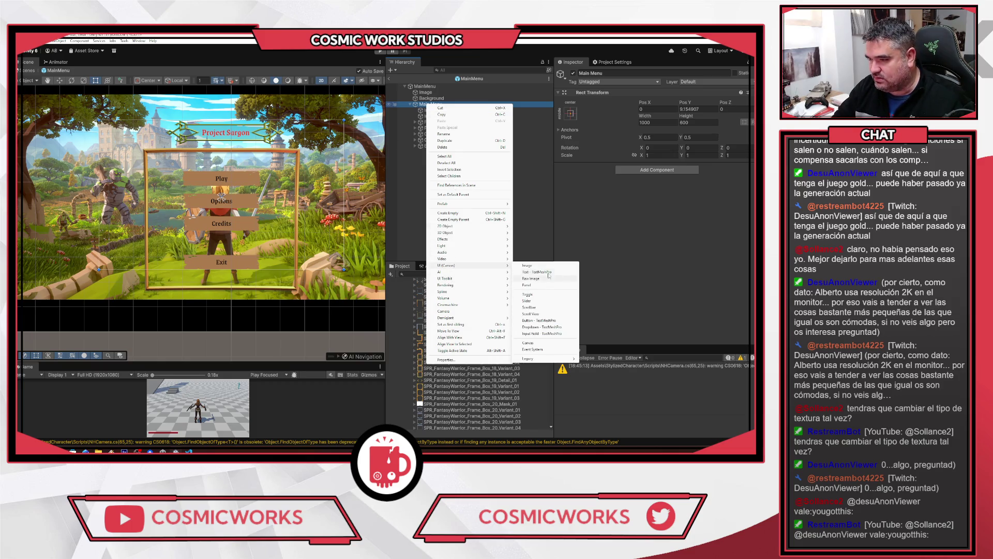
click(527, 266)
click(575, 113)
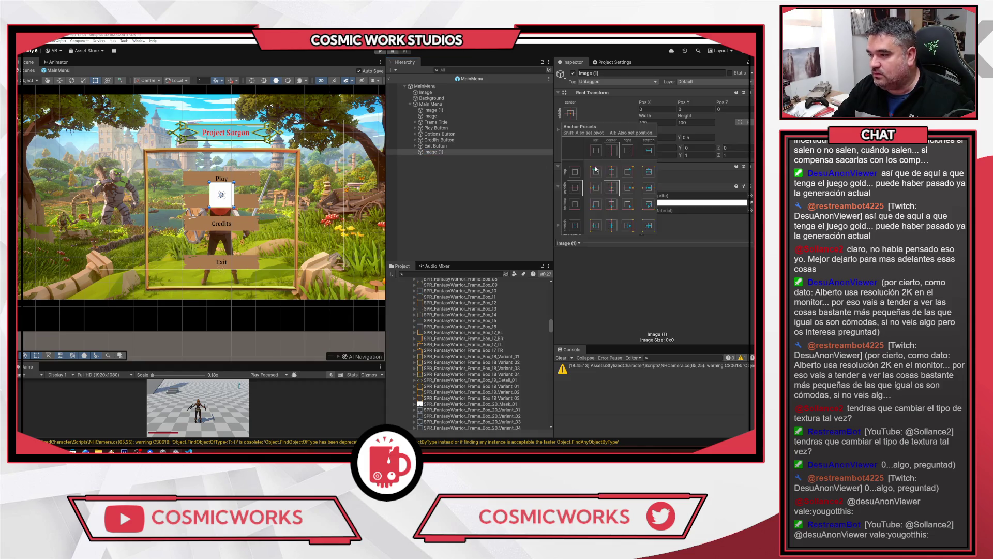
alt+click(648, 225)
click(442, 158)
drag(434, 152, 438, 111)
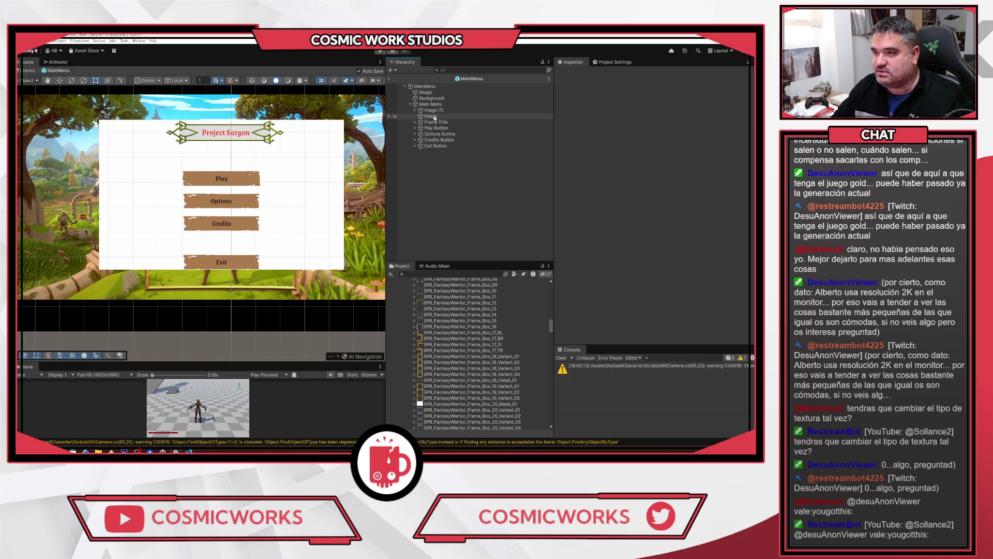
Stretch the child image inside the panel to fill its parent
click(426, 111)
key(Right)
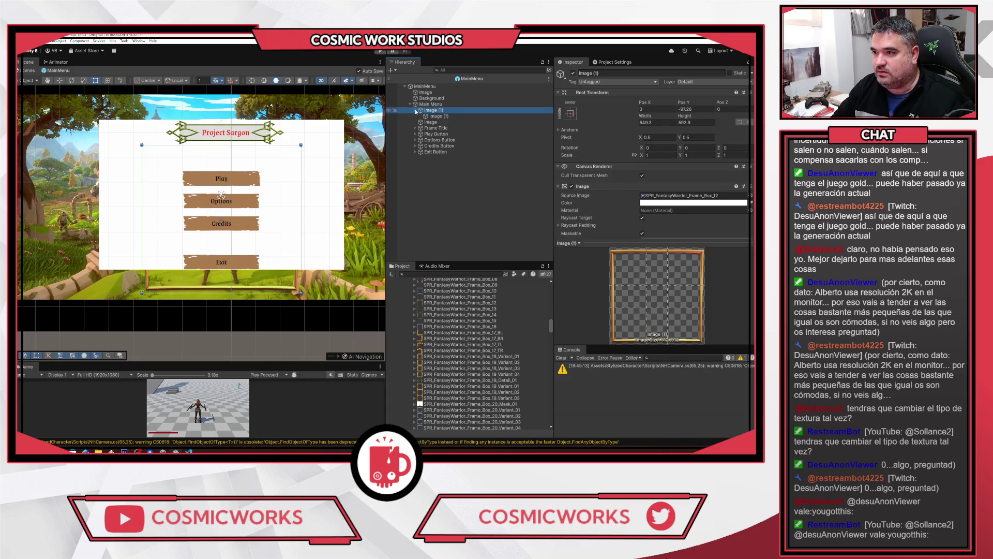
click(435, 116)
click(571, 113)
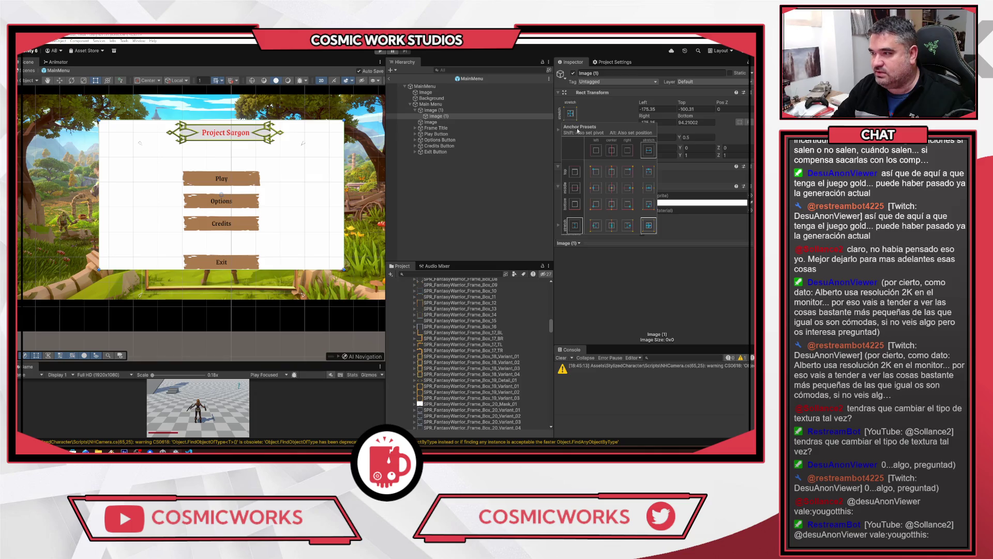
alt+click(649, 225)
click(442, 222)
click(437, 117)
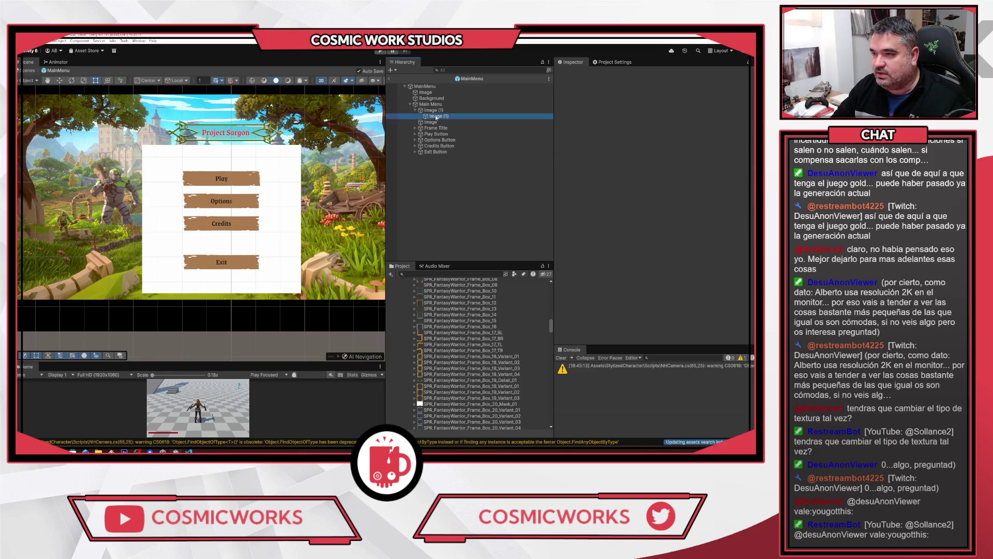
Give the inner child image the Frame_Box_12 frame sprite
click(433, 110)
click(688, 195)
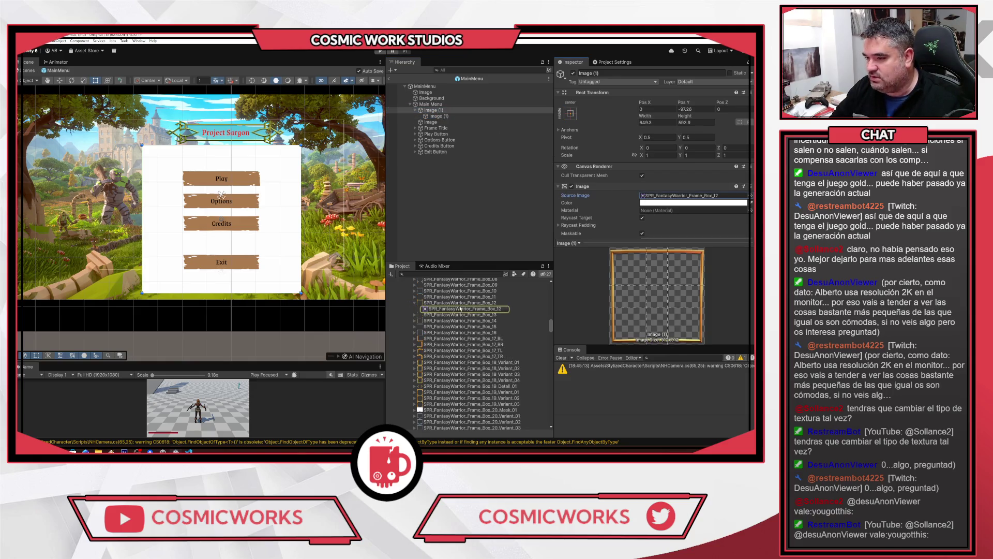
click(455, 233)
click(436, 116)
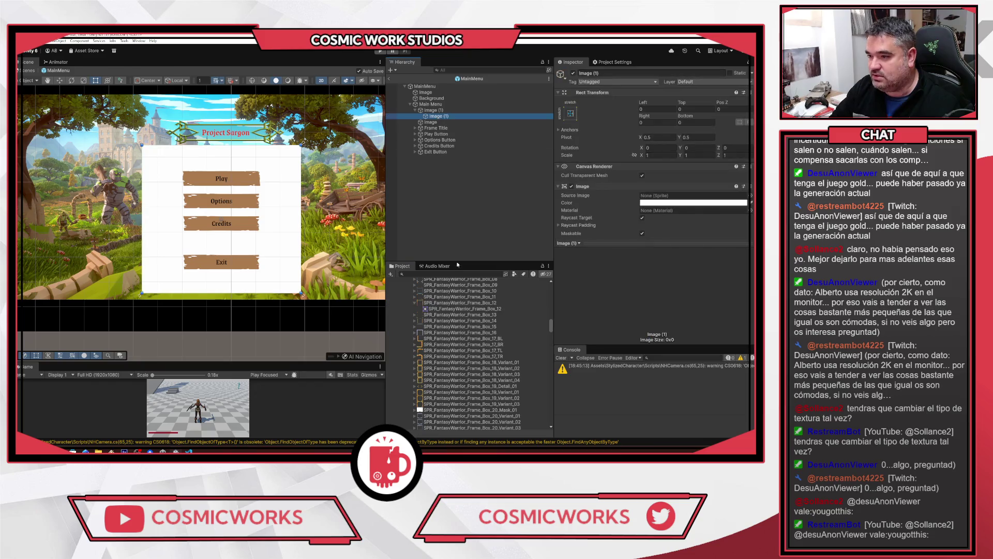
scroll(591, 200, down, 1)
drag(643, 181, 673, 173)
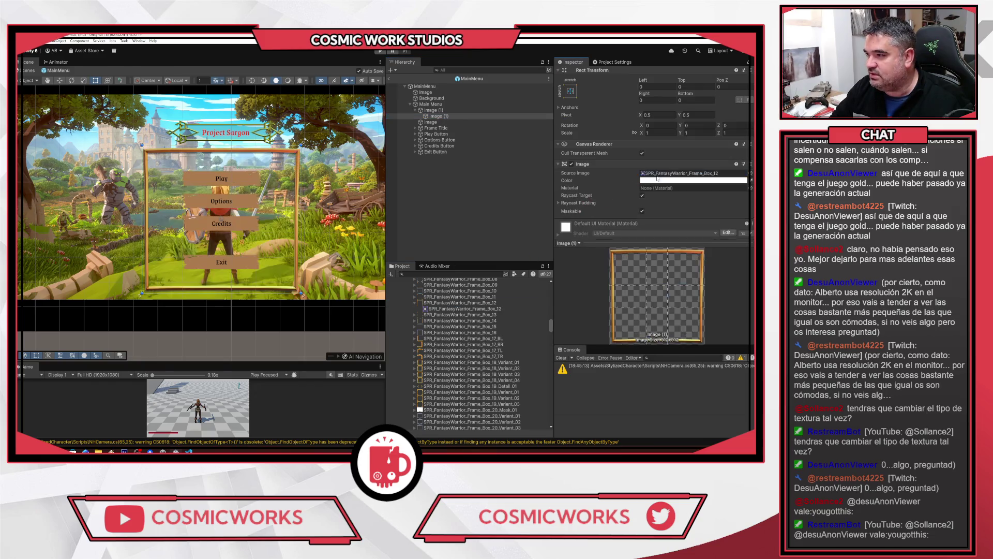
click(436, 110)
scroll(465, 357, up, 10)
scroll(429, 365, up, 10)
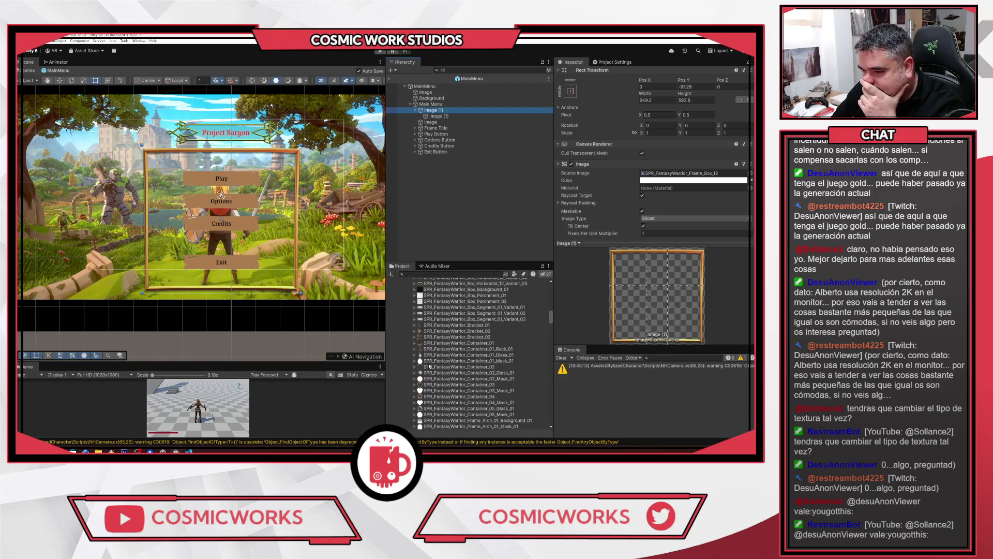
Compare the parchment and box sprites, settling on Box_Parchment_02
click(468, 273)
text(wood)
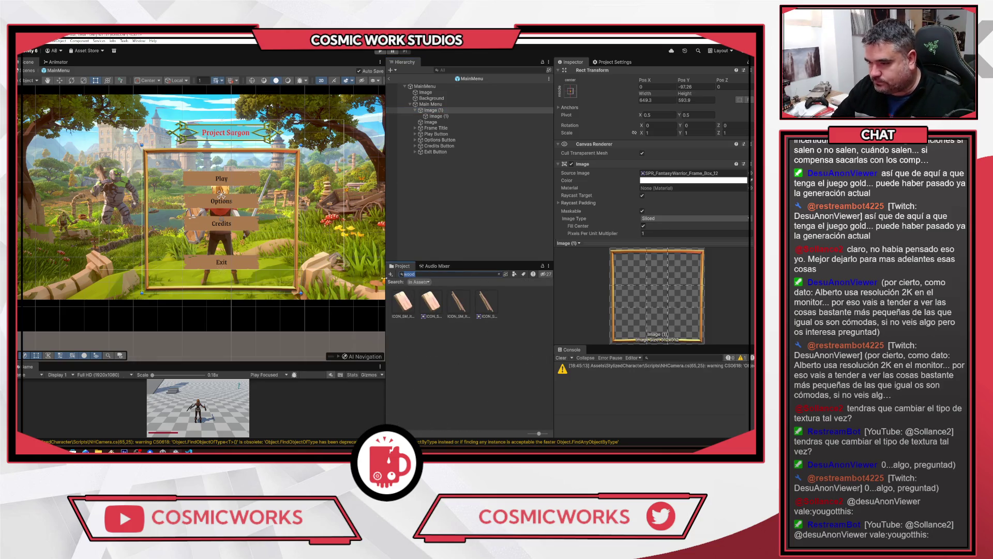
key(BackSpace)
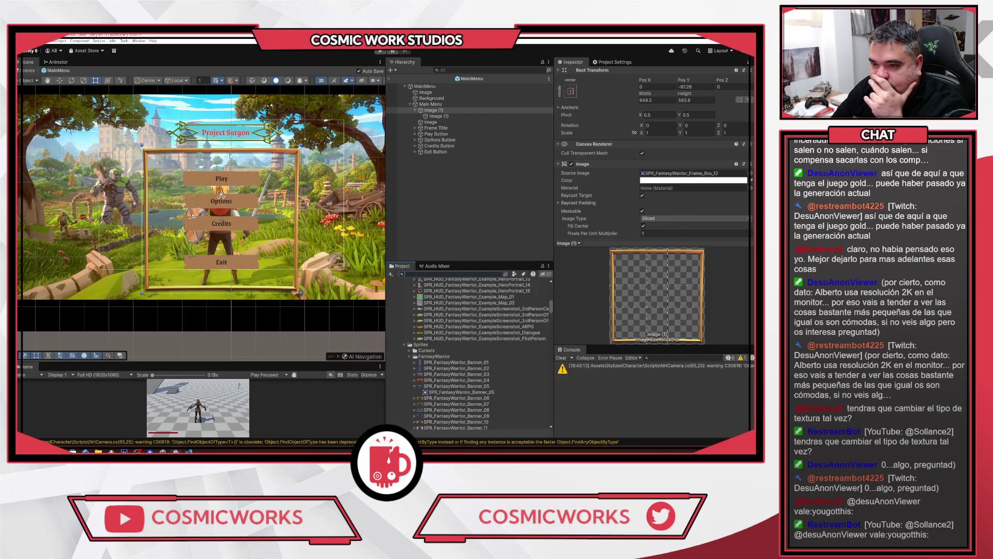
scroll(478, 307, down, 6)
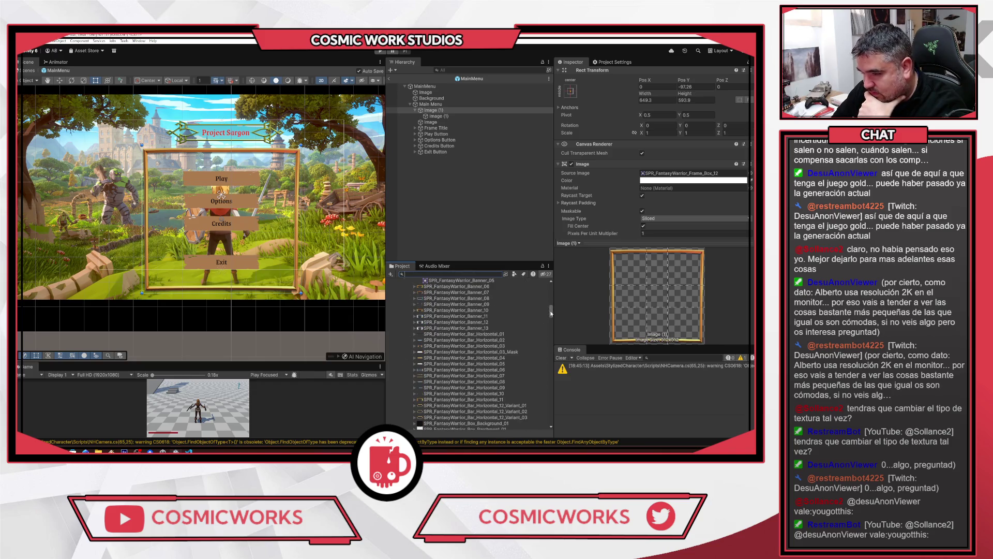
scroll(551, 314, down, 5)
click(446, 322)
click(447, 318)
click(454, 323)
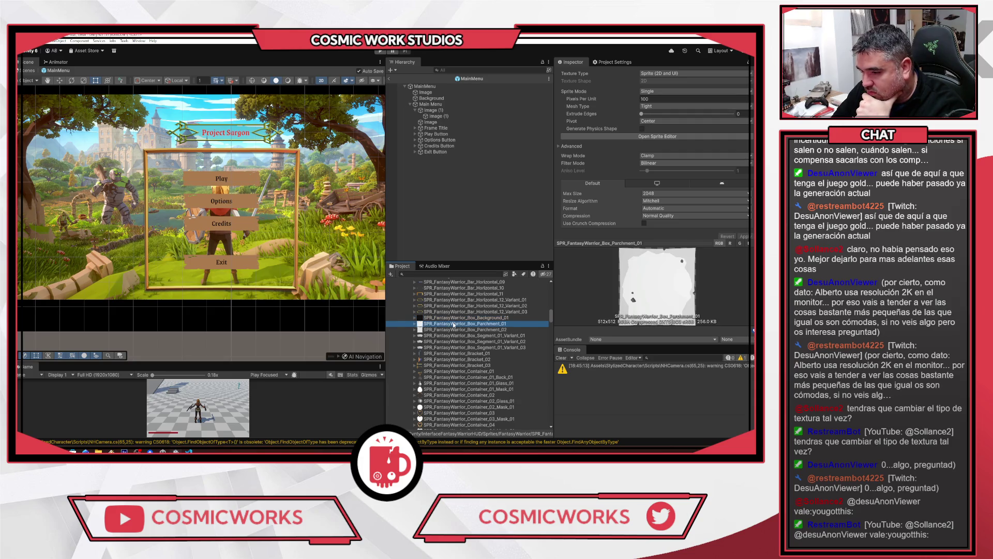
click(468, 337)
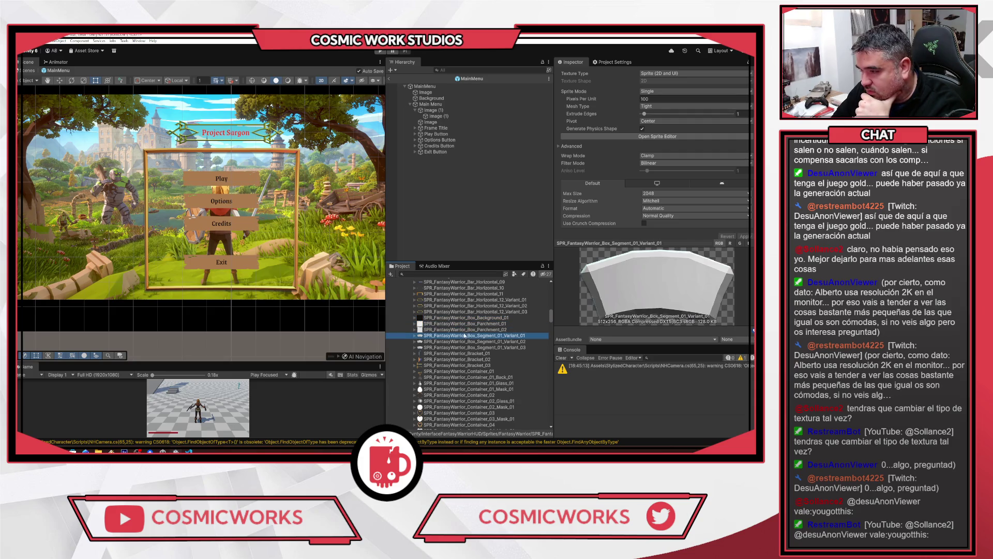
click(464, 331)
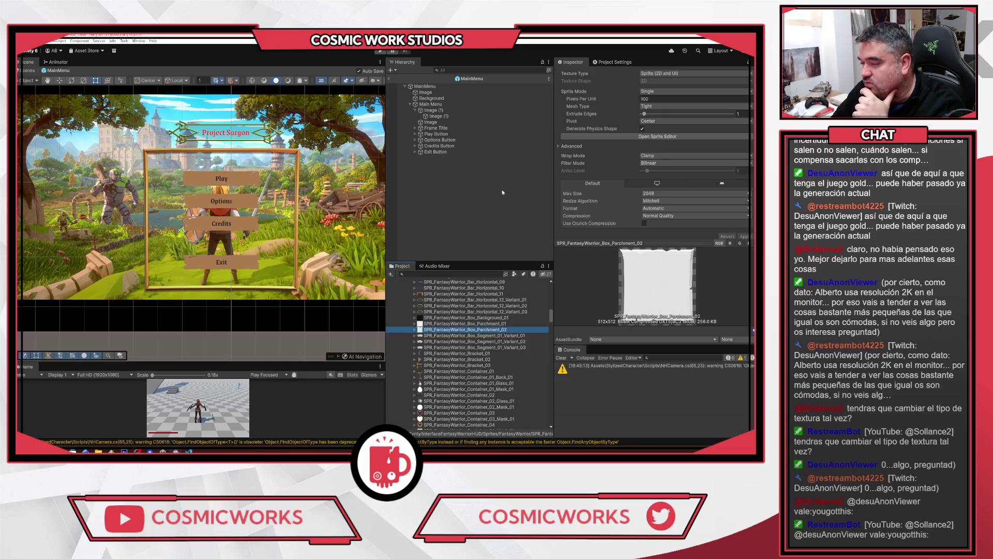
Put Box_Parchment_02 into the menu panel's Source Image
click(434, 110)
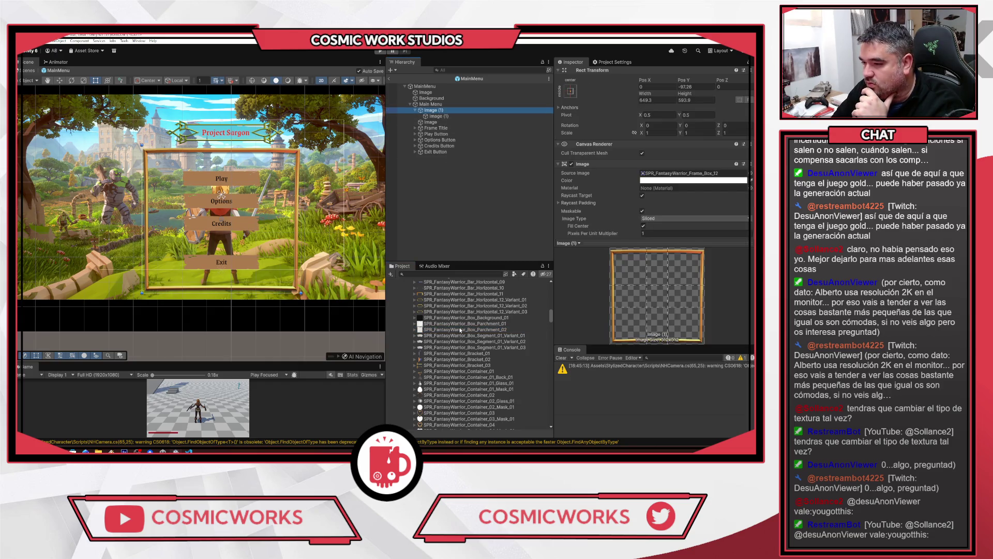
scroll(652, 155, down, 2)
click(671, 131)
drag(670, 137, 670, 136)
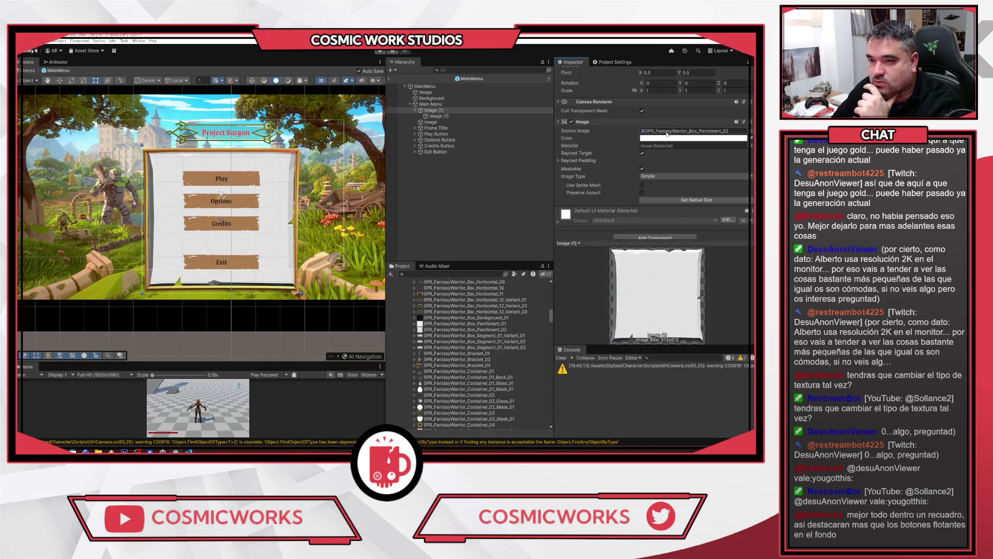
Pull the golden frame image's edges inward around the buttons
click(436, 116)
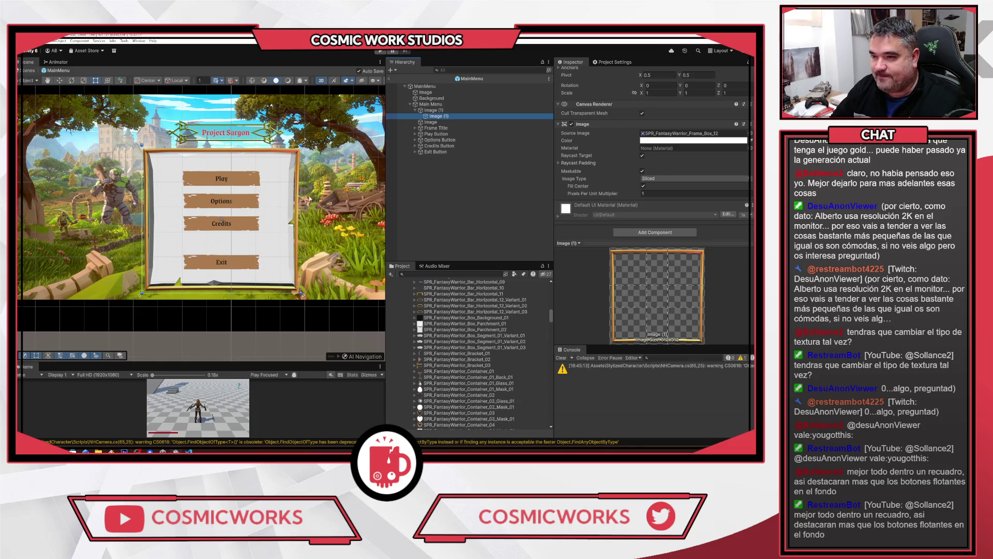
drag(300, 199, 289, 220)
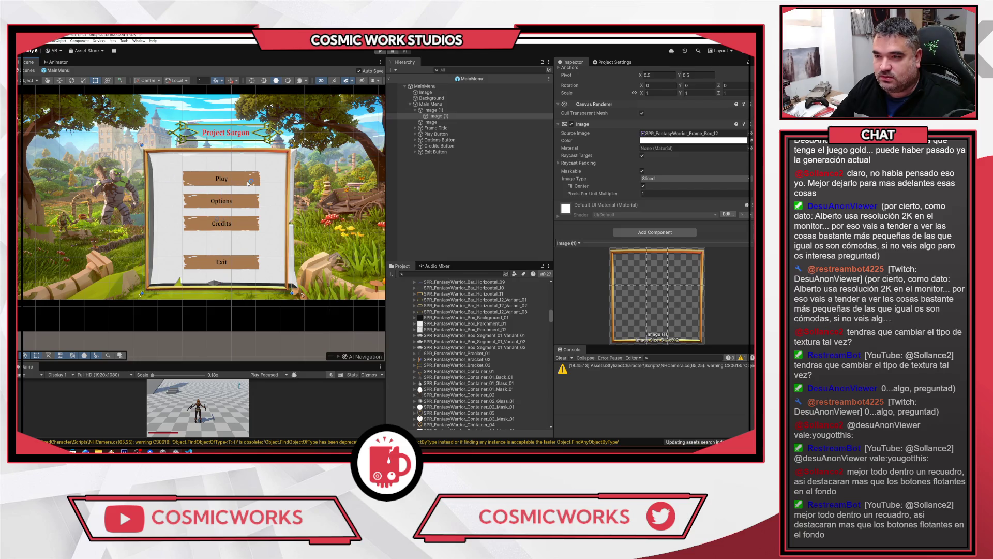
scroll(655, 155, up, 1)
drag(141, 200, 149, 218)
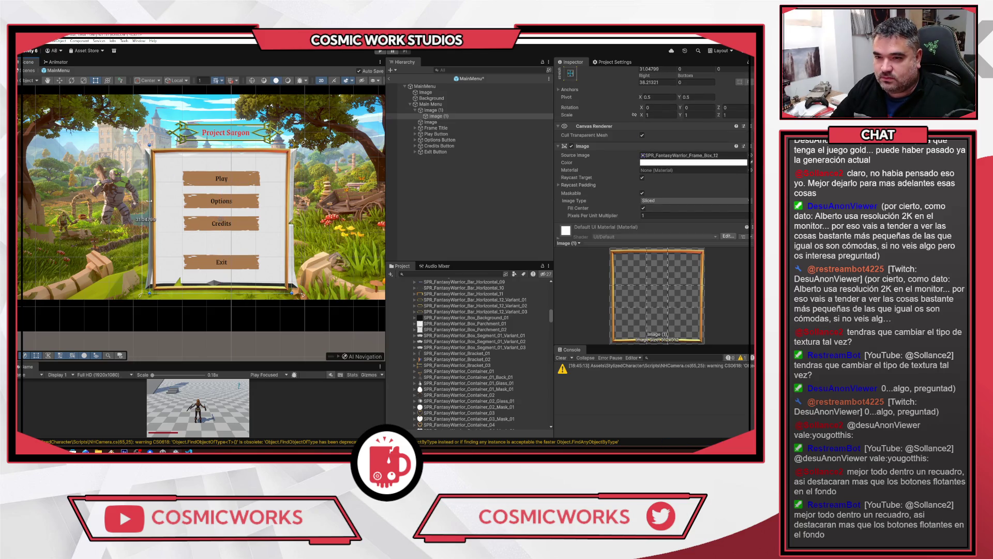
drag(218, 145, 217, 151)
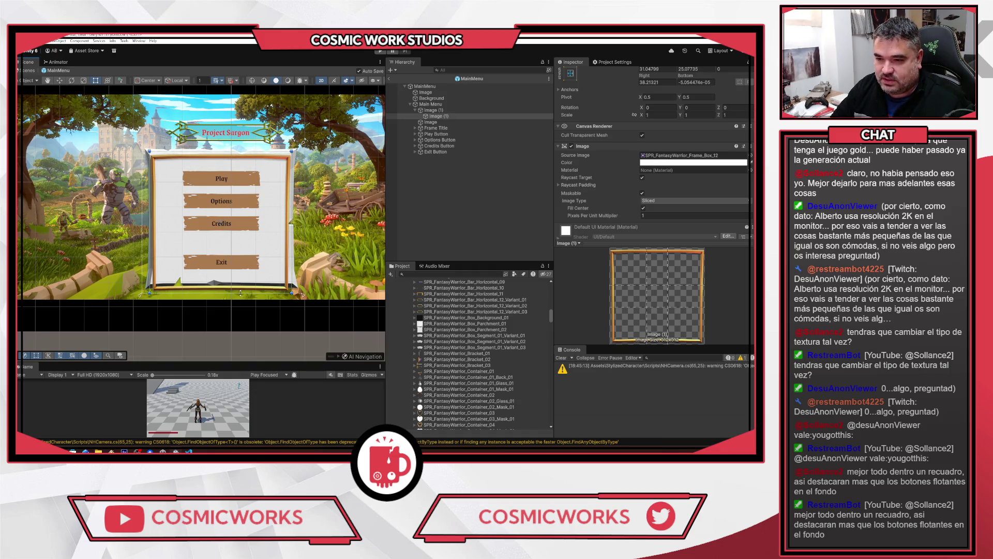
drag(217, 282, 217, 284)
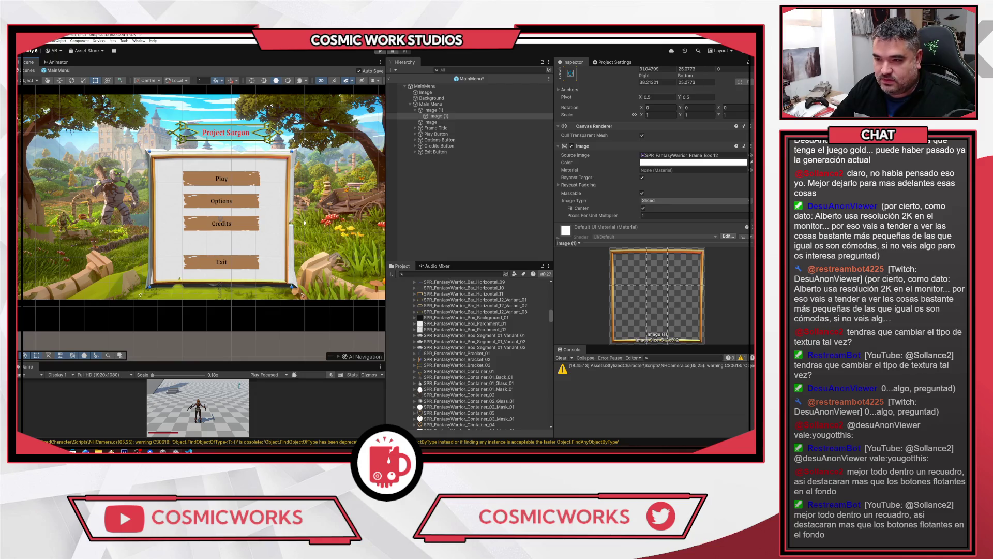
Delete the golden frame image
click(466, 207)
click(437, 116)
key(Delete)
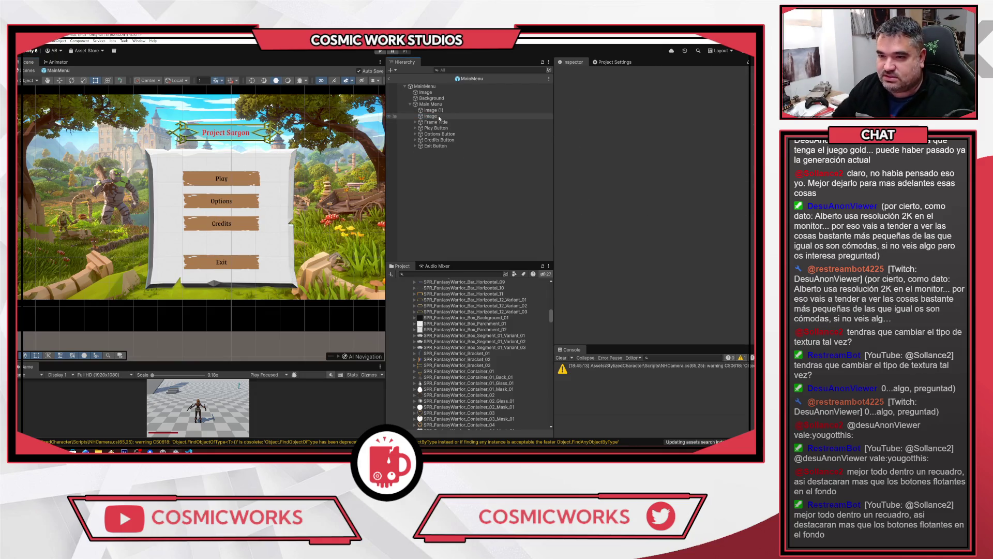
Tint the parchment panel grey via its Image colour
click(432, 110)
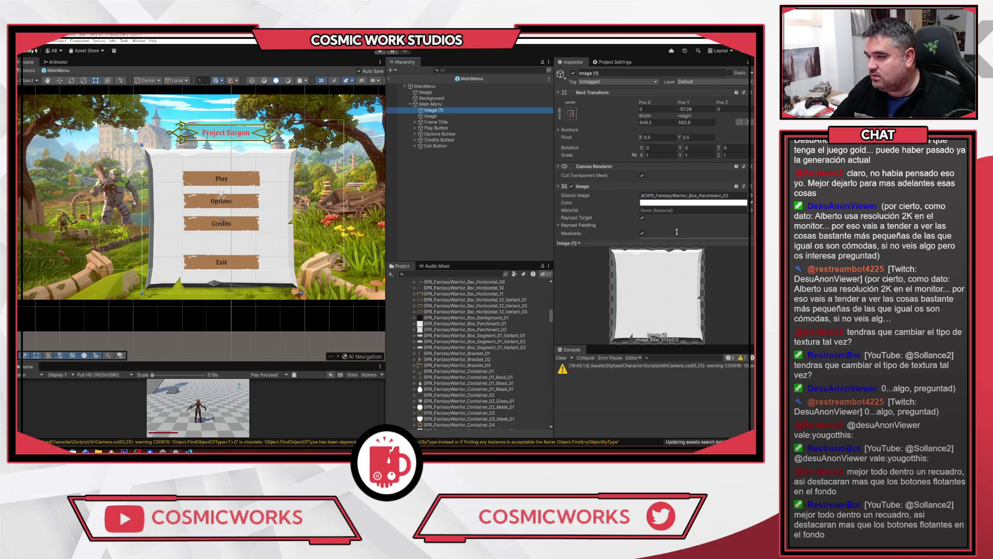
click(694, 202)
click(701, 259)
Lighten the parchment panel's tint to light grey CAC5C5
drag(700, 258, 700, 249)
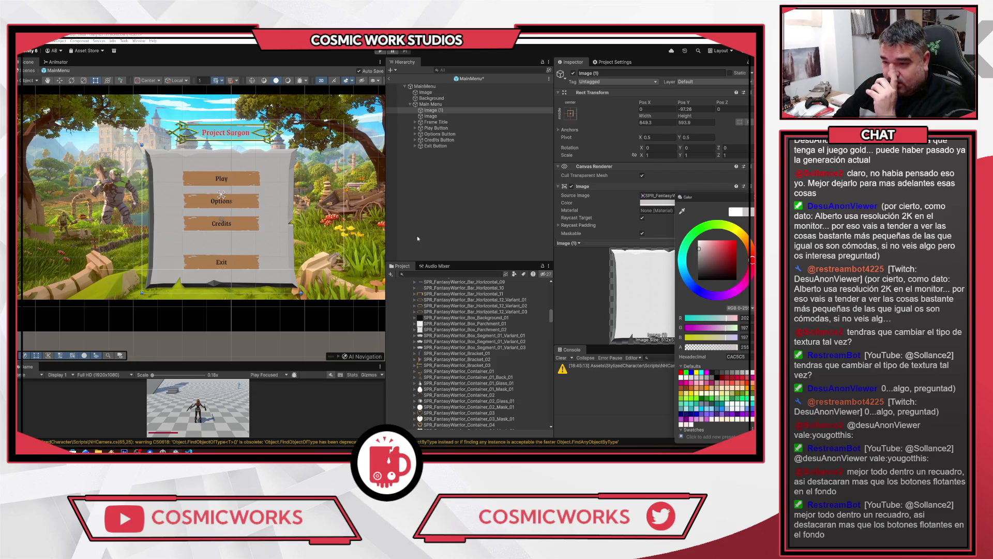
click(445, 213)
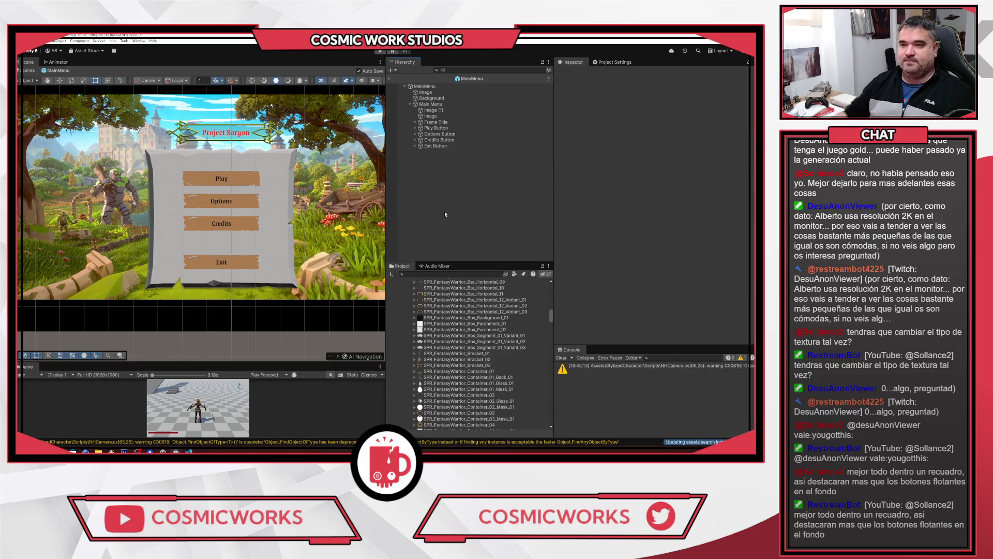
scroll(167, 177, down, 1)
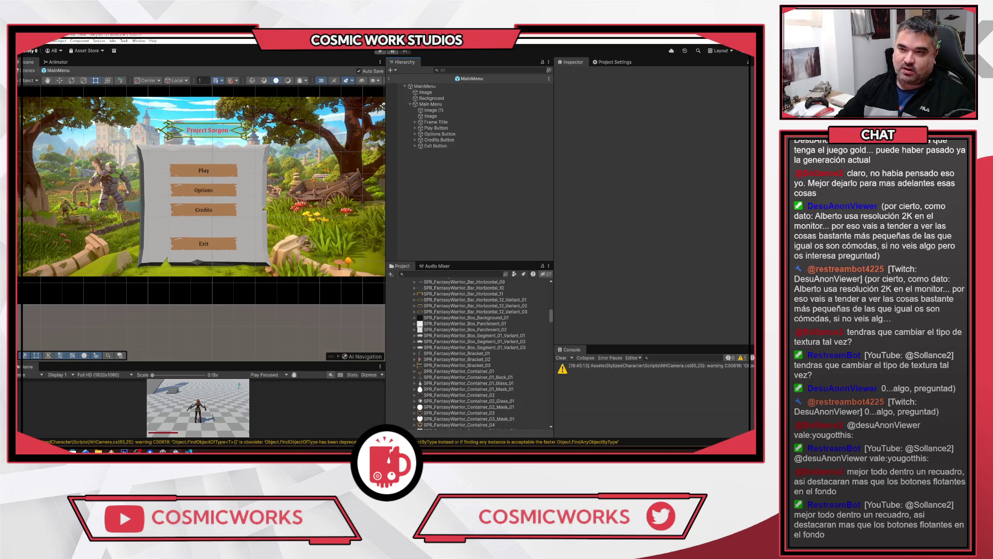
click(435, 116)
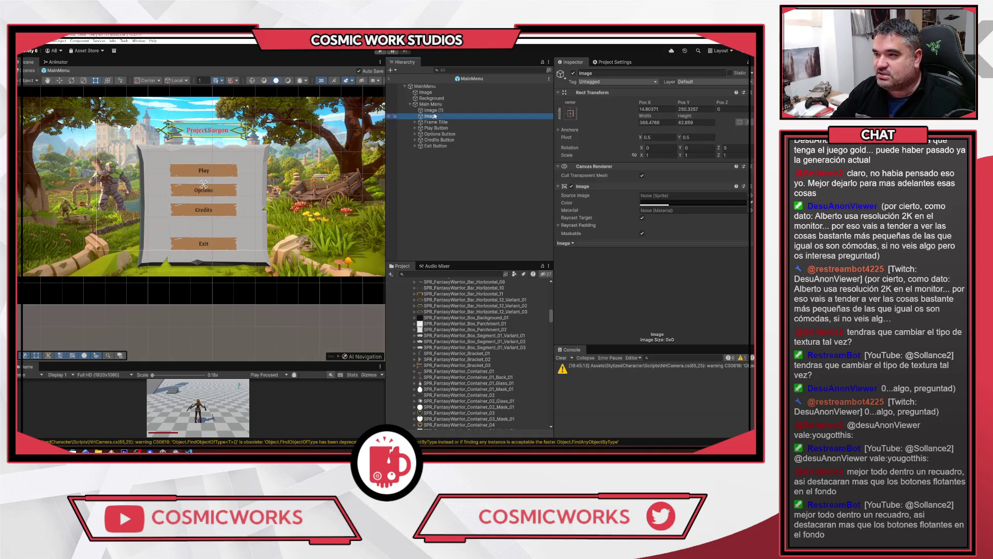
click(207, 130)
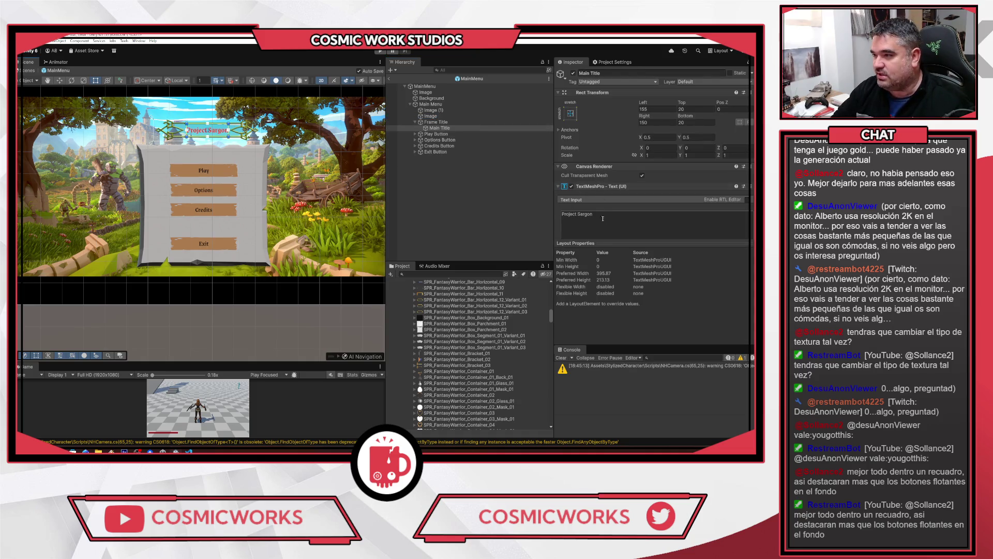
Move Main Title directly under MainMenu and delete the Frame Title banner
scroll(655, 214, down, 3)
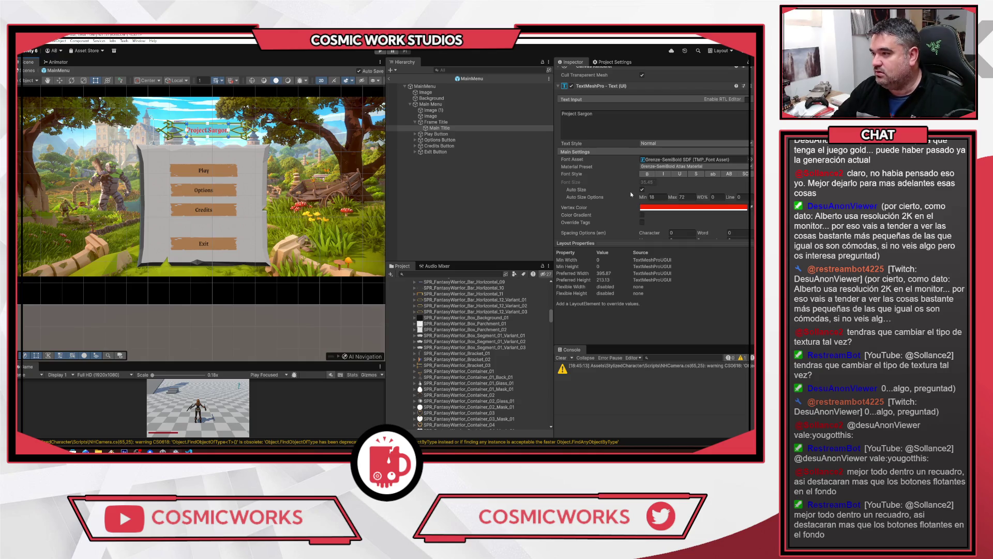
drag(435, 128, 432, 102)
click(437, 129)
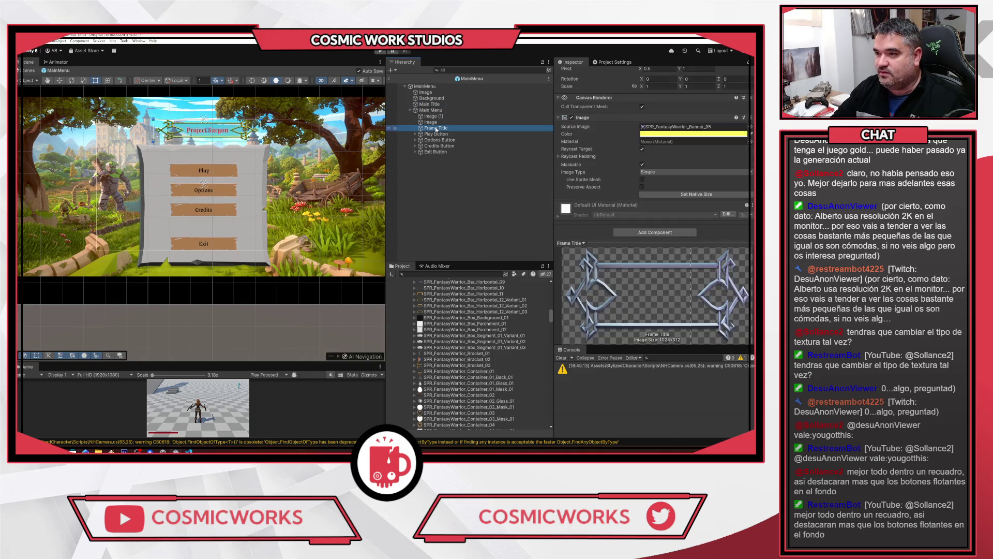
key(Delete)
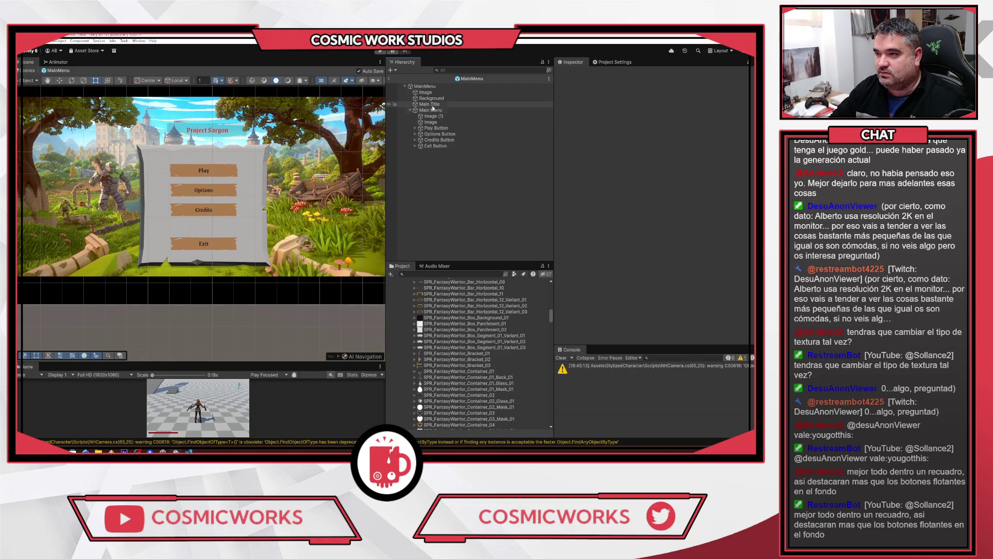
click(431, 104)
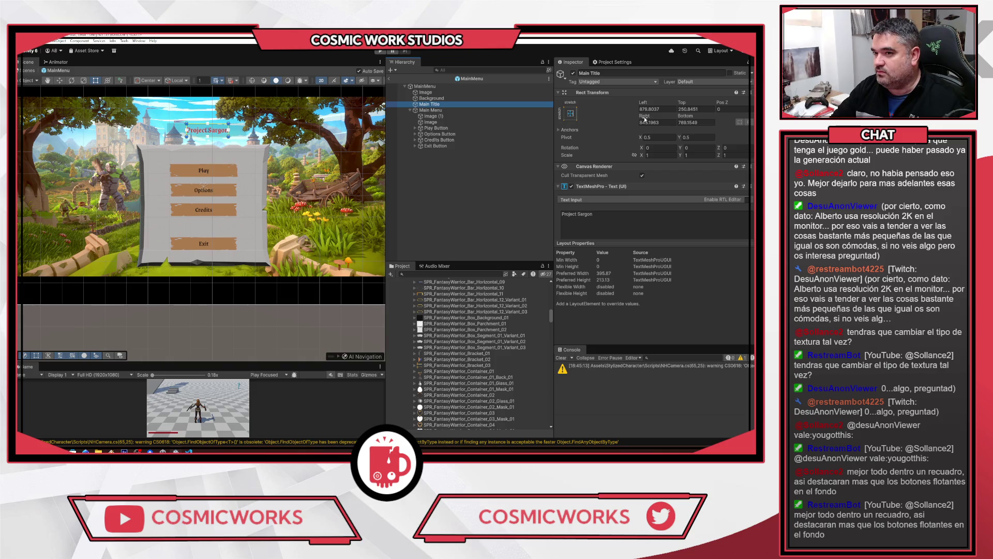
Anchor the Main Title to the top centre
click(512, 98)
click(512, 104)
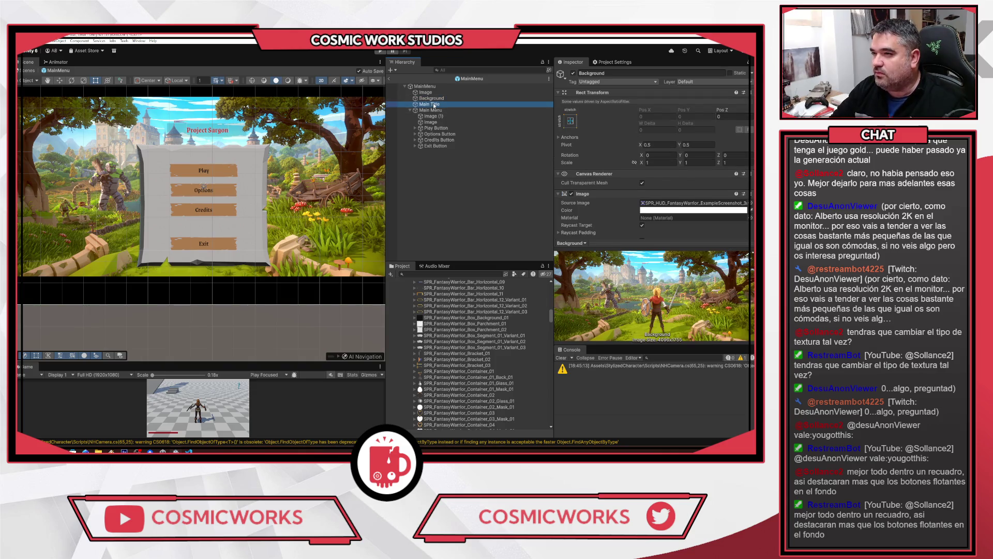
click(572, 113)
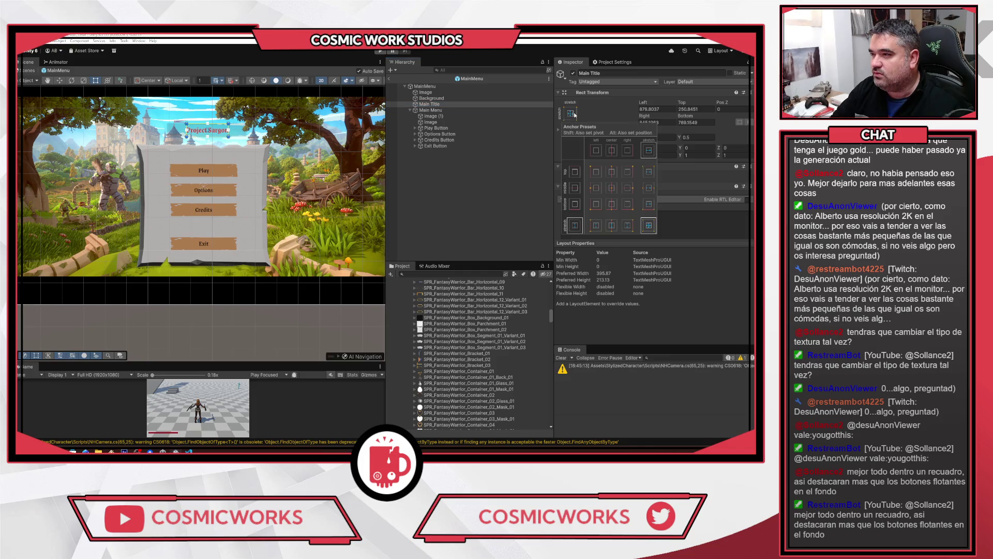
click(611, 188)
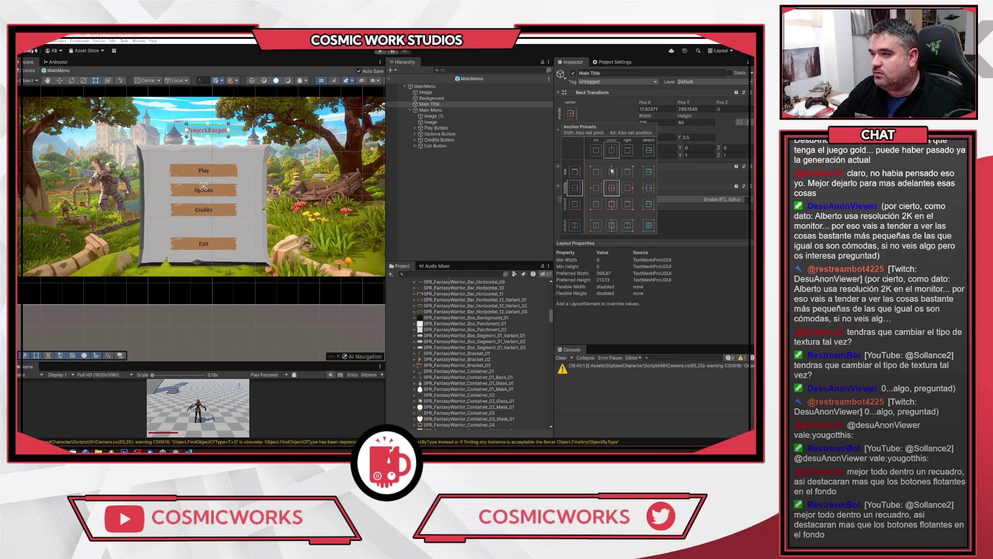
alt+shift+click(612, 172)
scroll(369, 182, down, 2)
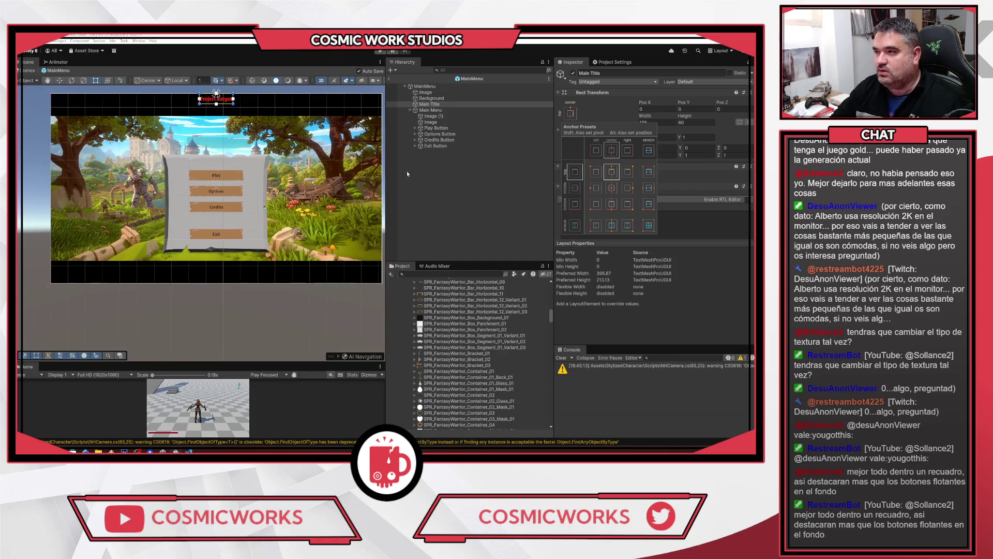
key(Escape)
scroll(304, 155, down, 2)
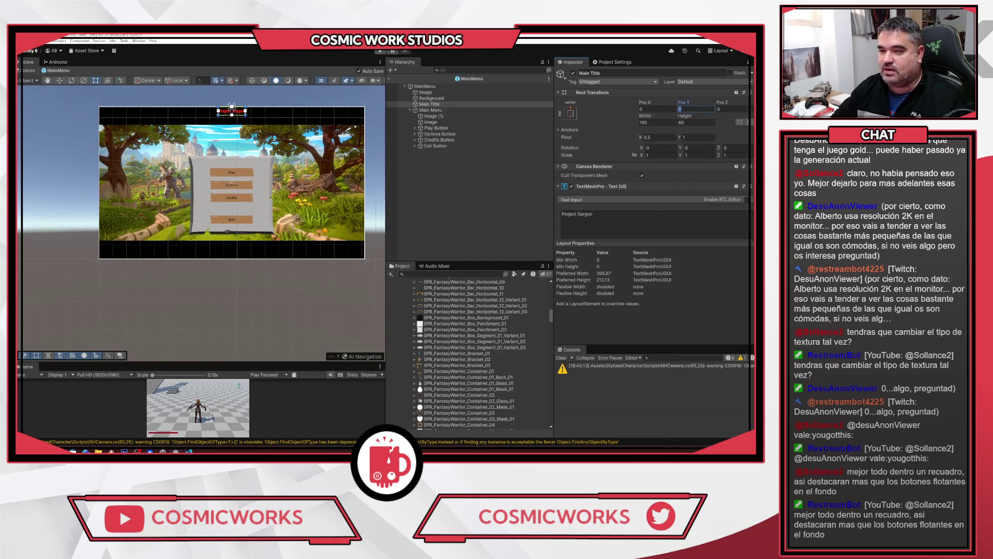
scroll(232, 107, up, 2)
key(ctrl+z)
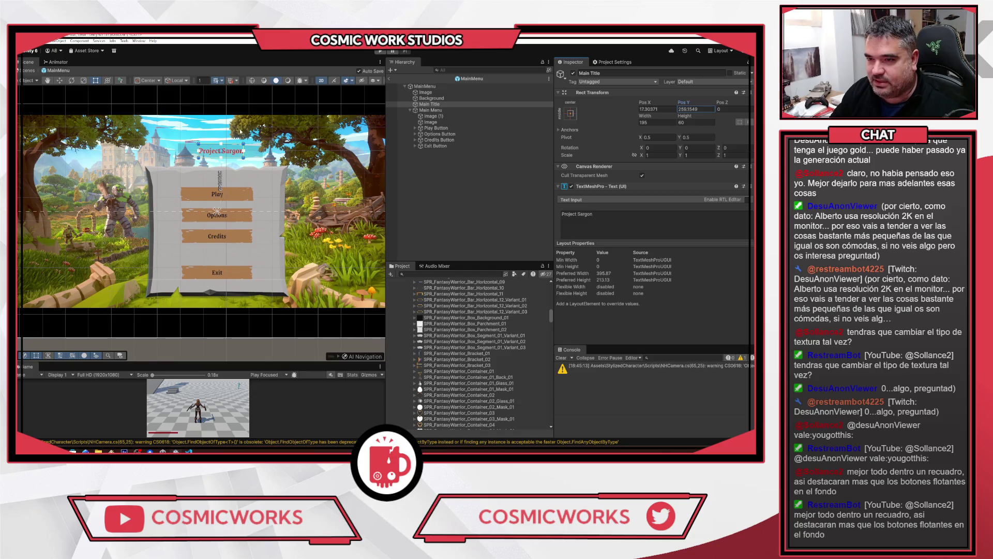
click(571, 113)
alt+shift+click(612, 172)
scroll(212, 97, down, 2)
Raise the title's Auto Size Max to 150 and place it above the parchment panel
mouse_move(217, 100)
mouse_down()
mouse_move(275, 136)
mouse_move(295, 133)
mouse_up()
scroll(608, 192, down, 3)
scroll(611, 192, down, 2)
double_click(686, 197)
text(150)
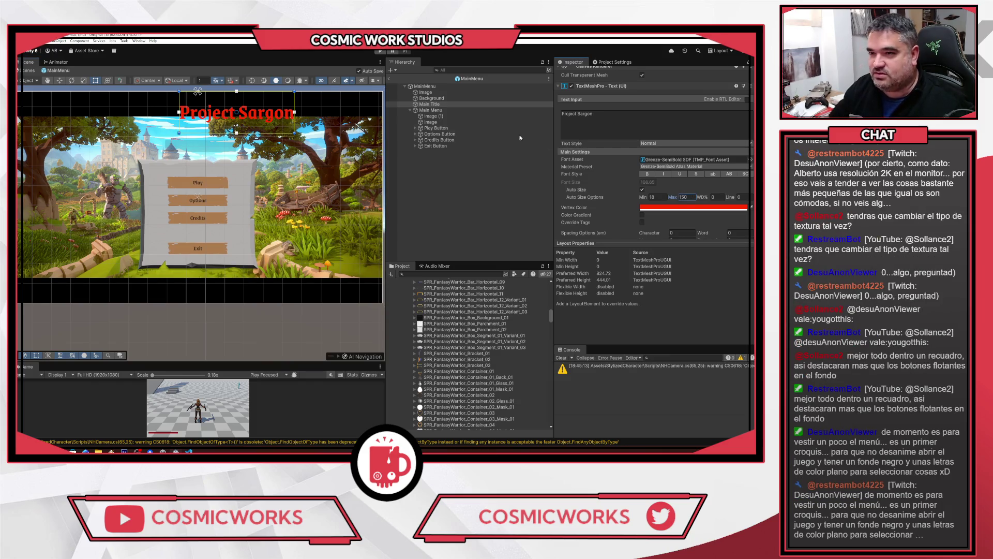
mouse_move(257, 113)
mouse_down()
mouse_move(220, 126)
mouse_move(217, 140)
mouse_up()
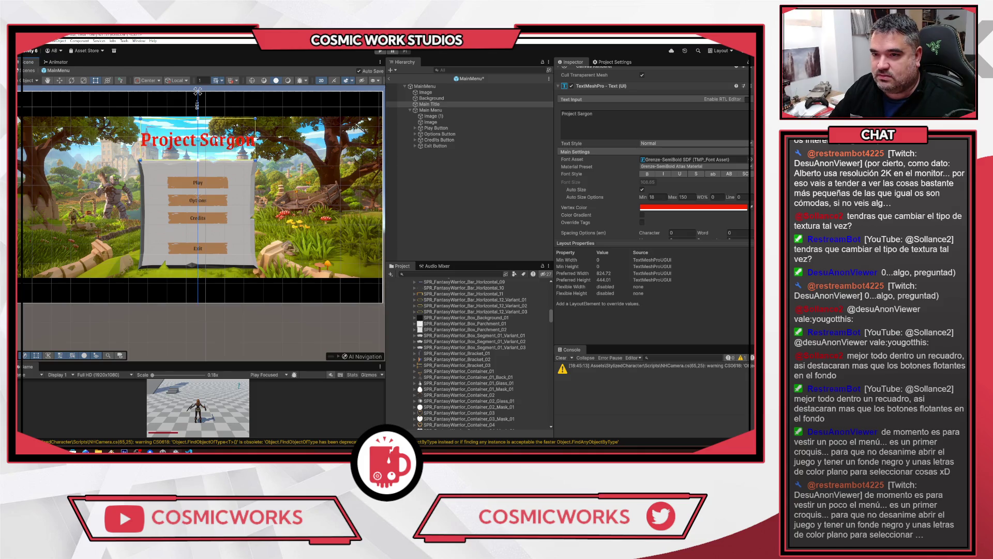
click(212, 151)
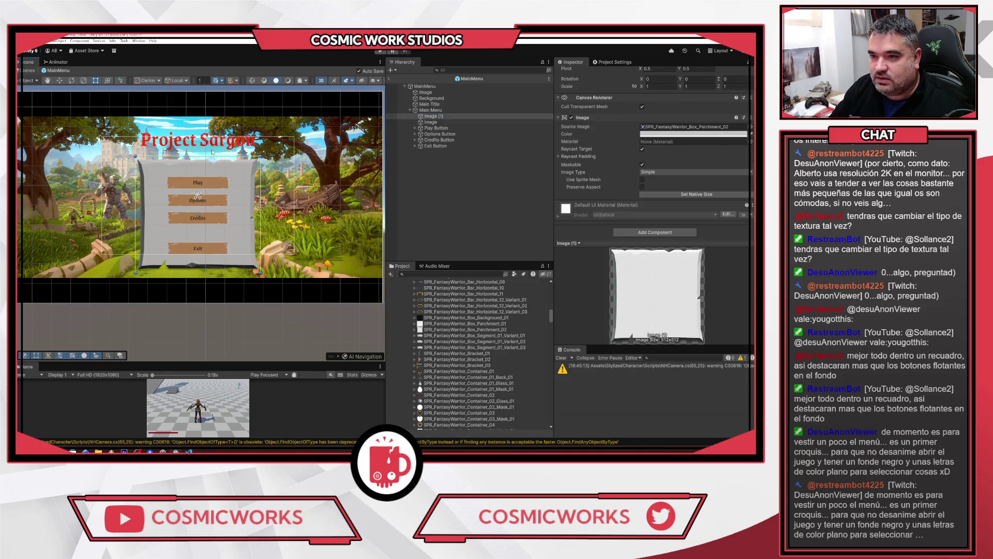
Move the empty Image up beside the title and save the MainMenu scene
click(212, 152)
mouse_move(198, 195)
mouse_down()
mouse_move(174, 166)
mouse_move(257, 152)
mouse_up()
key(ctrl+s)
click(436, 191)
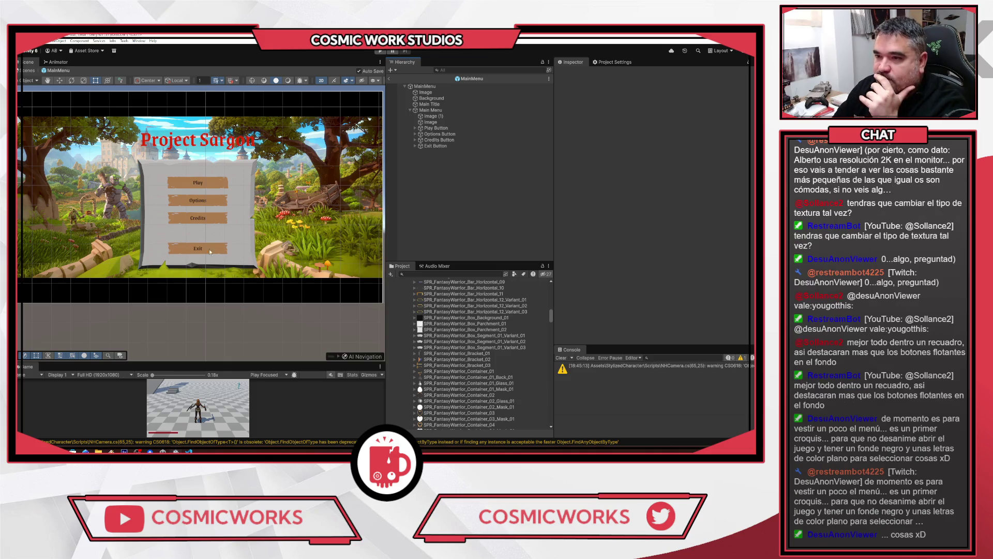
scroll(164, 218, down, 2)
scroll(192, 209, up, 2)
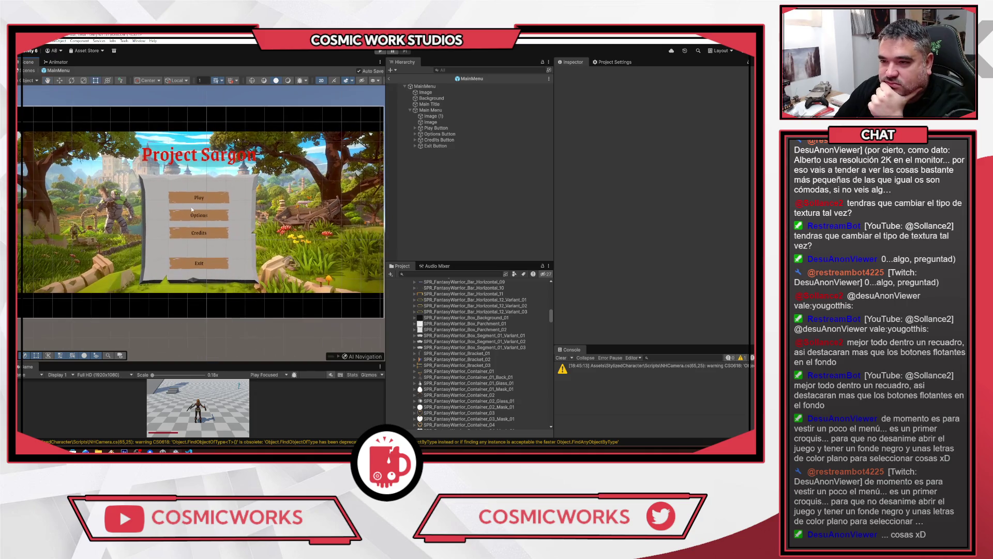
click(430, 104)
click(425, 98)
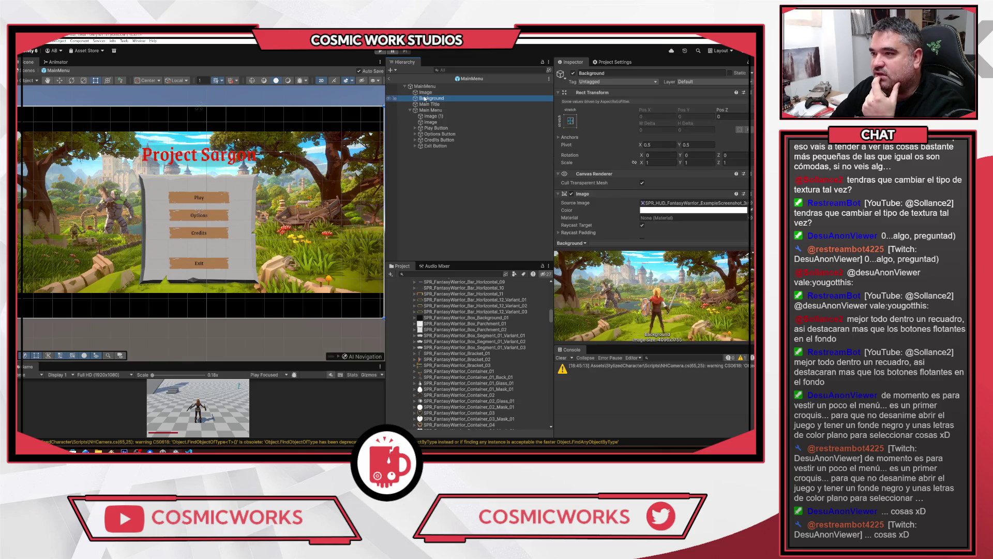
Disable the Background landscape object, then check the Image object's colour in the colour picker
click(573, 72)
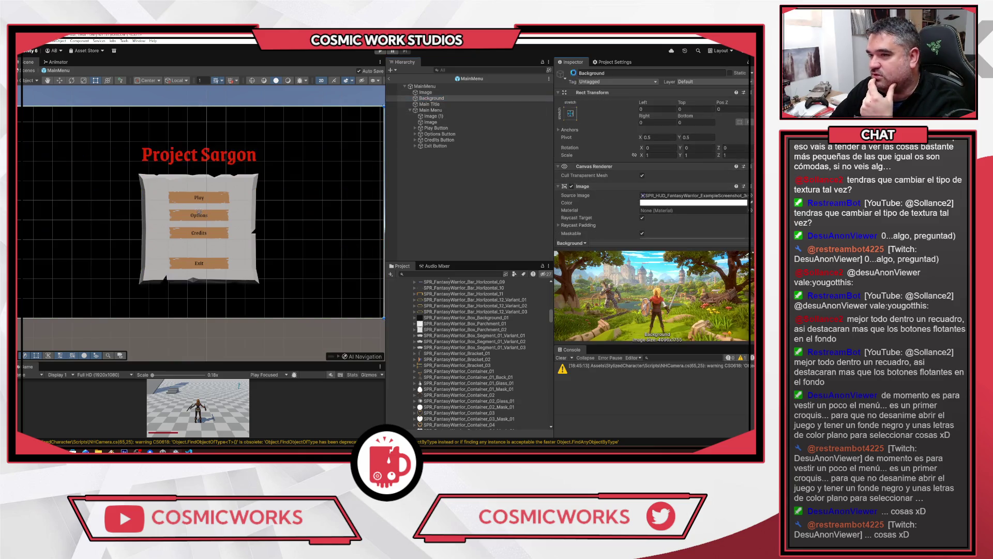
click(668, 203)
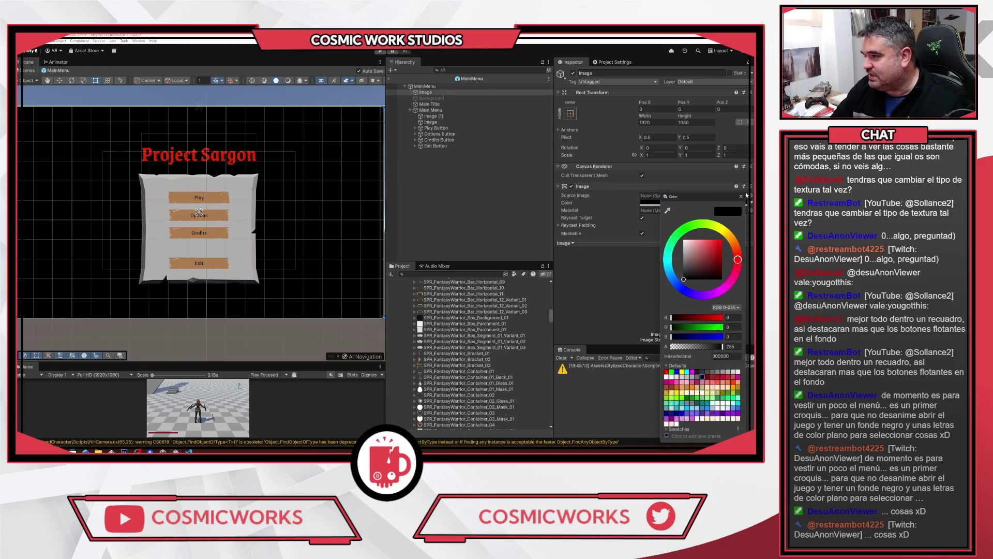
click(741, 196)
click(426, 93)
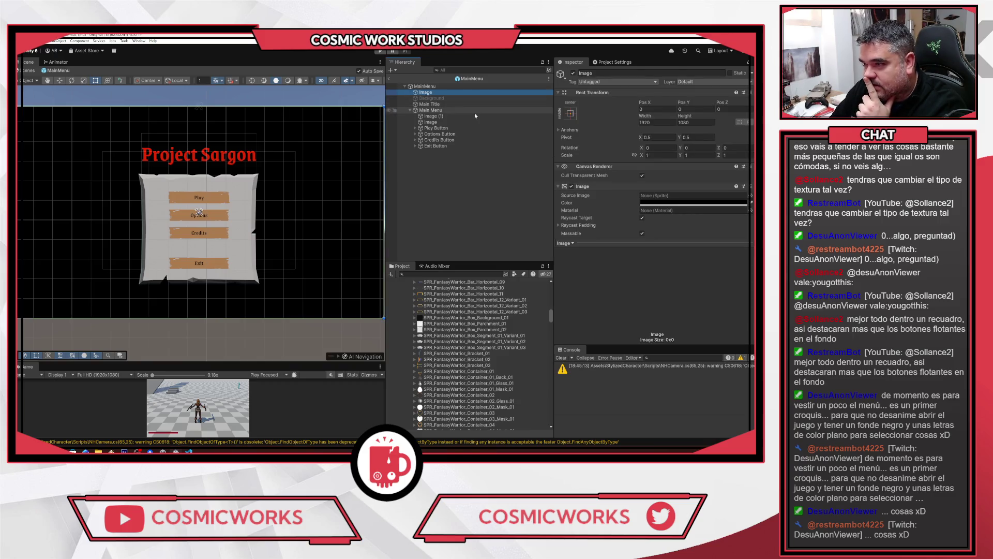
click(439, 98)
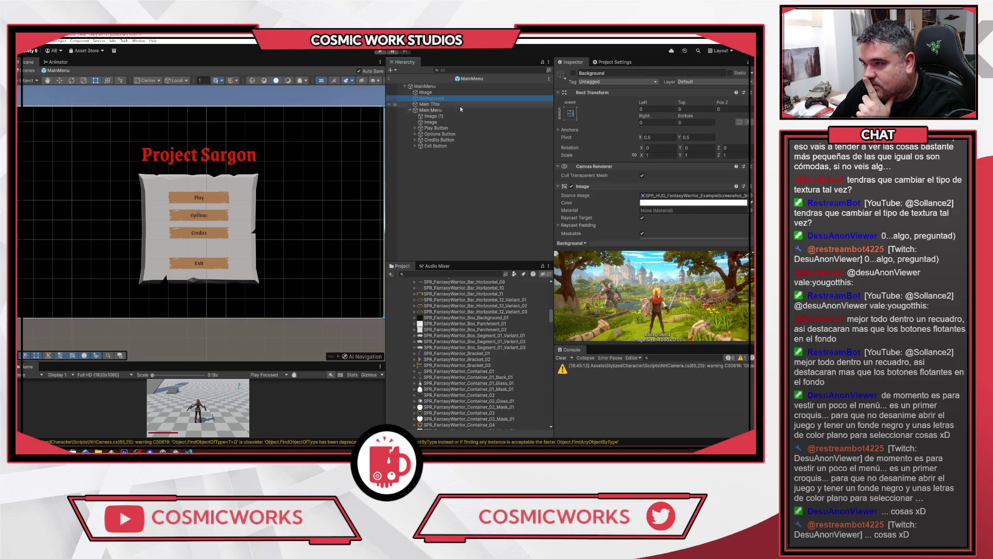
click(424, 92)
scroll(498, 338, up, 5)
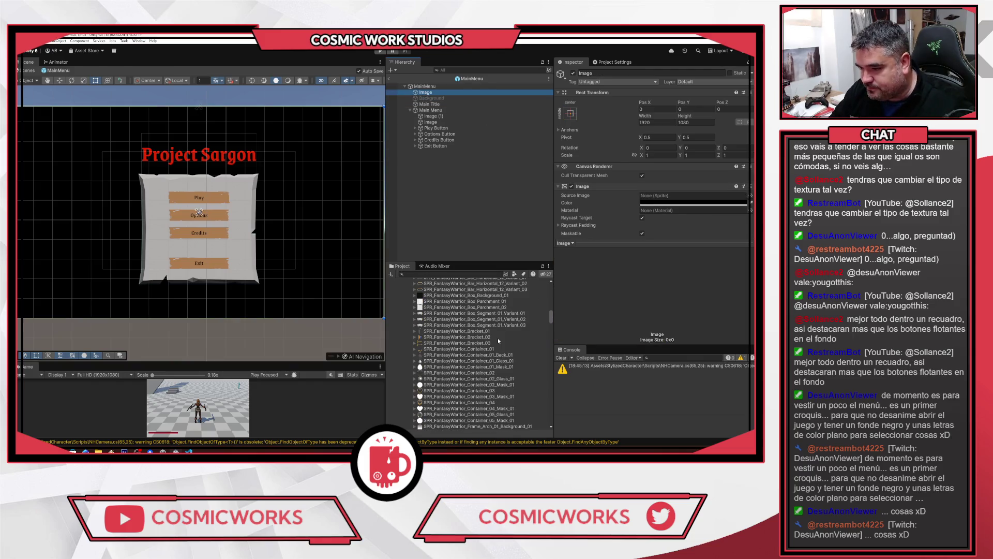
Scroll through the assets in the Project window
scroll(486, 340, up, 5)
click(425, 321)
scroll(482, 351, down, 15)
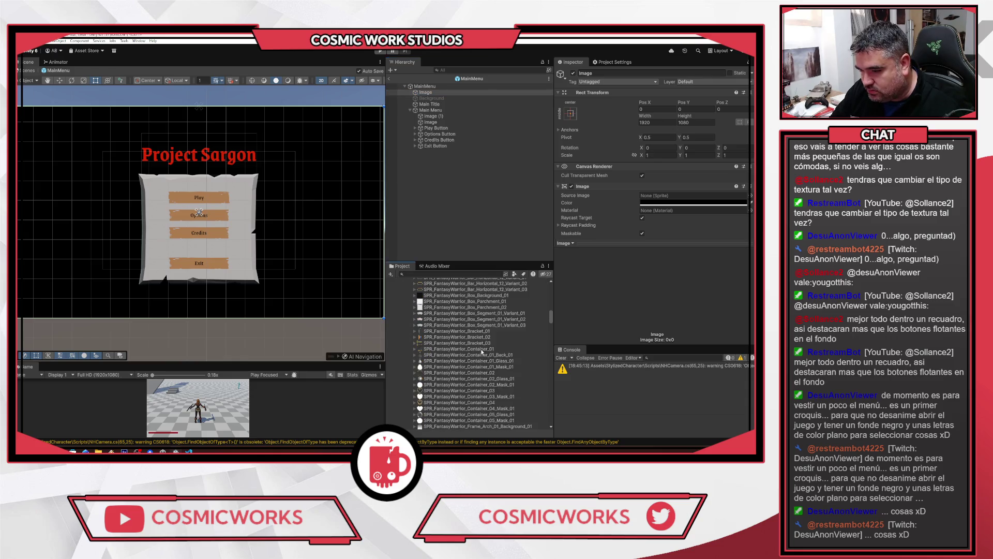
scroll(482, 352, down, 15)
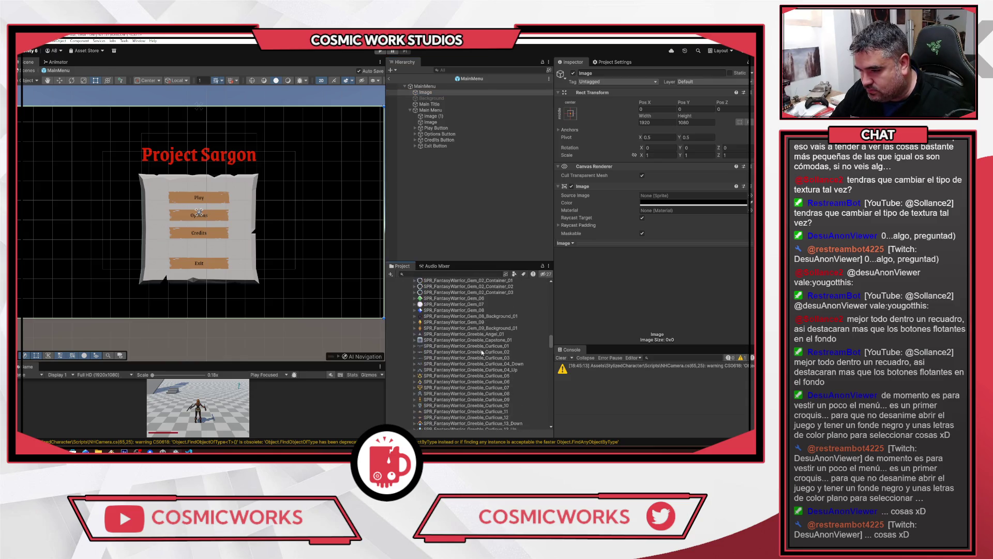
scroll(483, 352, down, 20)
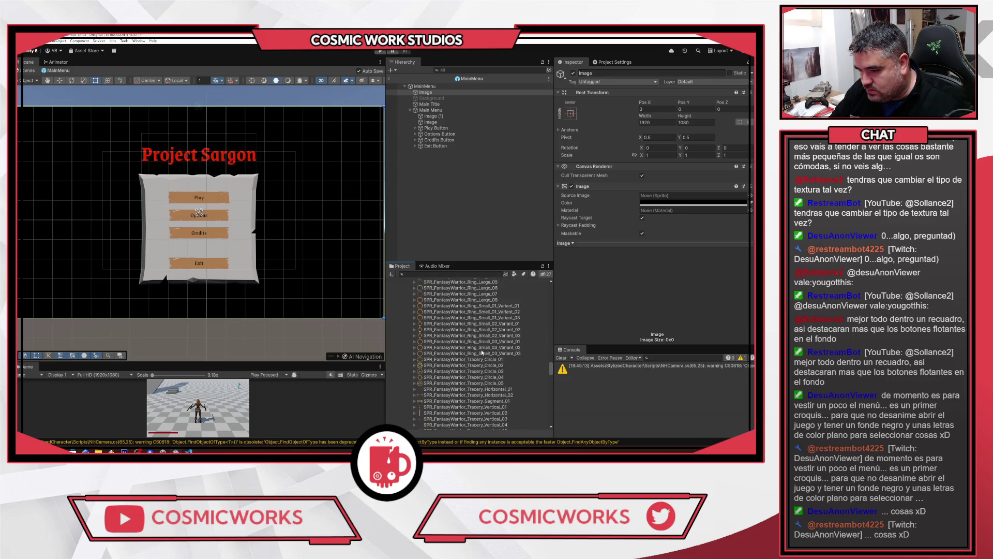
scroll(481, 352, down, 20)
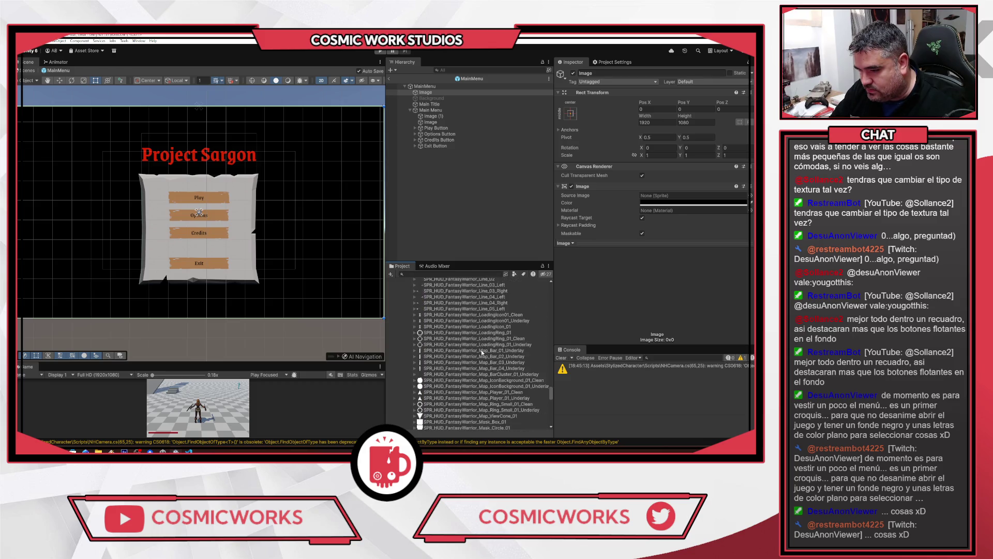
scroll(482, 352, down, 15)
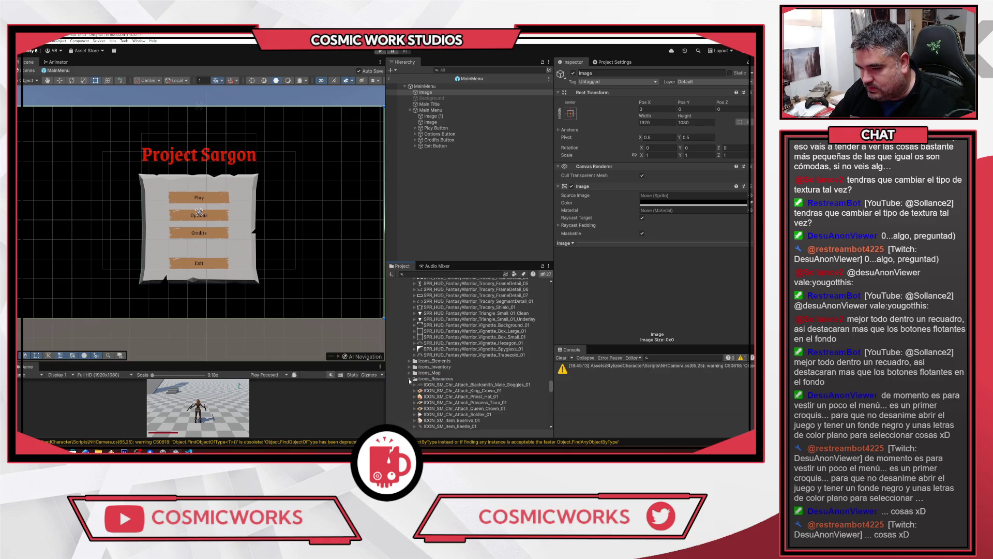
Search the project for 'vignette' and select the Vignette_Box_Small_01 sprite
click(450, 274)
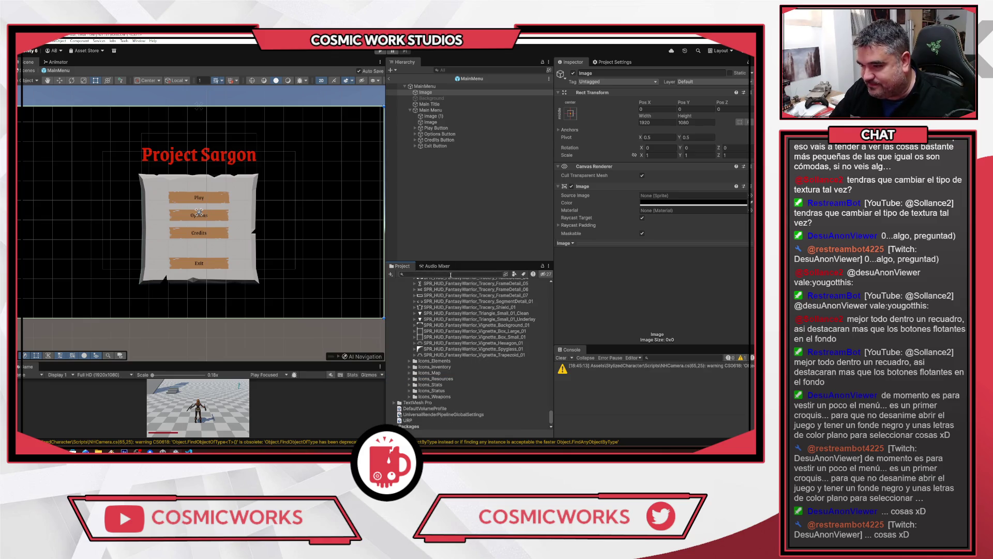
text(blue)
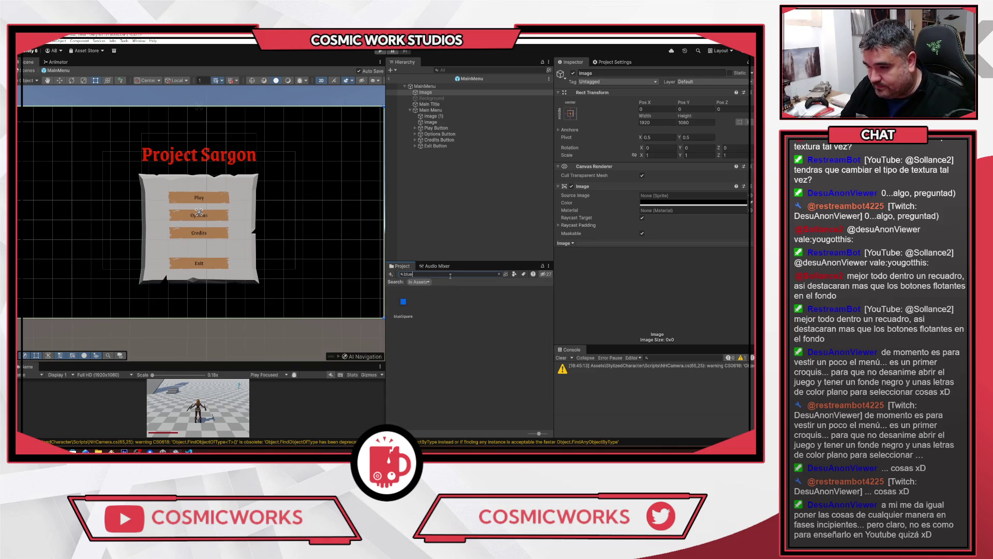
key(BackSpace)
key(BackSpace)
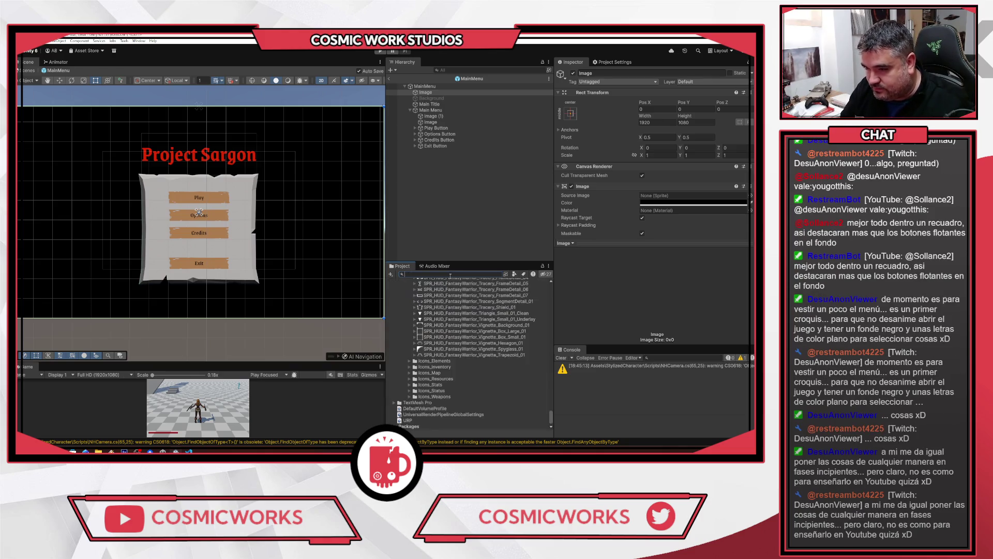
key(BackSpace)
text(vignette)
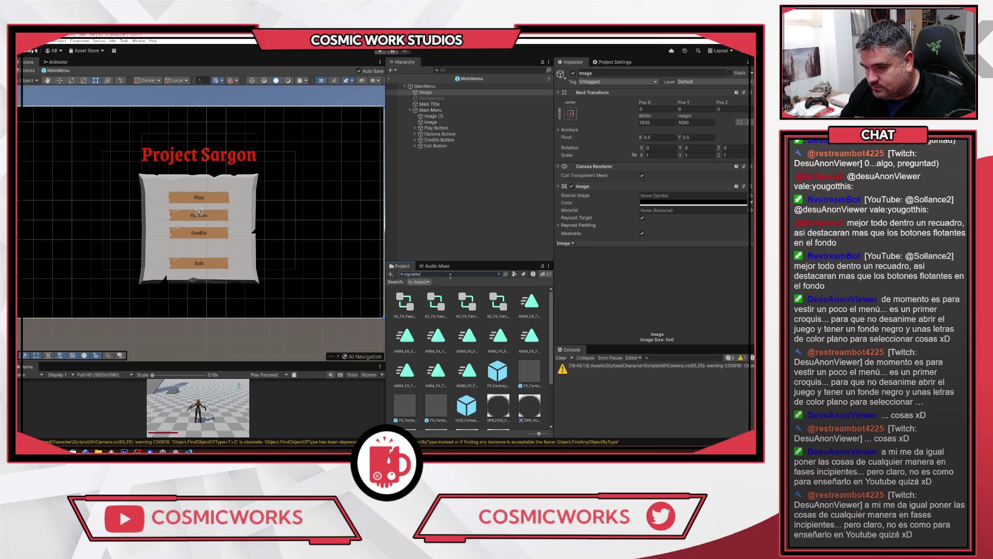
scroll(506, 383, down, 3)
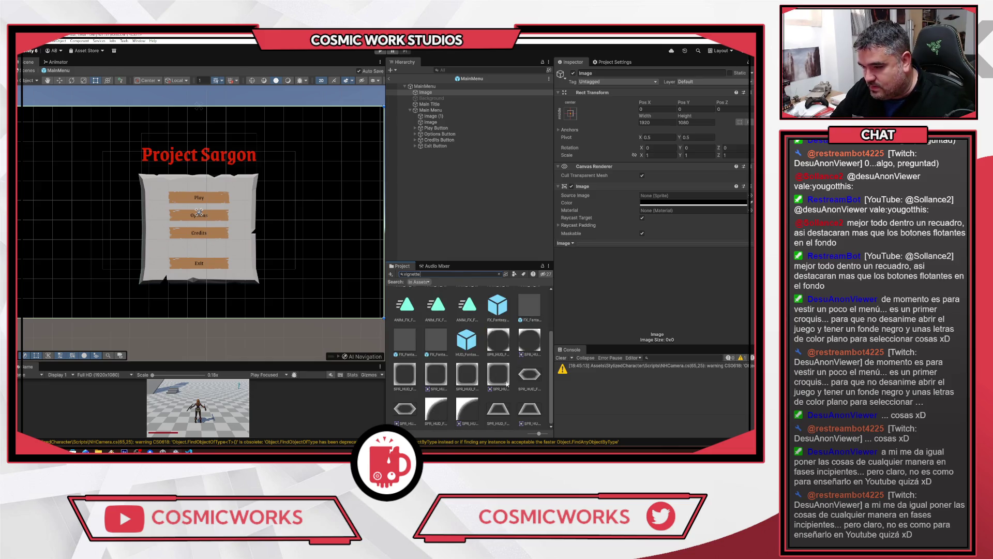
click(470, 379)
Inspect the Vignette_Box_Small_01 and Banner_03 sprites in the Project window
click(499, 274)
scroll(519, 357, up, 15)
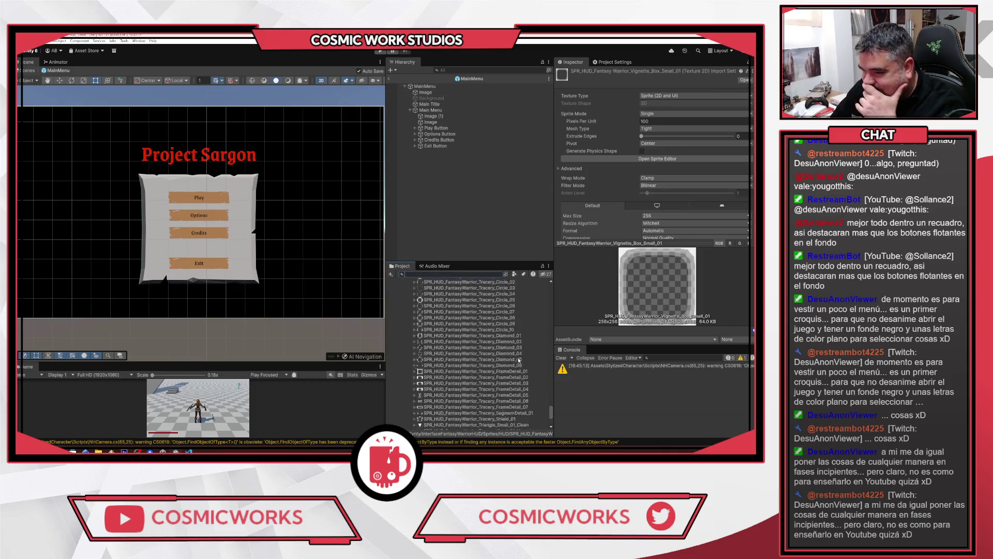
scroll(518, 361, up, 15)
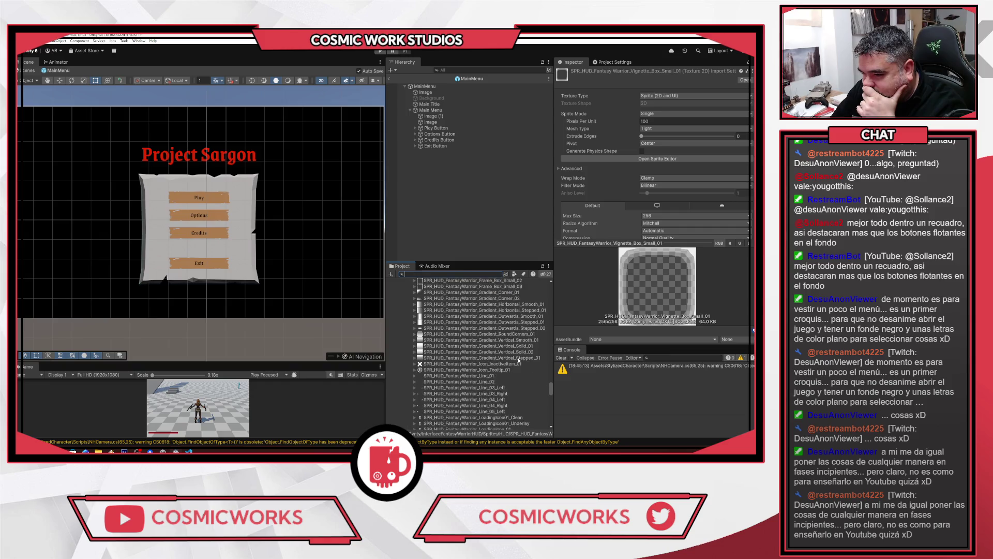
scroll(518, 360, up, 15)
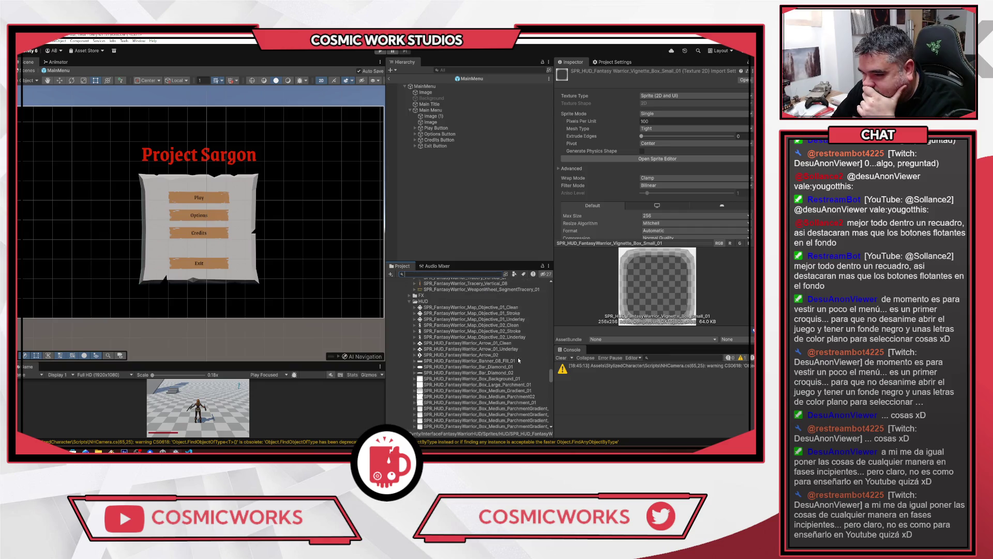
scroll(456, 345, up, 15)
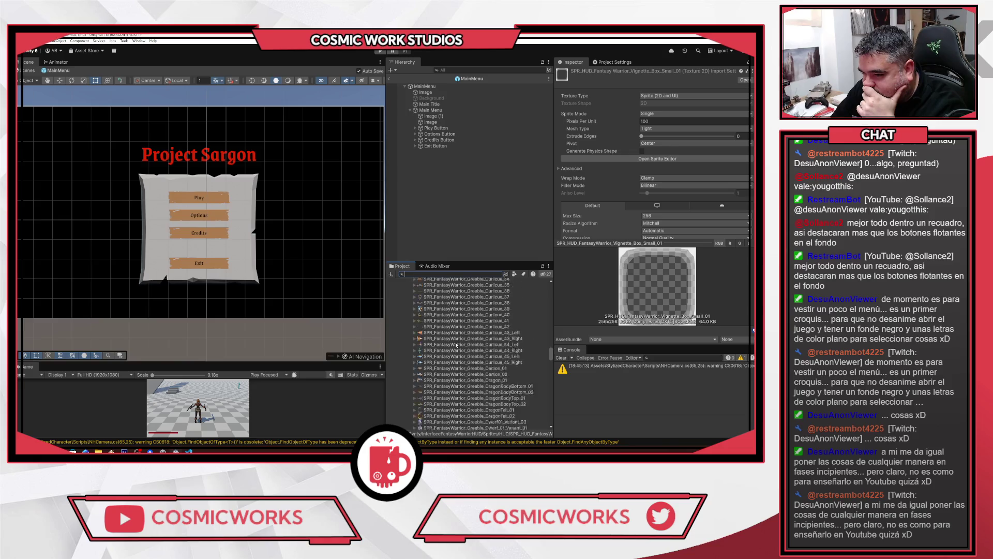
scroll(457, 345, up, 15)
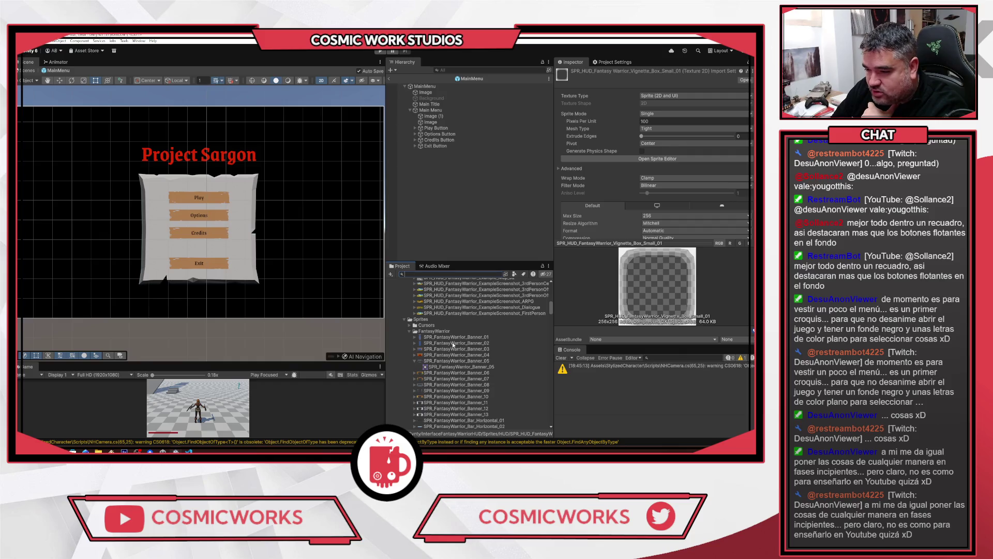
click(436, 349)
scroll(440, 350, down, 10)
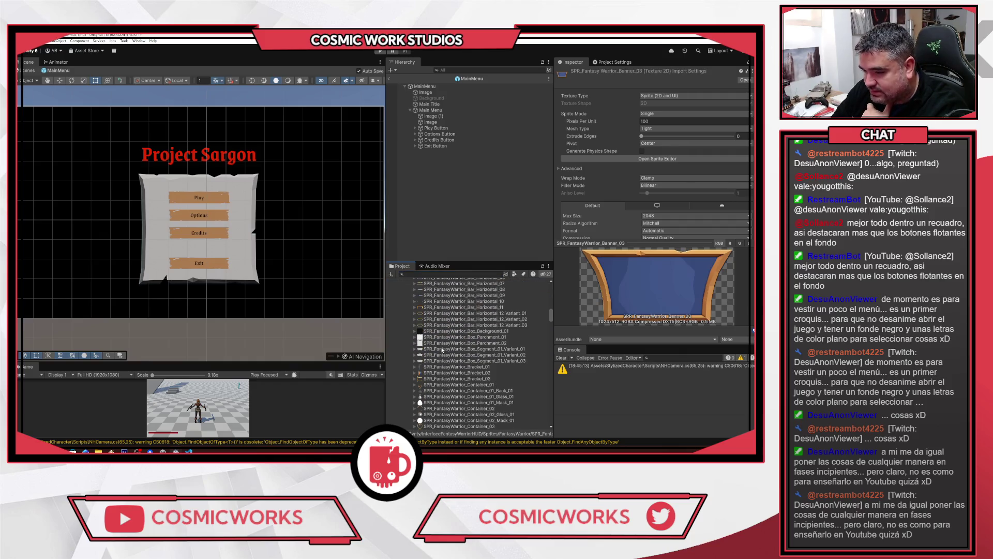
scroll(448, 318, up, 10)
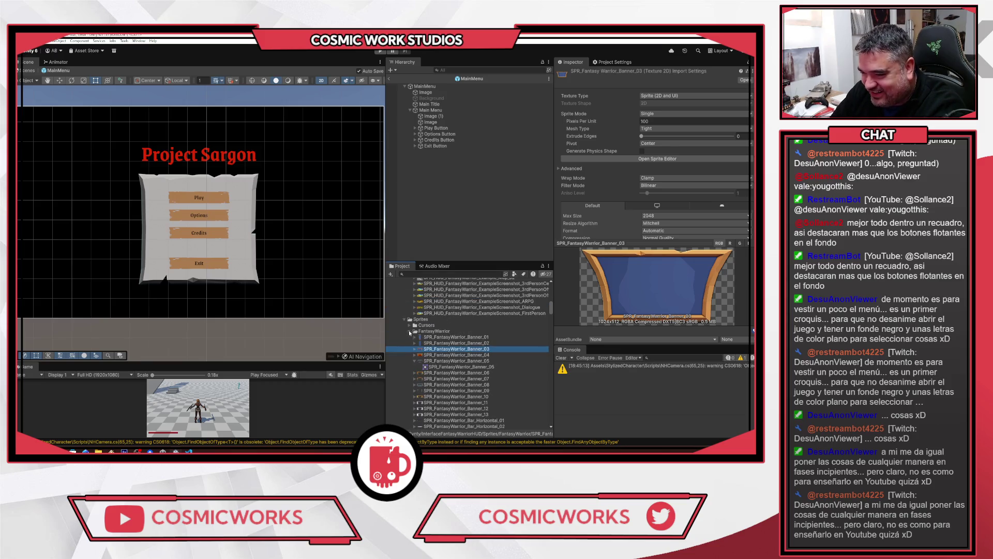
Collapse the FantasyWarrior folder and preview the Beams_01 sprite in the FX folder
click(429, 331)
click(409, 332)
scroll(412, 336, down, 2)
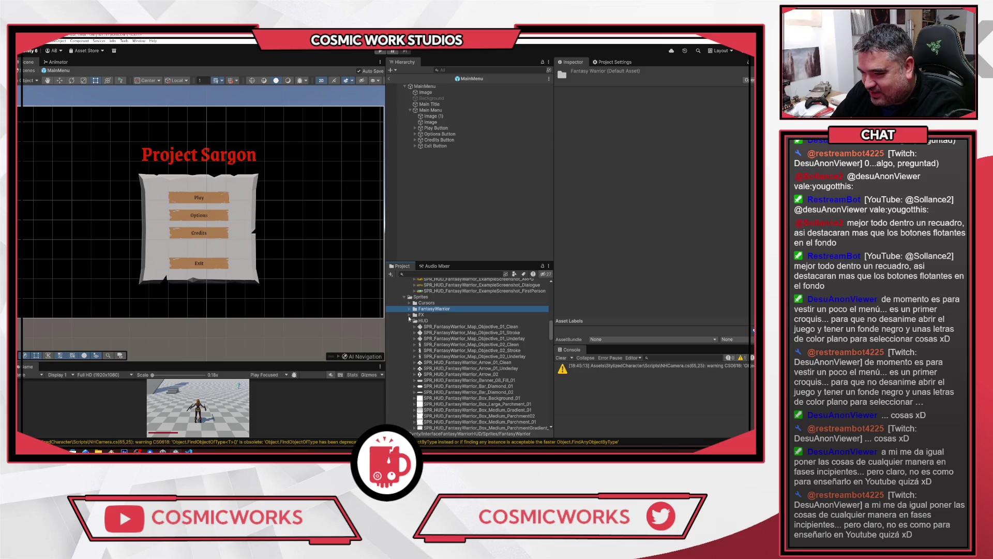
click(409, 315)
click(426, 321)
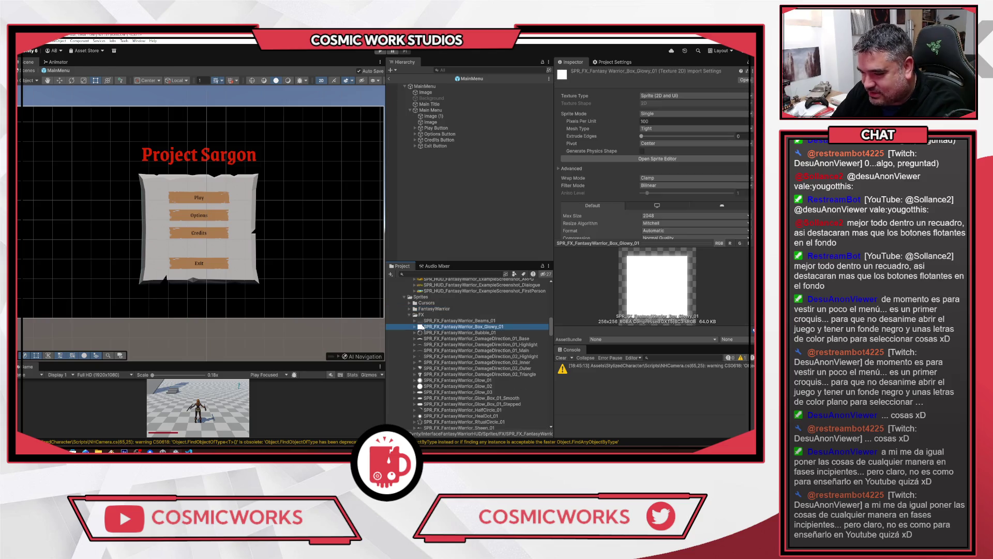
scroll(445, 339, down, 5)
scroll(440, 342, up, 5)
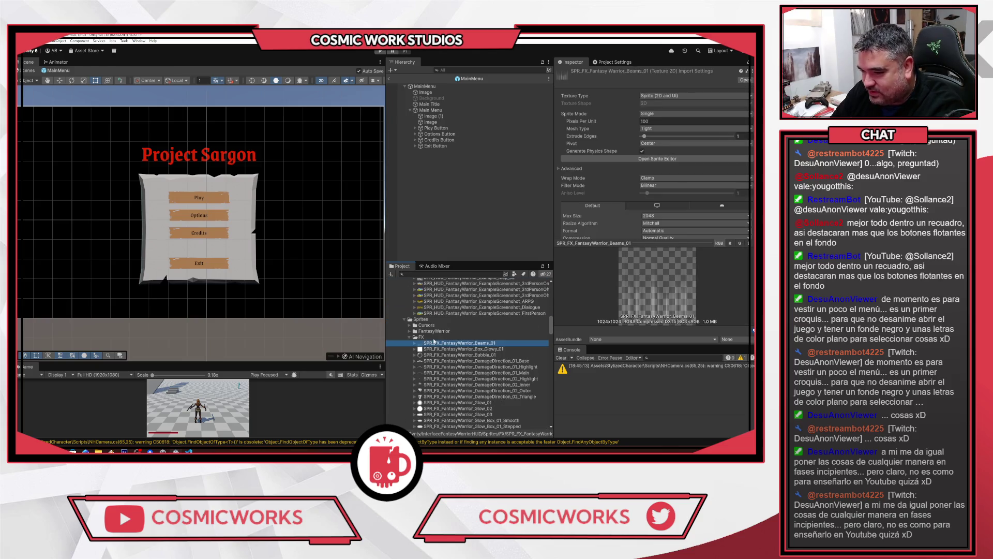
Preview the branding background, then the SPR_HUD_FantasyWarrior_Example_Background sprite
click(410, 337)
scroll(430, 339, down, 3)
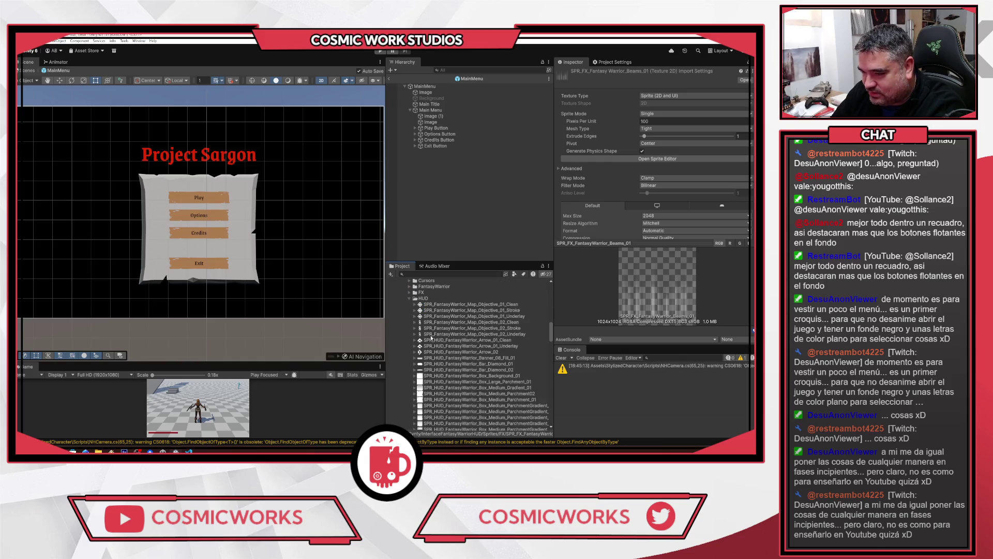
click(409, 299)
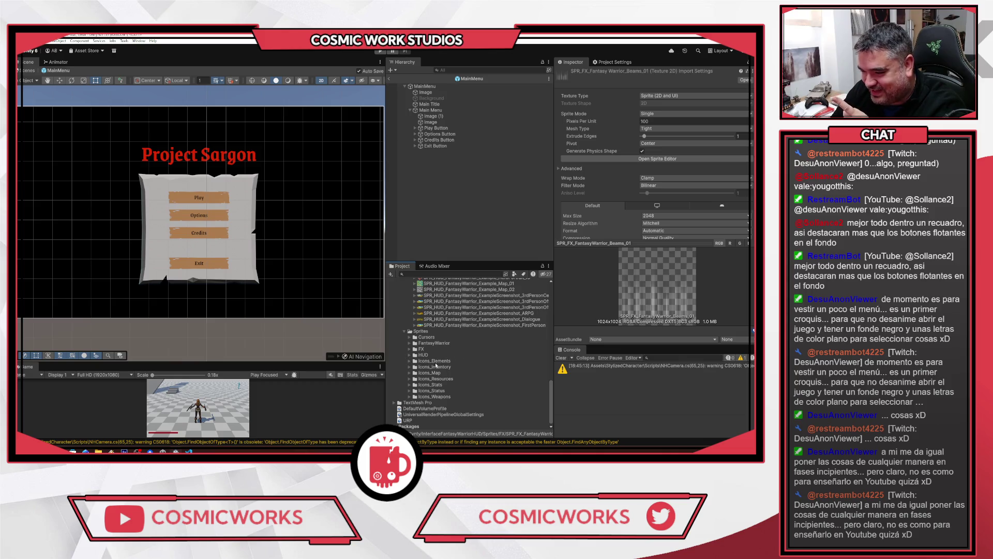
scroll(447, 375, up, 4)
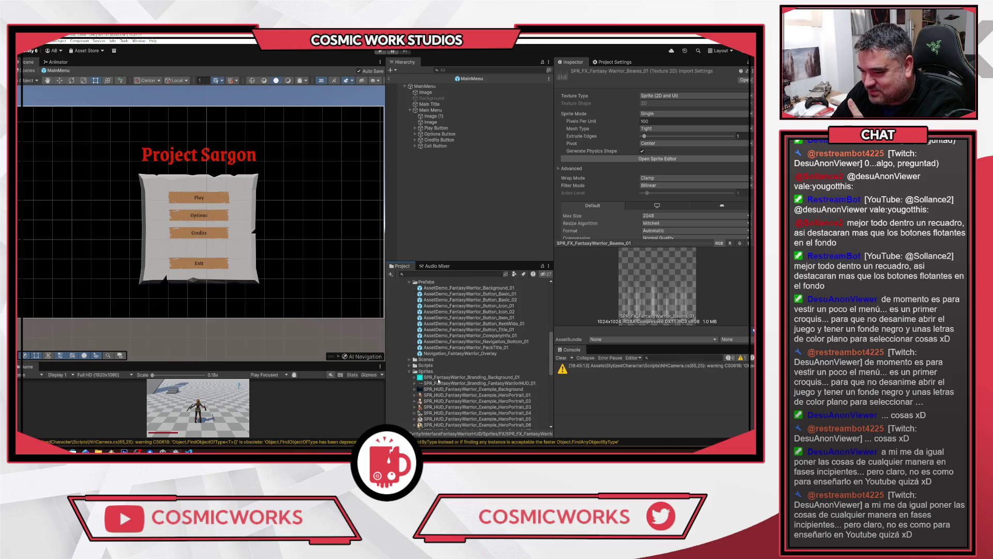
click(439, 378)
click(446, 389)
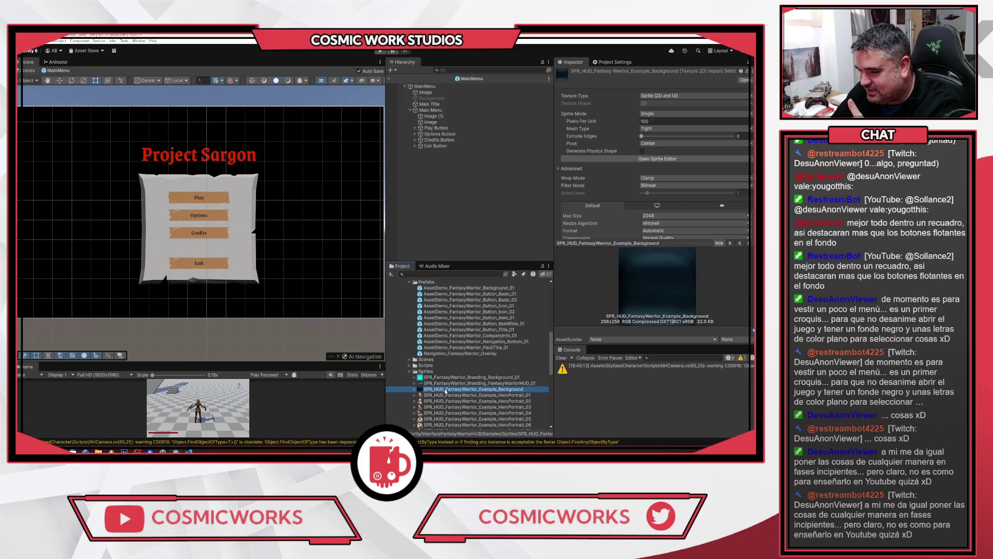
click(429, 92)
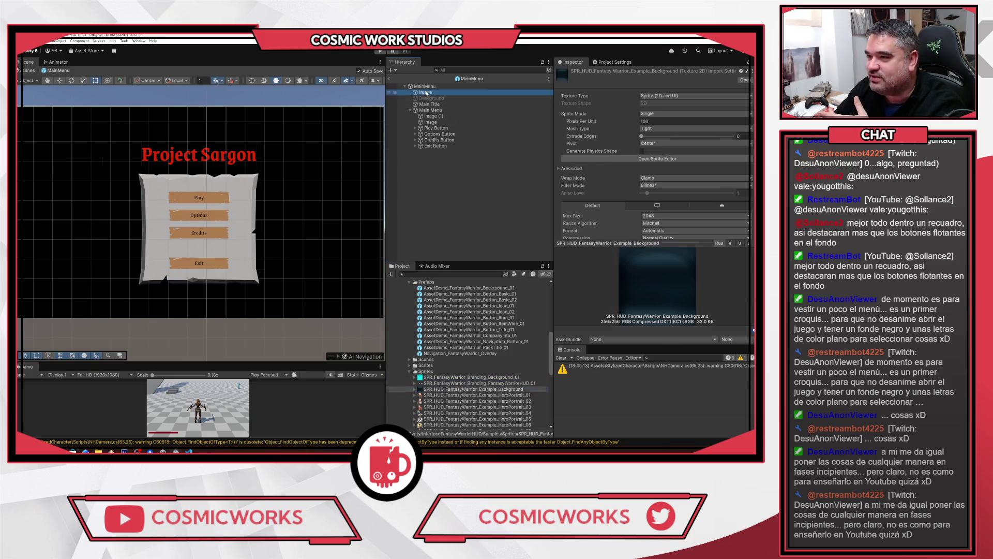
Give Image the Example_Background sprite and stretch-stretch anchors so it fills the canvas
drag(442, 392, 668, 174)
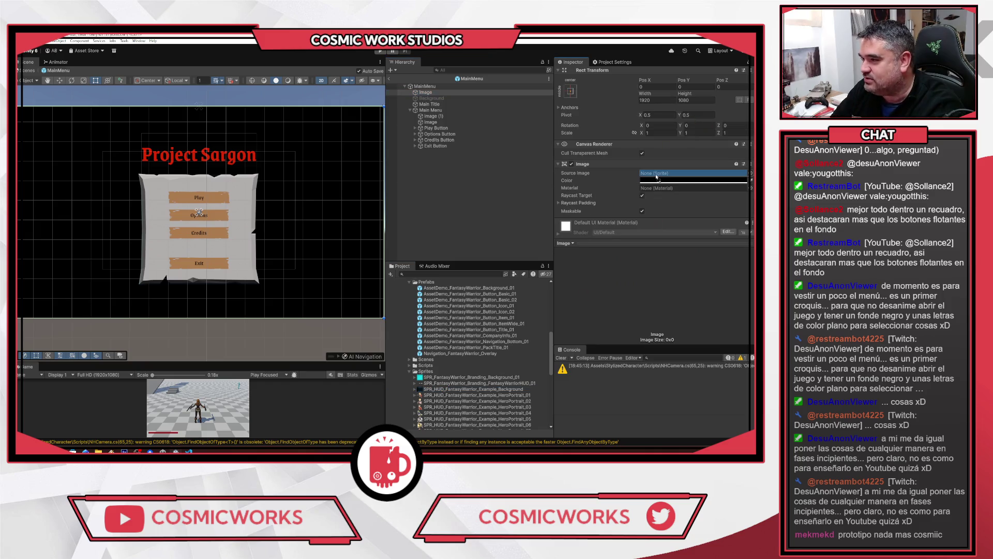
click(571, 92)
click(649, 203)
click(665, 173)
click(657, 180)
key(Escape)
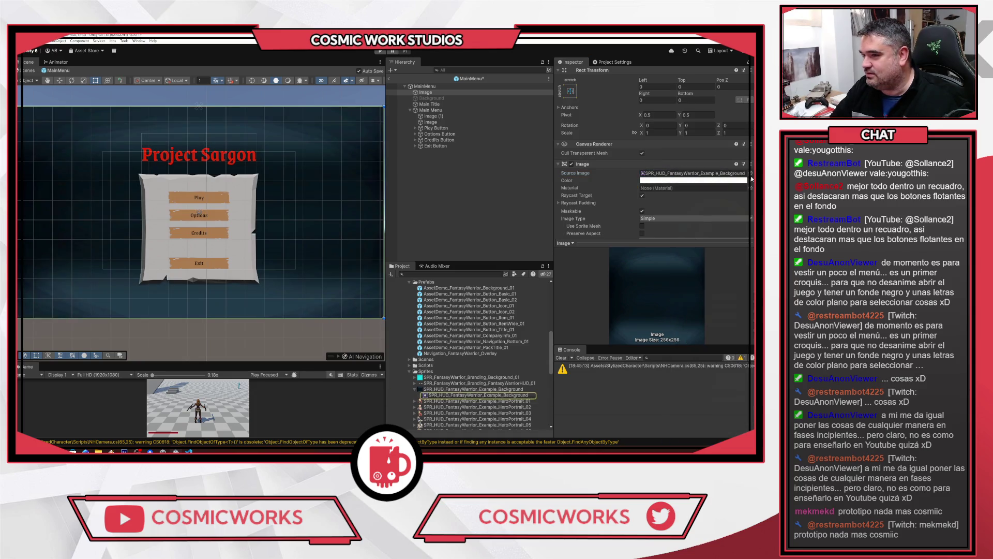
scroll(283, 233, down, 2)
scroll(292, 228, up, 1)
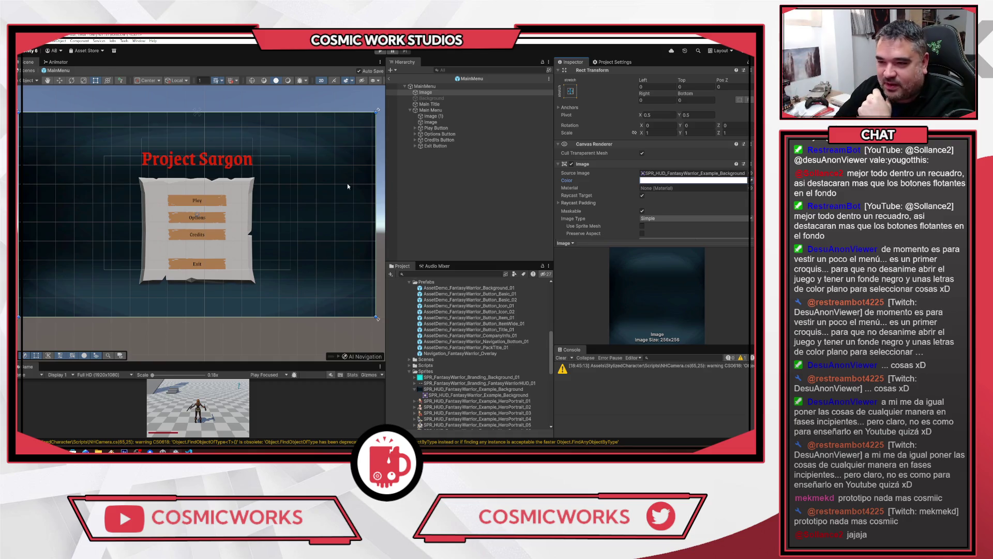
click(477, 209)
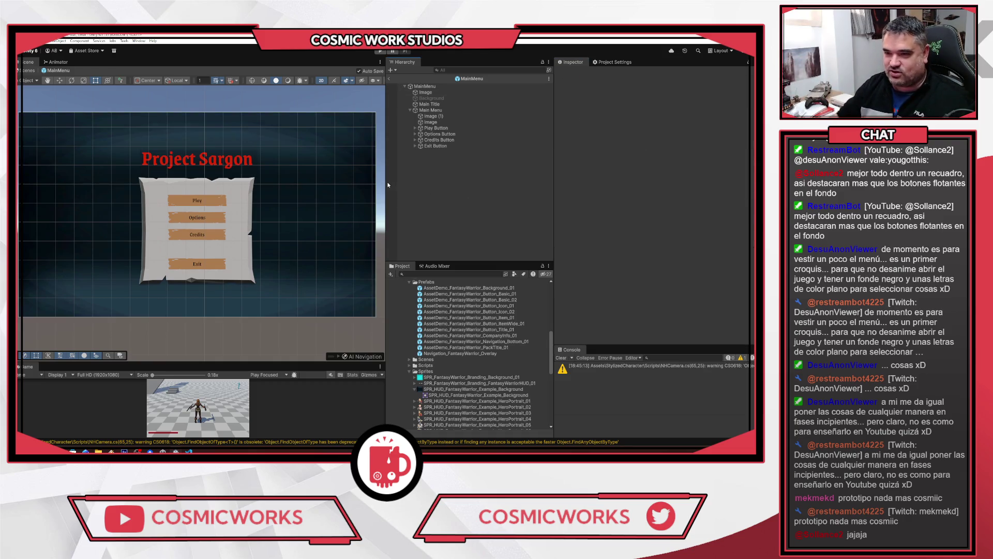
Delete the extra Image from under Main Menu
click(436, 98)
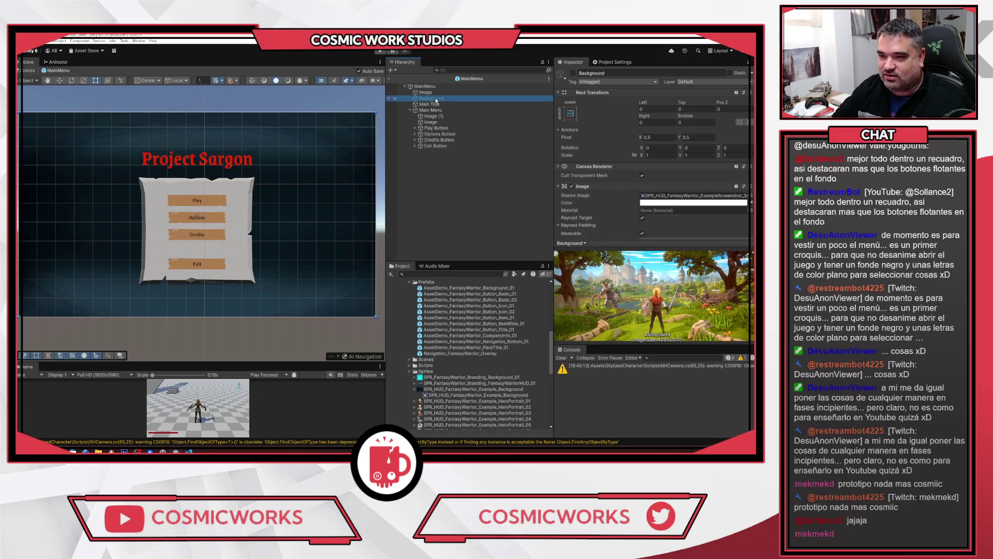
click(439, 116)
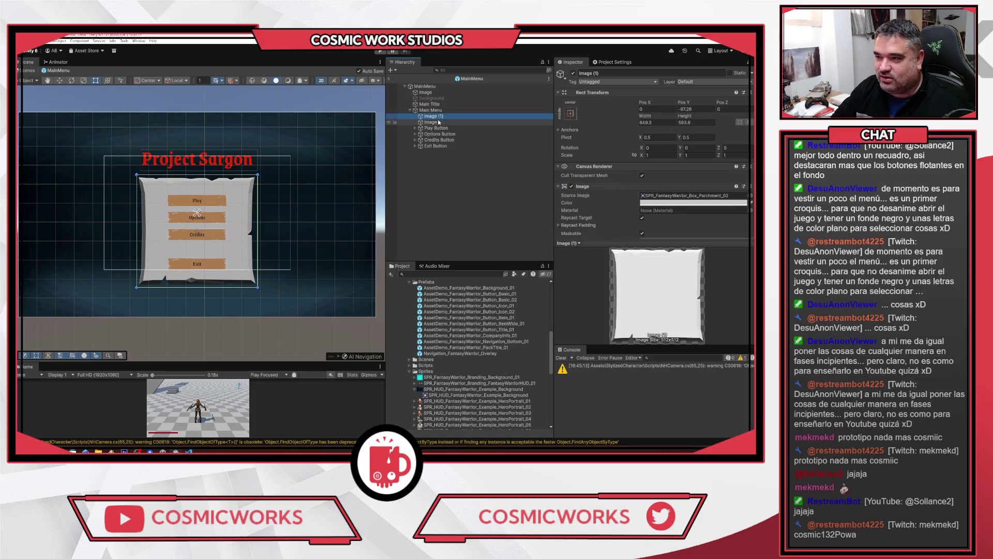
click(432, 122)
key(Delete)
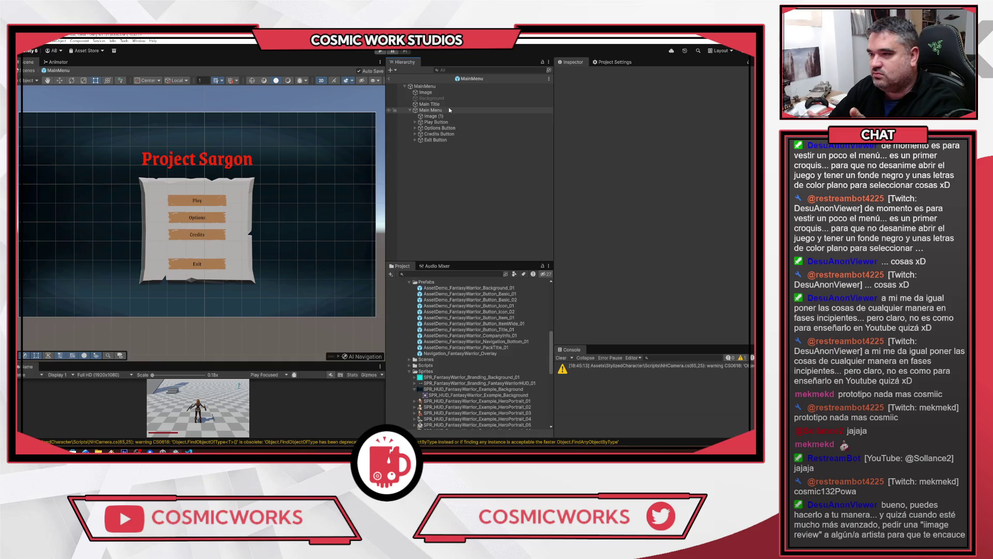
Re-enable the Background landscape and duplicate the dark background Image with Ctrl+D
click(462, 99)
click(572, 73)
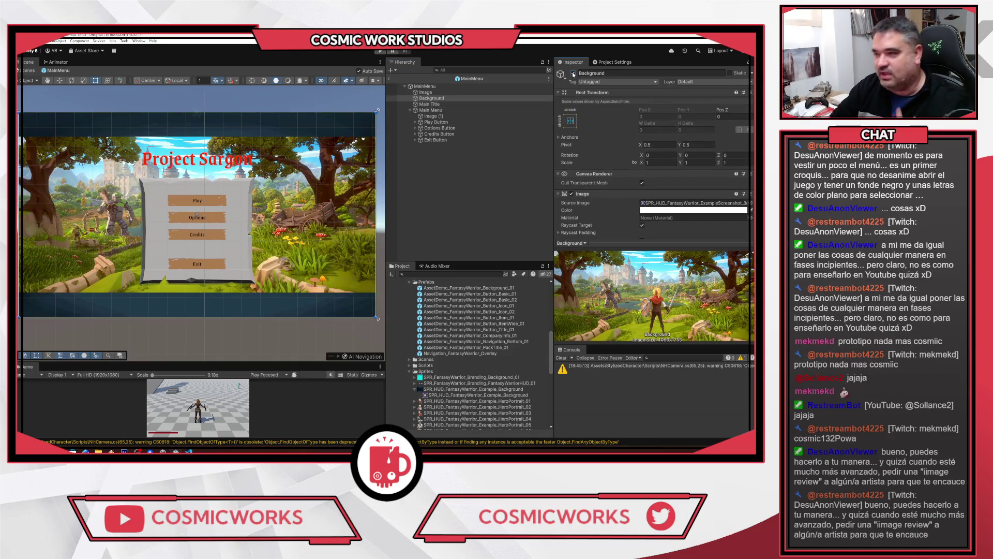
click(427, 92)
key(ctrl+d)
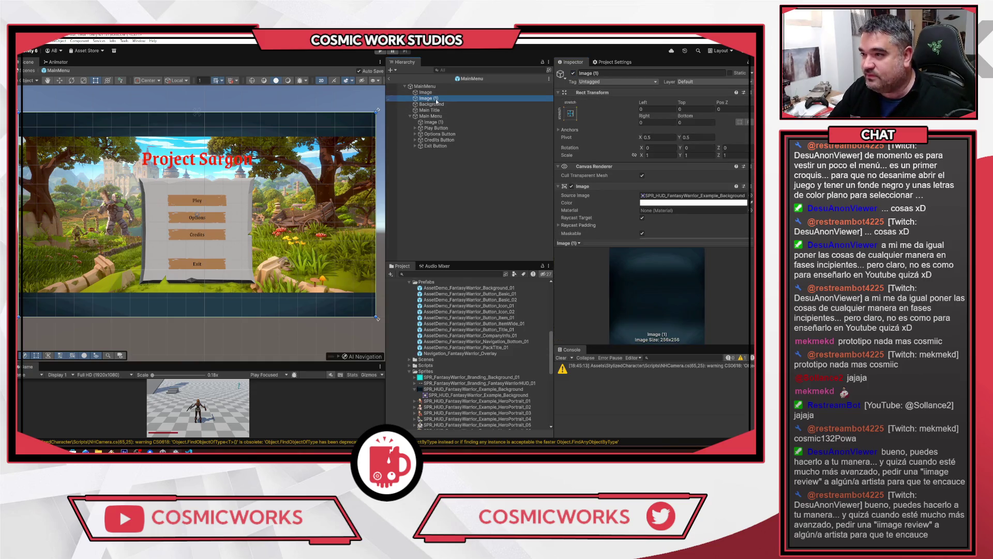
click(665, 195)
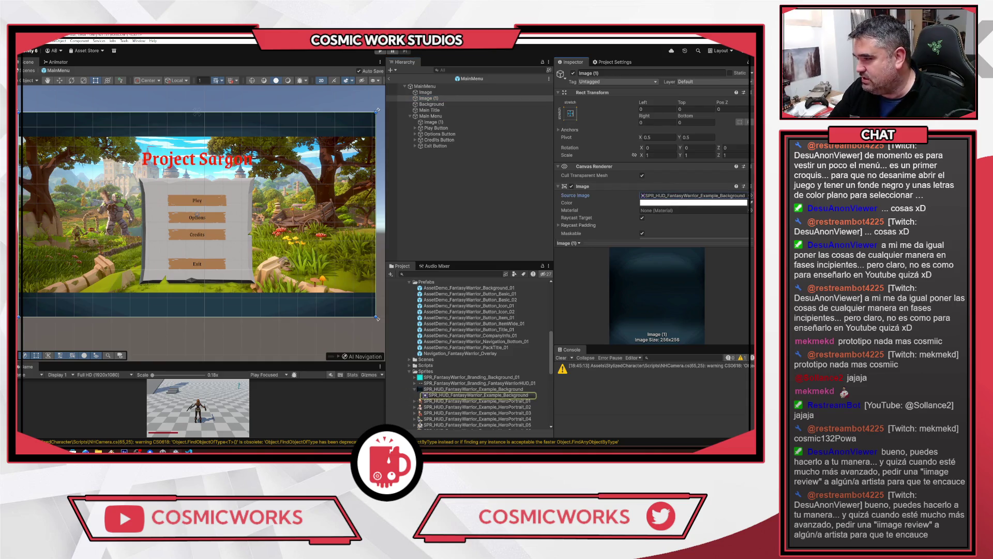
click(750, 196)
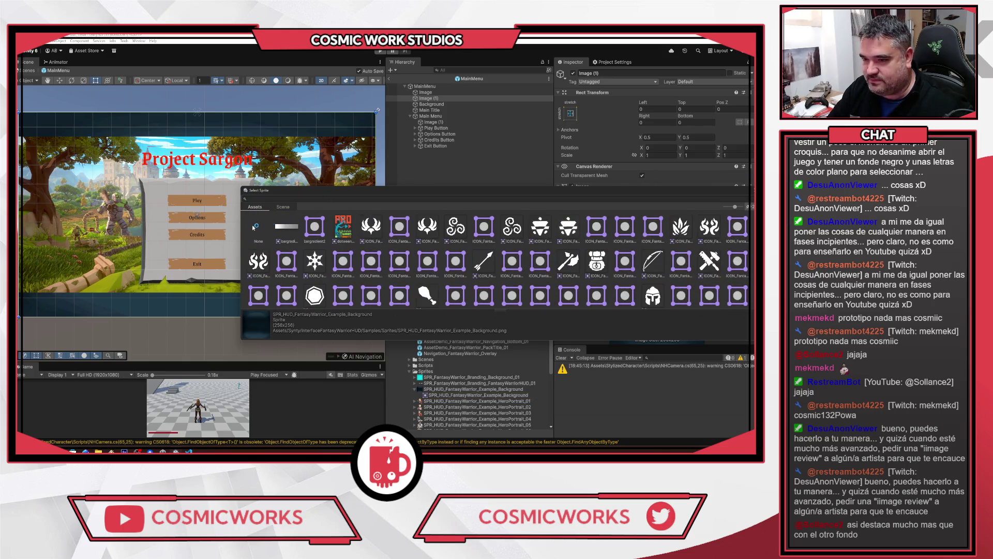
Set the duplicate's Source Image to None and its colour to a mostly transparent dark grey
click(258, 227)
key(Return)
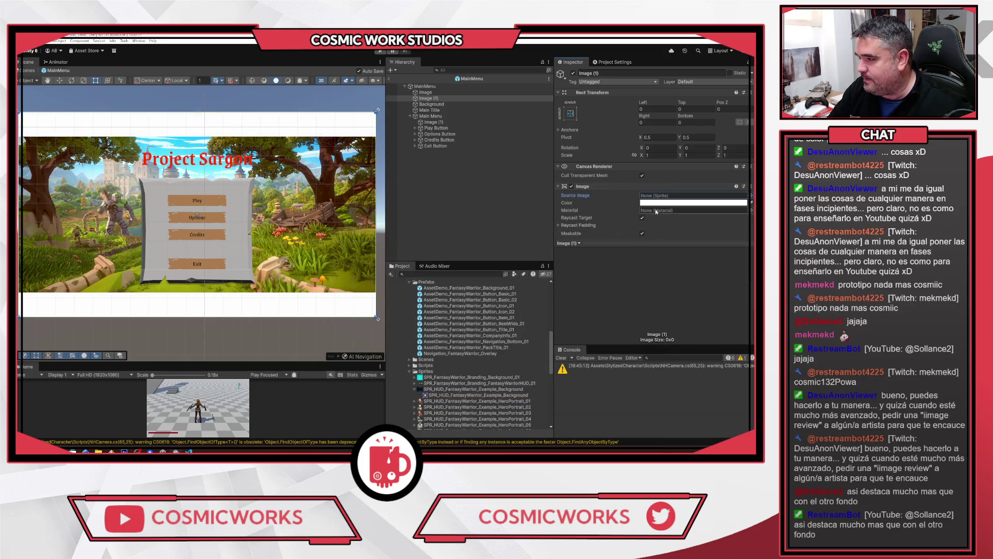
click(673, 203)
drag(690, 266, 671, 270)
drag(703, 347, 679, 350)
click(739, 197)
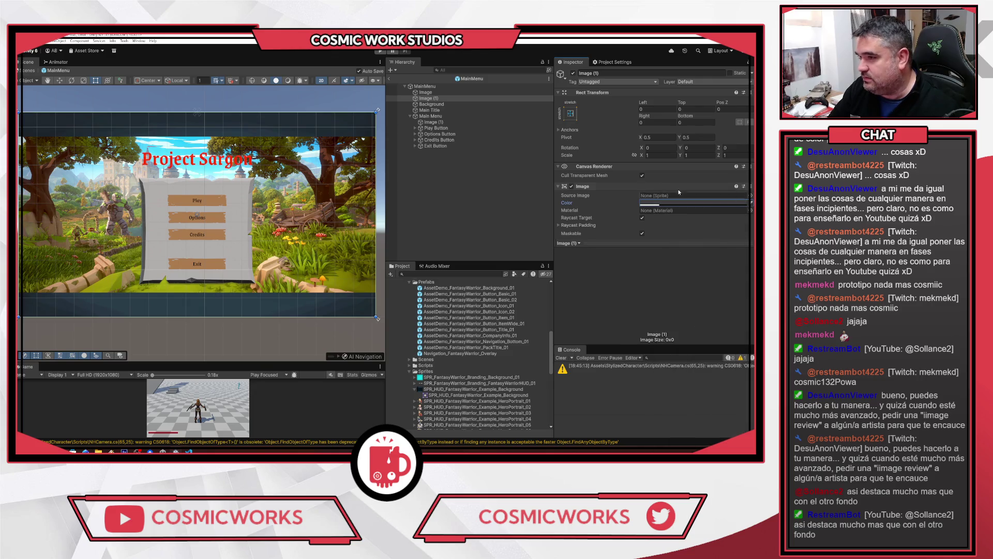
Hide the dark background Image and move Image (1) just below Background
click(446, 98)
click(463, 92)
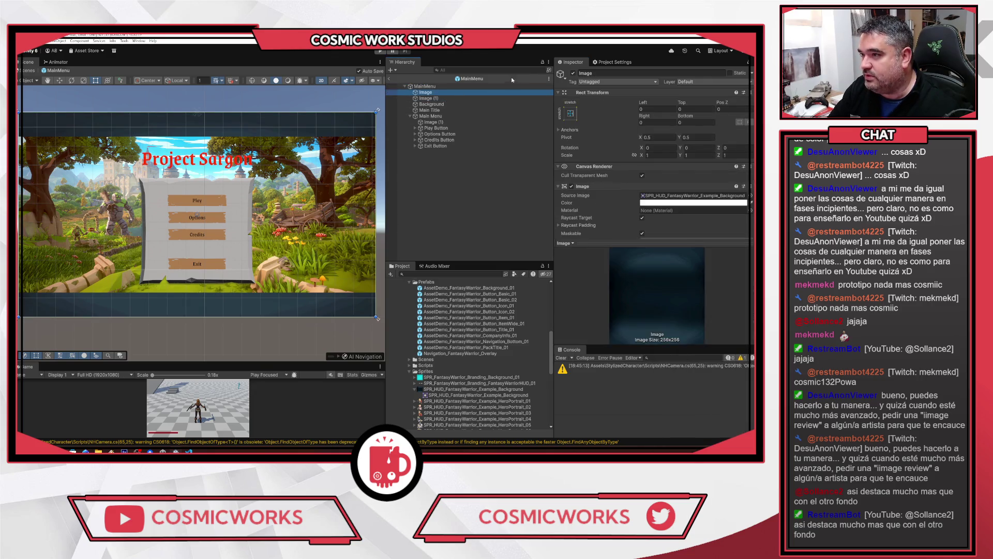
click(572, 73)
drag(446, 99, 445, 110)
Make the Image (1) overlay near black with higher opacity, then hide it to compare
click(429, 104)
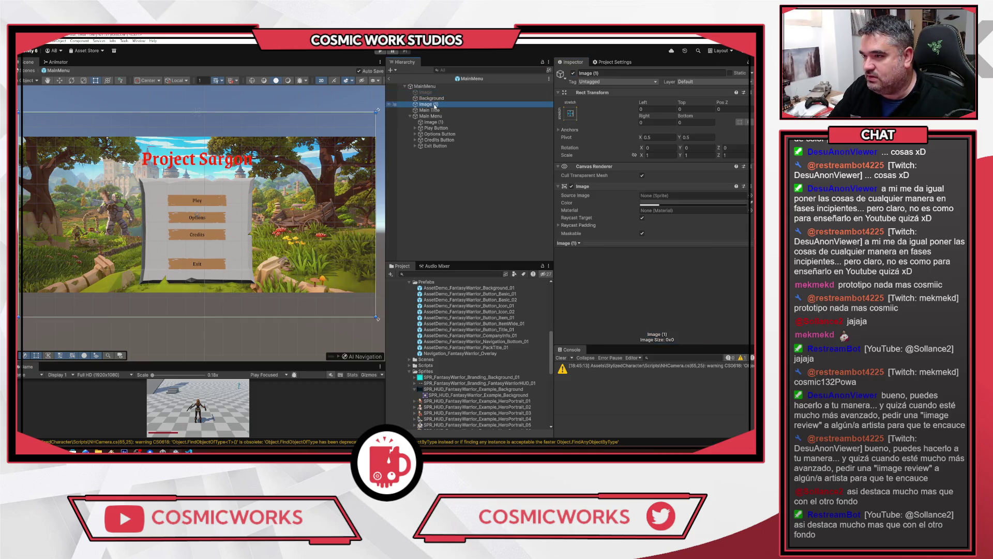
click(666, 203)
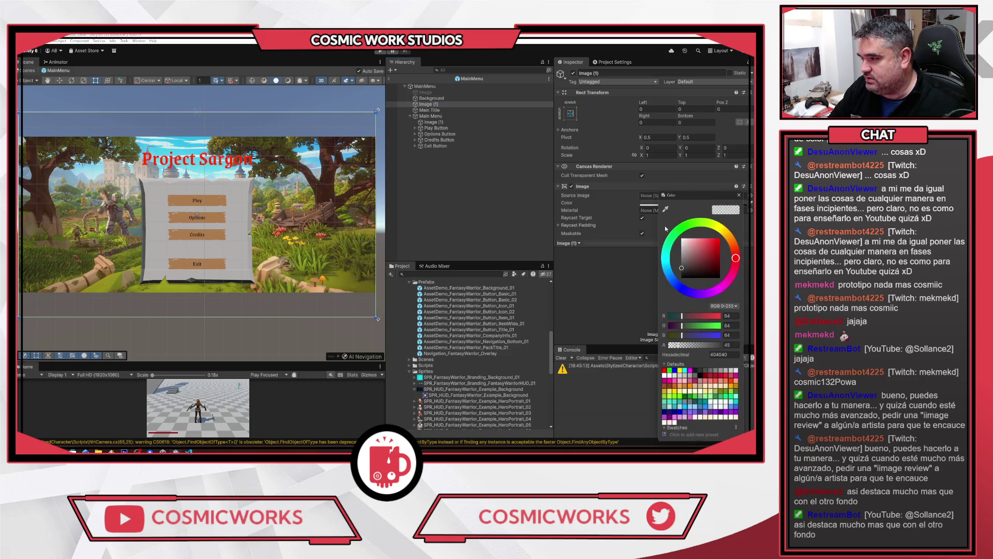
click(684, 346)
drag(686, 346, 703, 342)
mouse_move(688, 271)
mouse_down()
mouse_move(677, 261)
mouse_move(673, 286)
mouse_move(669, 277)
mouse_up()
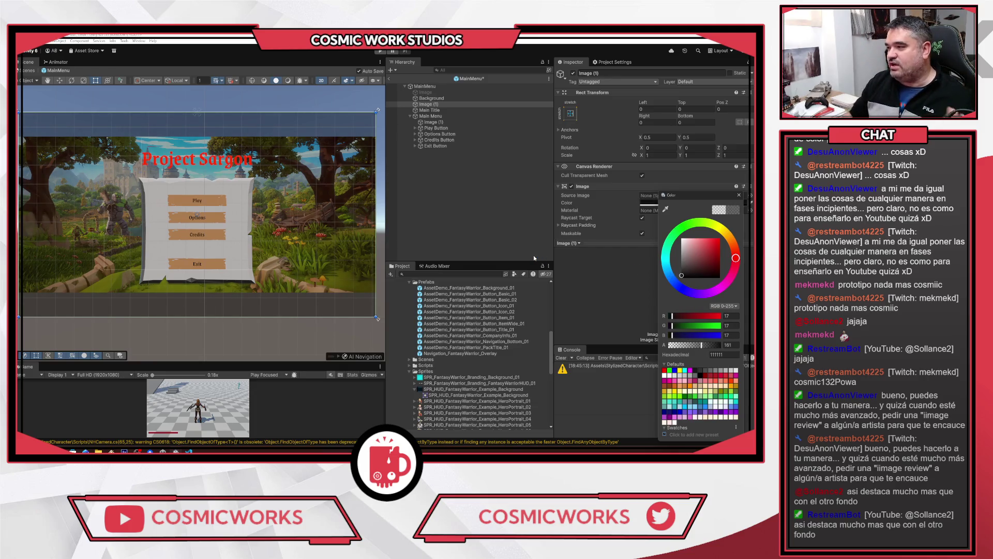
scroll(181, 219, up, 2)
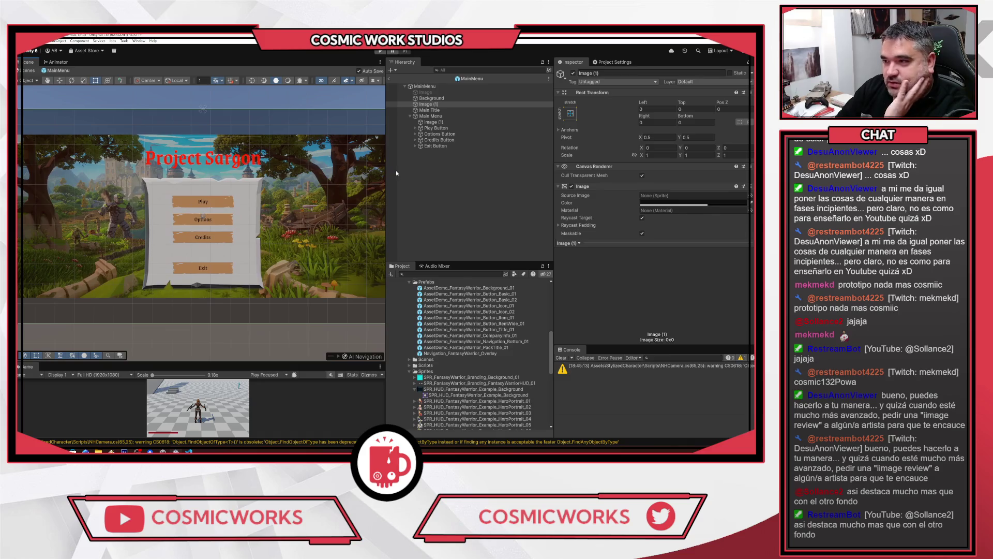
click(573, 73)
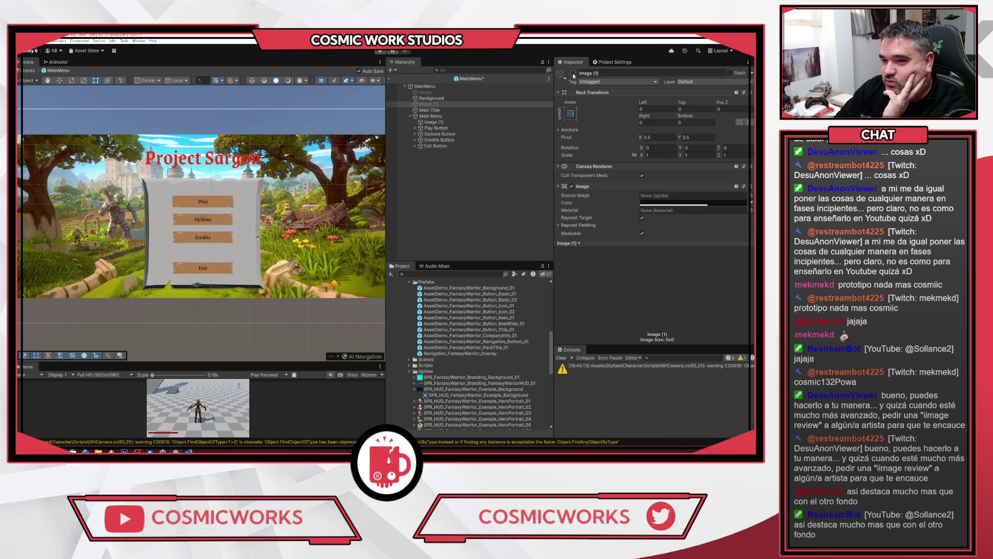
Re-enable the dark overlay and frame it in the Scene view
click(573, 73)
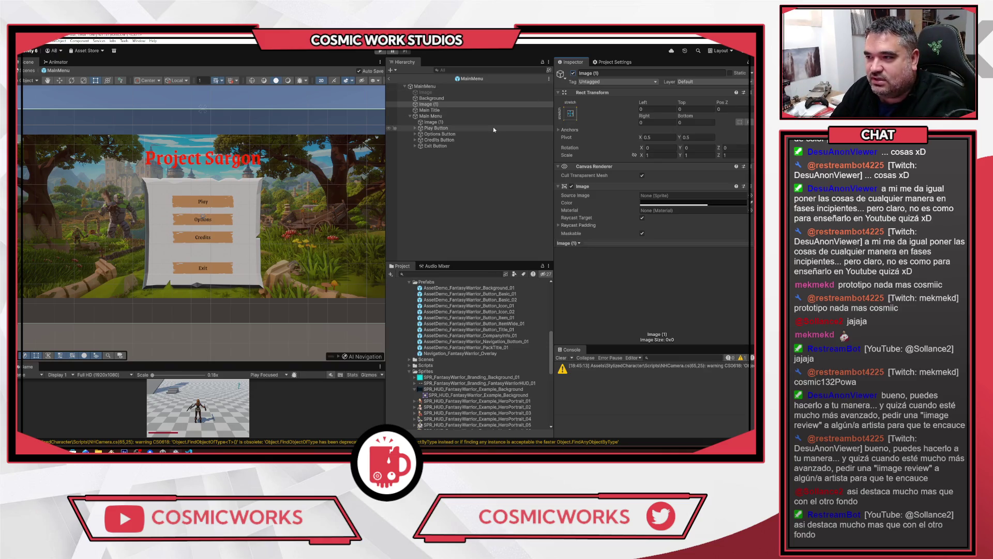
key(f)
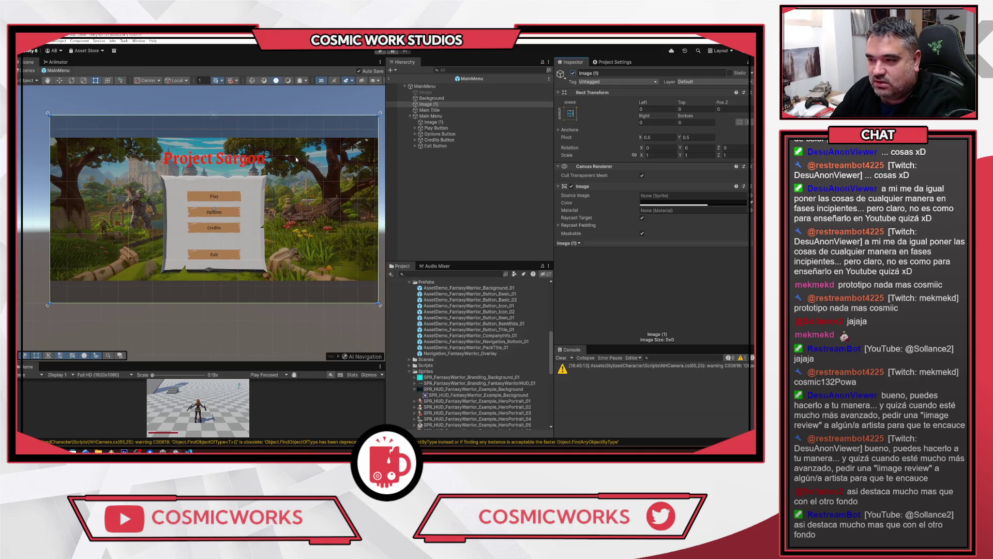
click(421, 194)
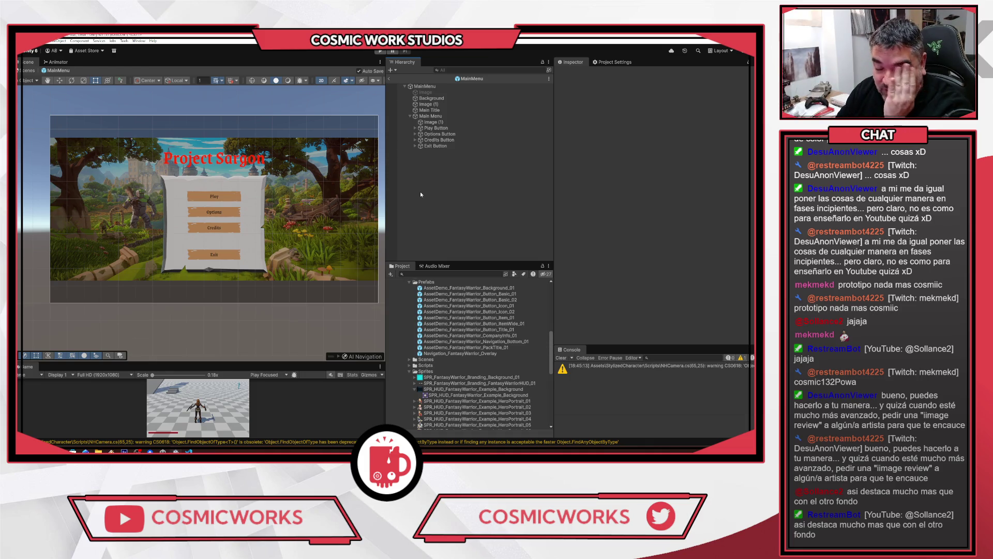
Darken the Main Title's vertex colour to a deep red, D32600
click(431, 111)
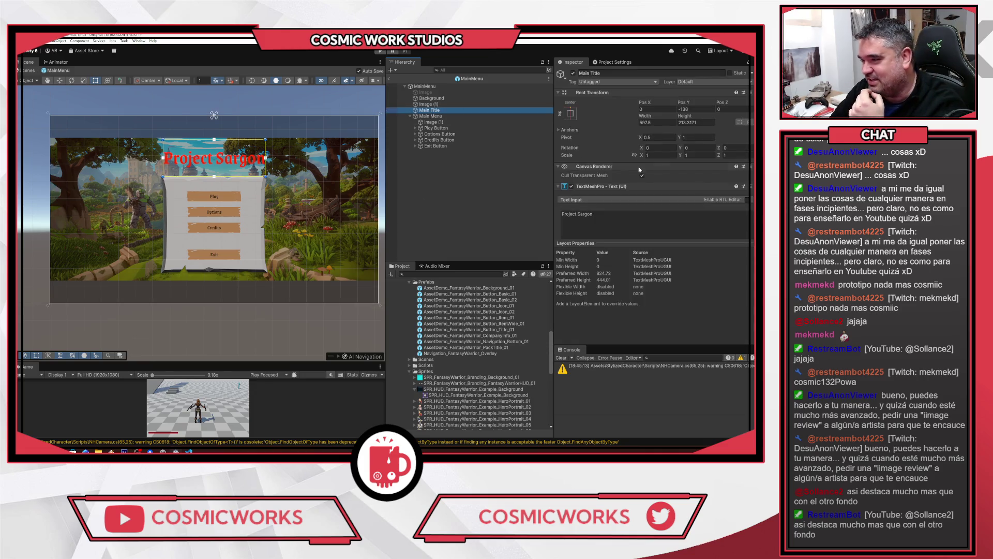
scroll(604, 160, down, 5)
click(657, 187)
mouse_move(724, 233)
mouse_down()
mouse_move(723, 246)
mouse_move(744, 230)
mouse_up()
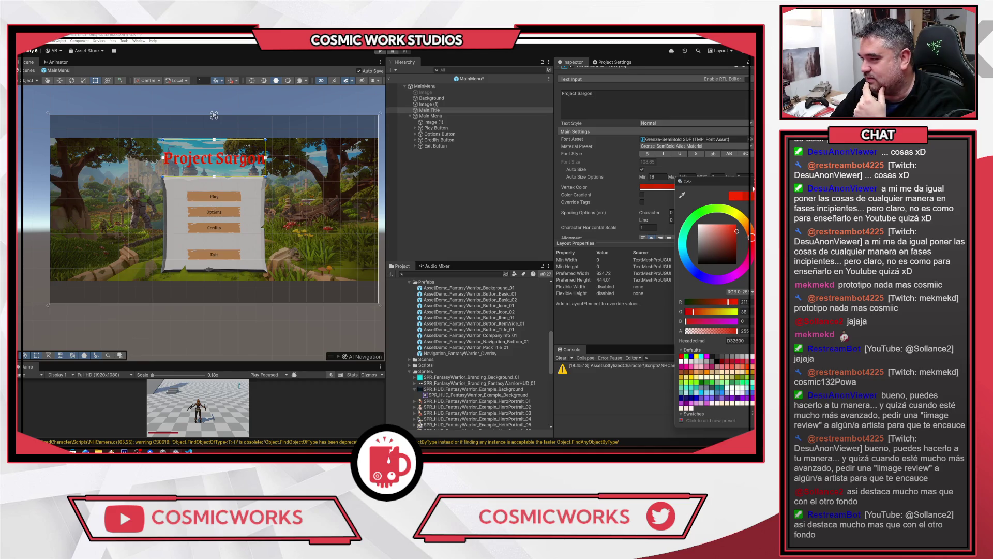
click(607, 217)
click(401, 175)
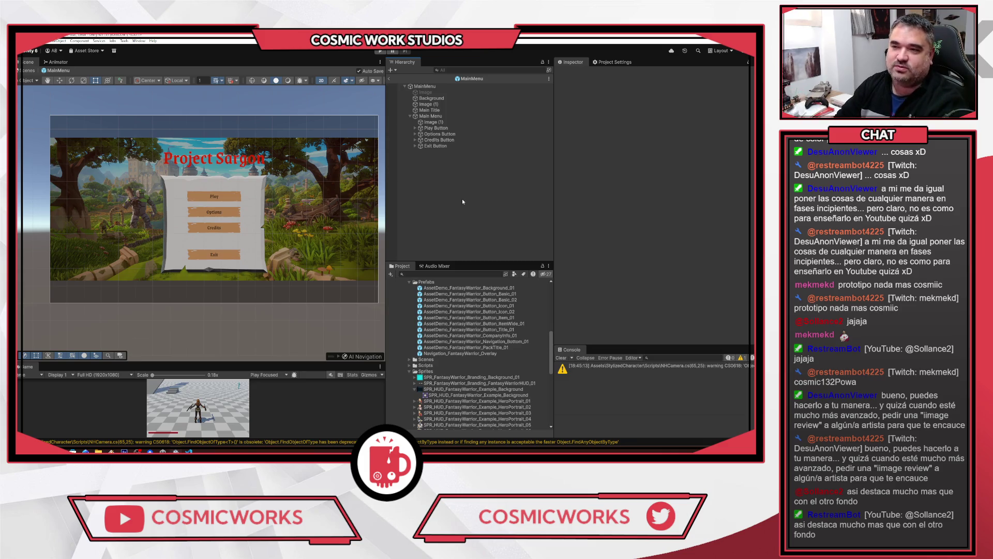
Hide the Image (1) overlay again to compare the title over the landscape
click(434, 99)
click(467, 104)
click(573, 74)
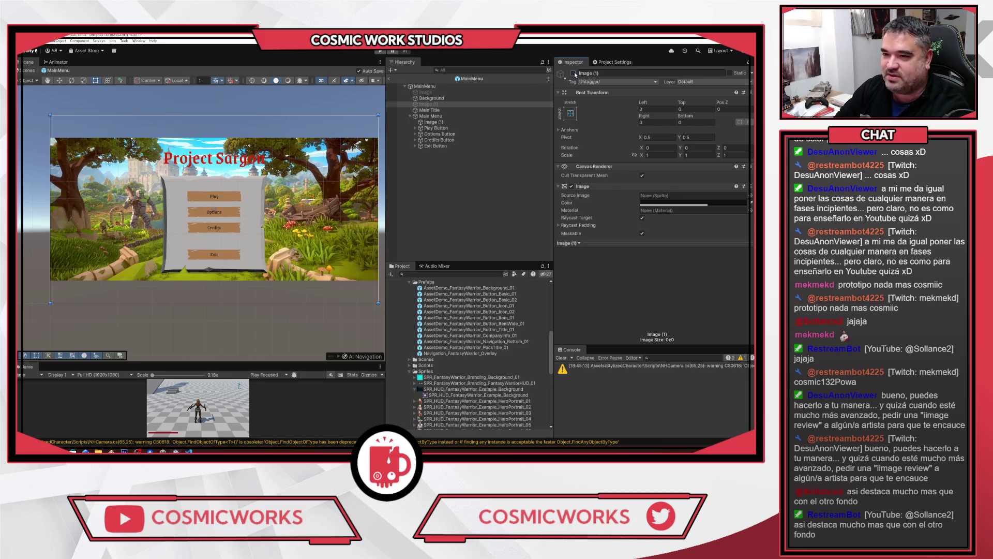
click(573, 74)
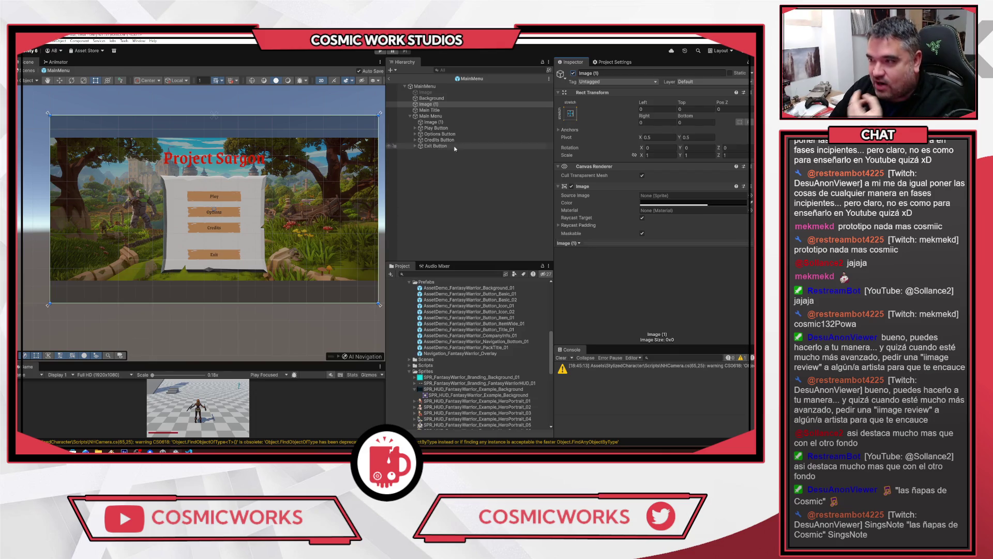
click(435, 128)
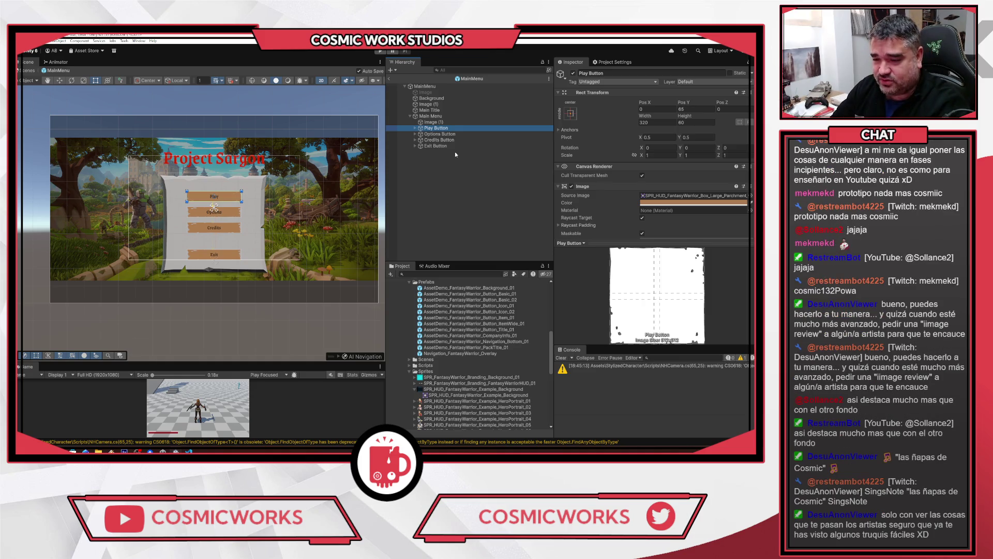
click(455, 194)
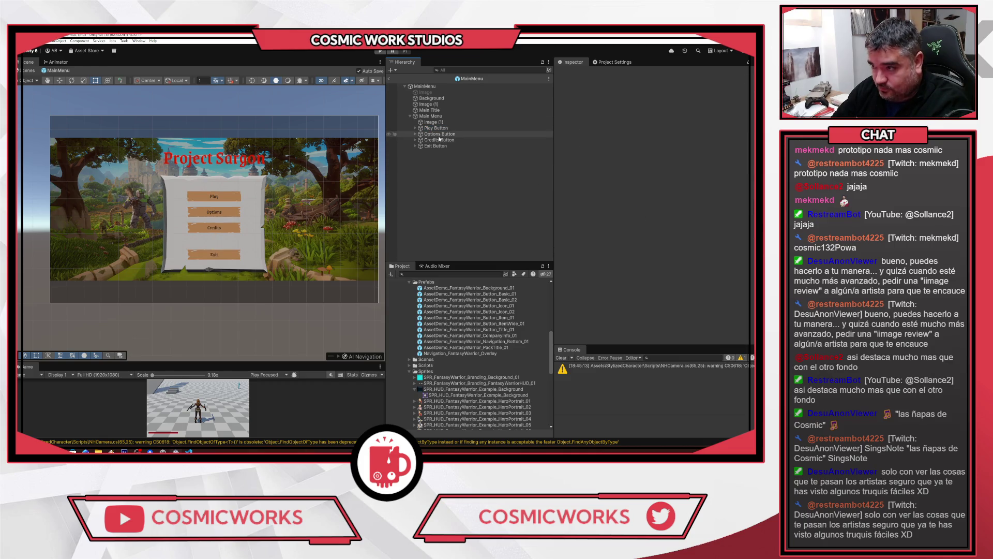
click(437, 129)
click(440, 181)
scroll(271, 187, up, 5)
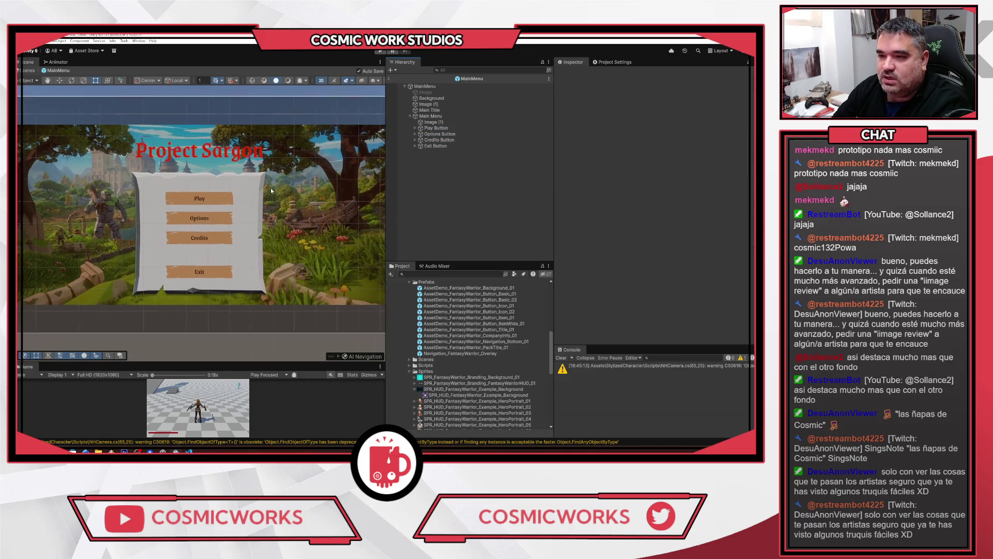
scroll(277, 207, down, 2)
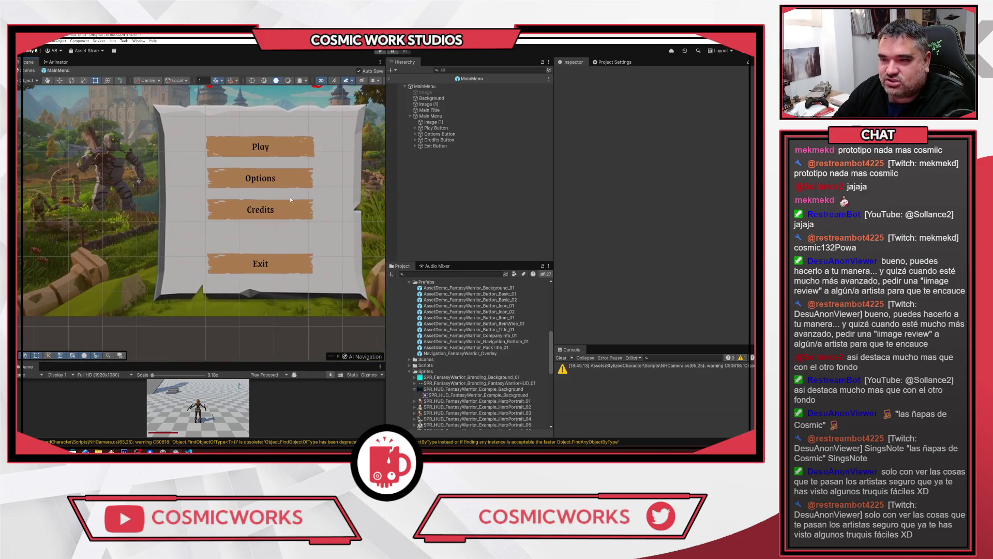
drag(289, 200, 266, 209)
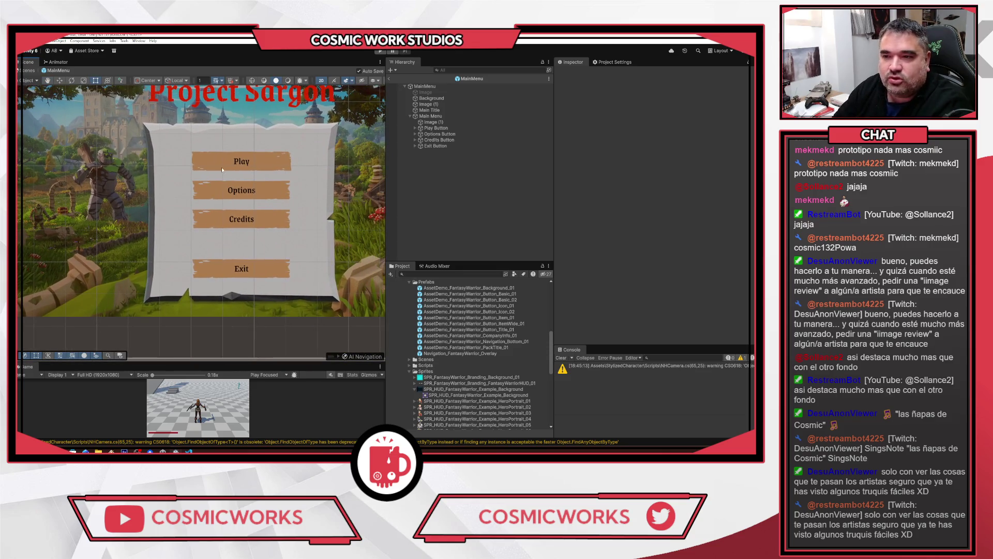
scroll(228, 166, up, 3)
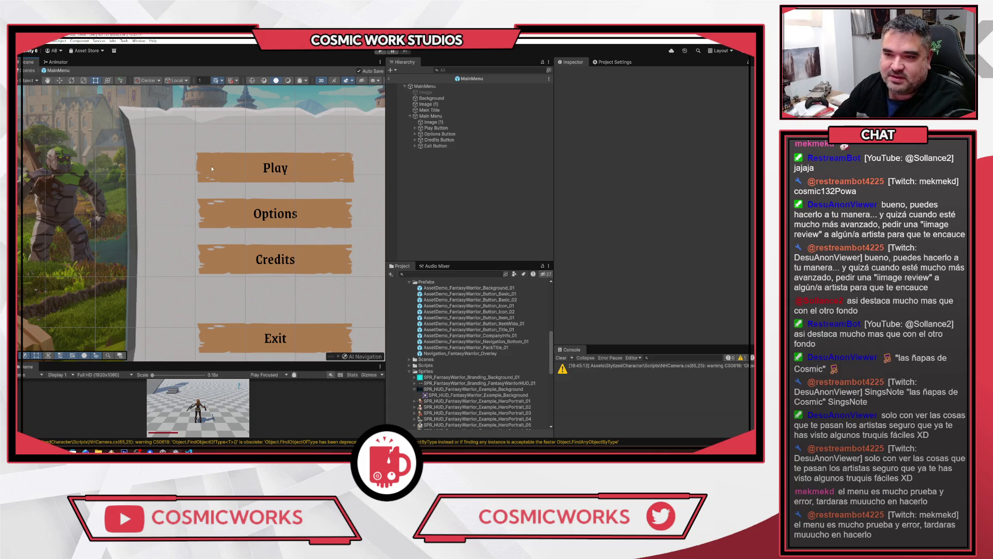
click(168, 156)
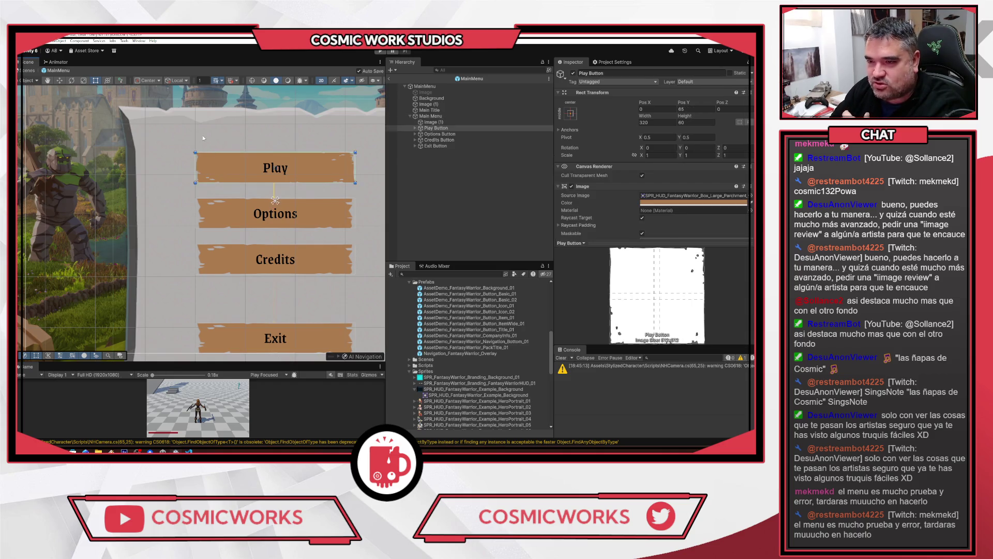
scroll(217, 165, down, 3)
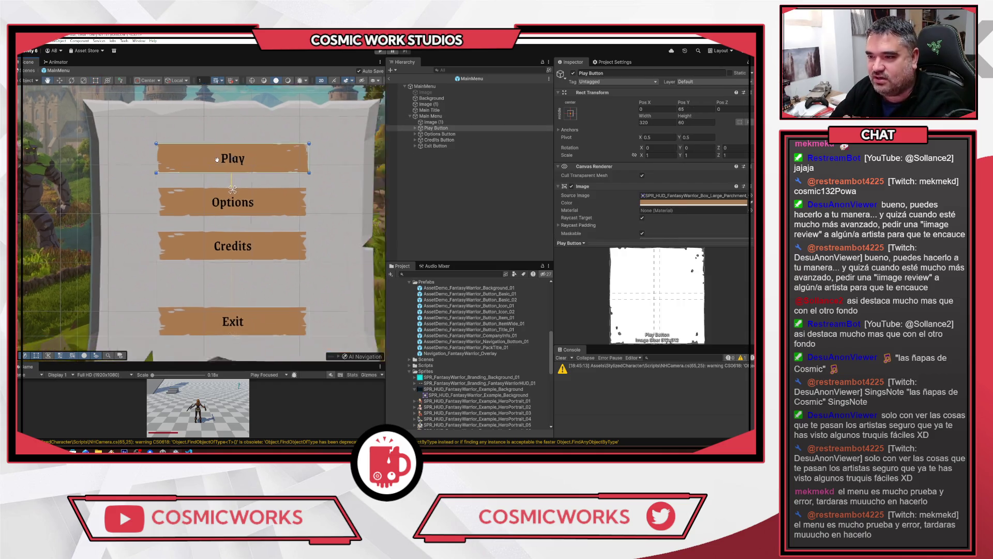
click(445, 188)
click(430, 129)
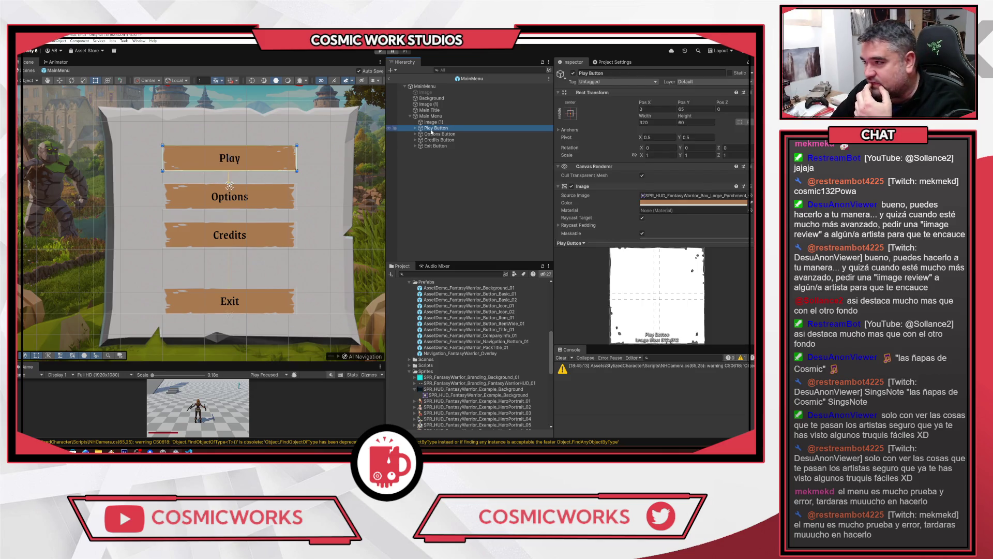
scroll(672, 202, down, 5)
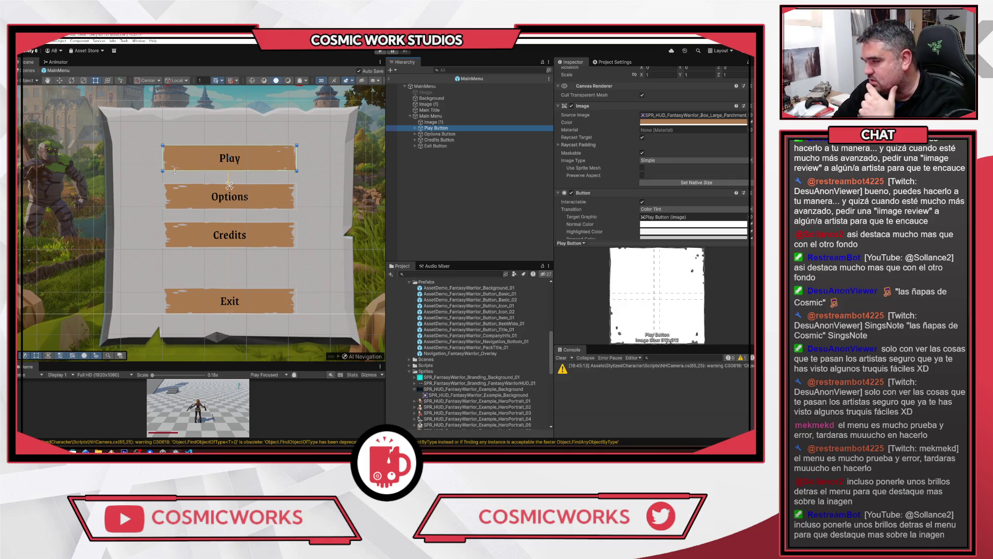
scroll(220, 210, down, 5)
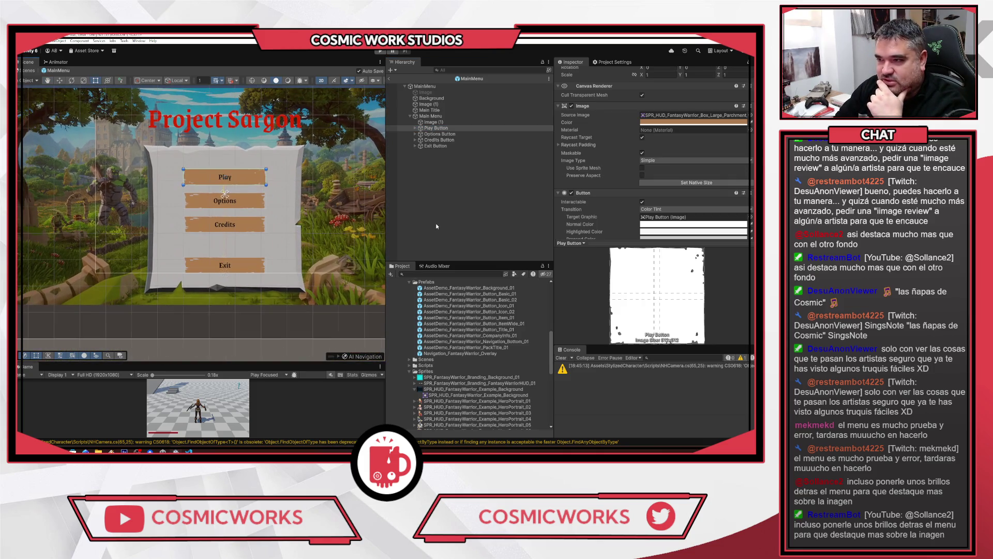
click(437, 226)
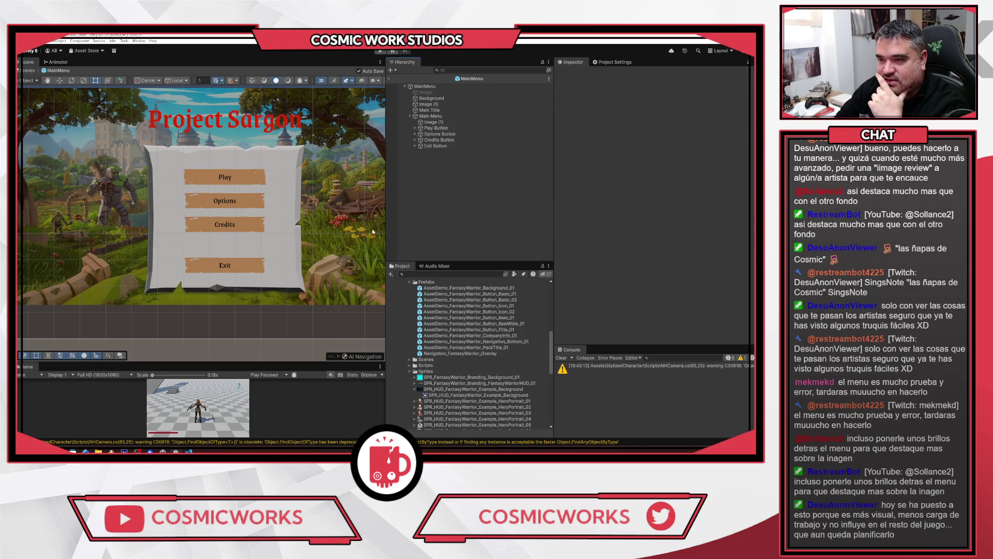
scroll(303, 215, down, 3)
drag(303, 215, 306, 227)
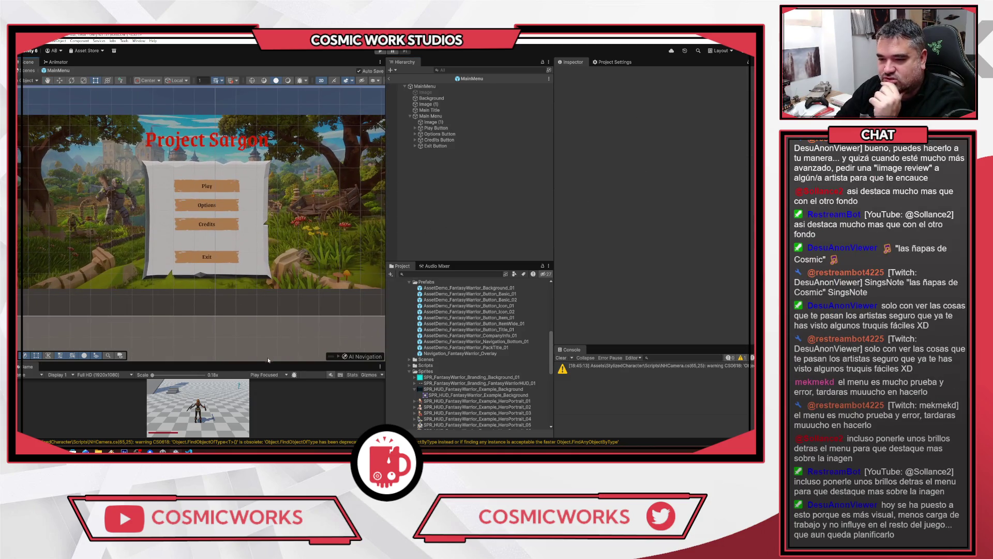
drag(268, 363, 269, 368)
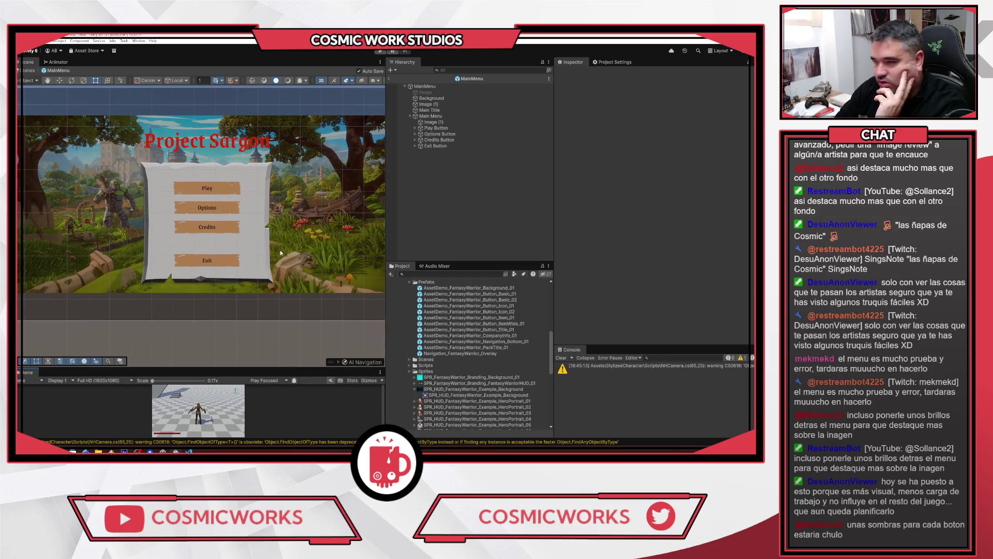
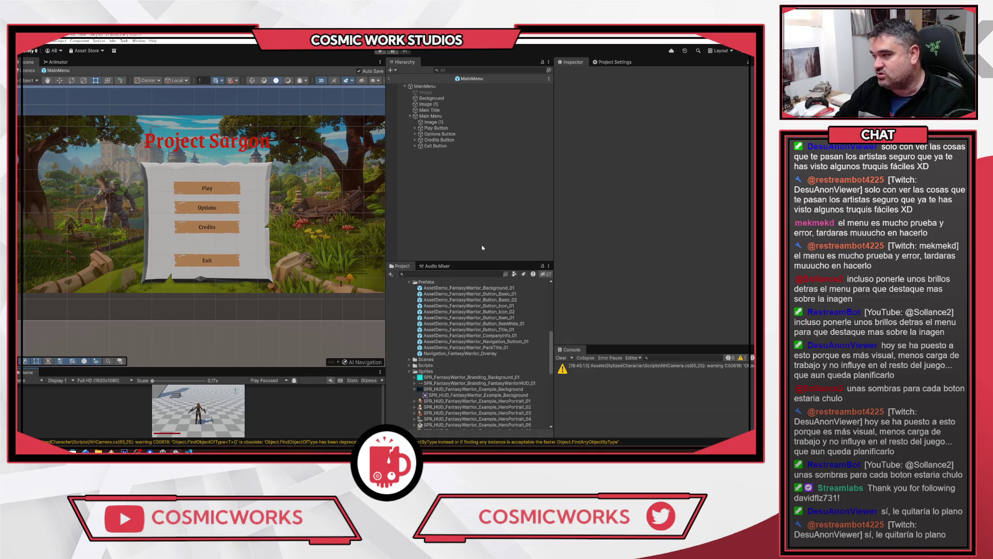
Zoom the Scene view in and out around the Project Sargon menu scene
scroll(279, 209, down, 2)
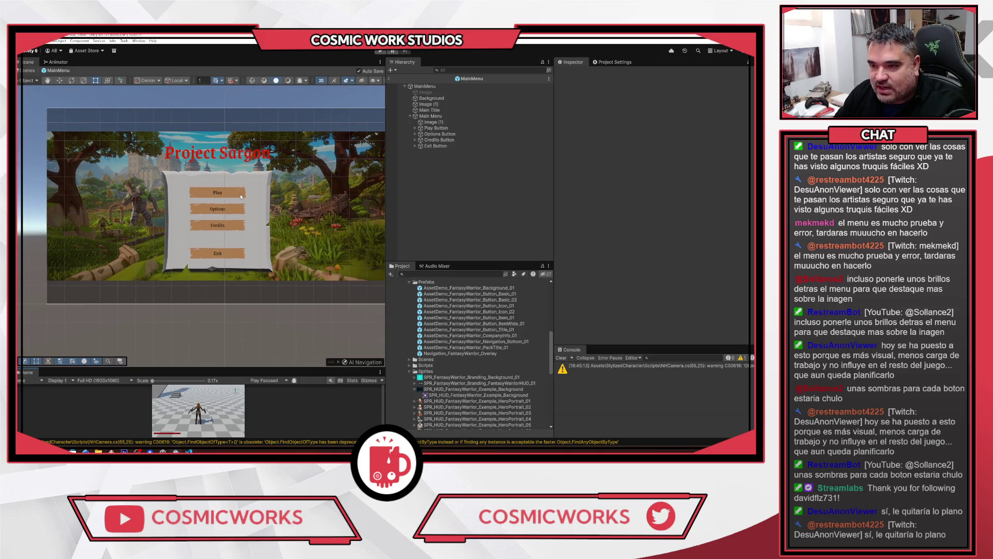
scroll(249, 198, up, 1)
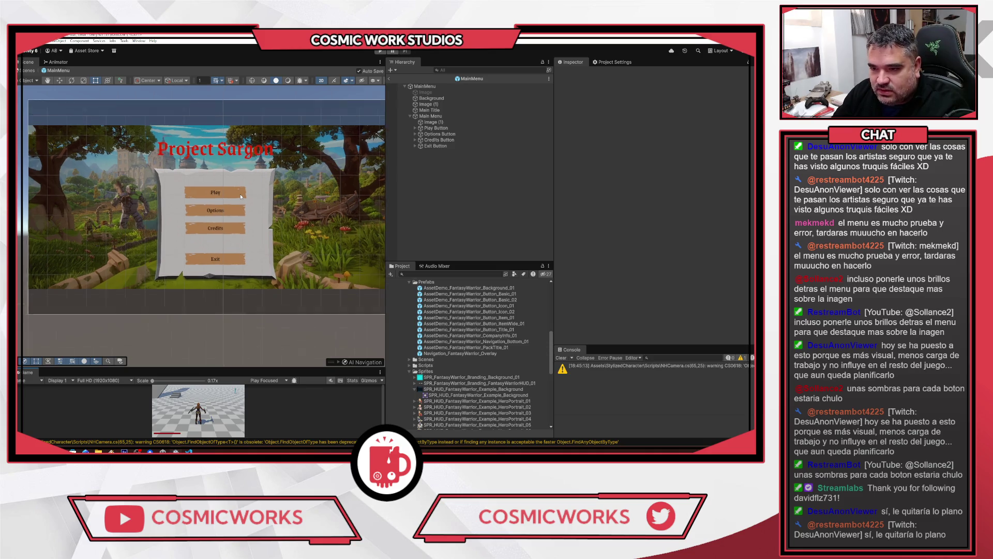
scroll(278, 203, down, 1)
scroll(280, 177, up, 1)
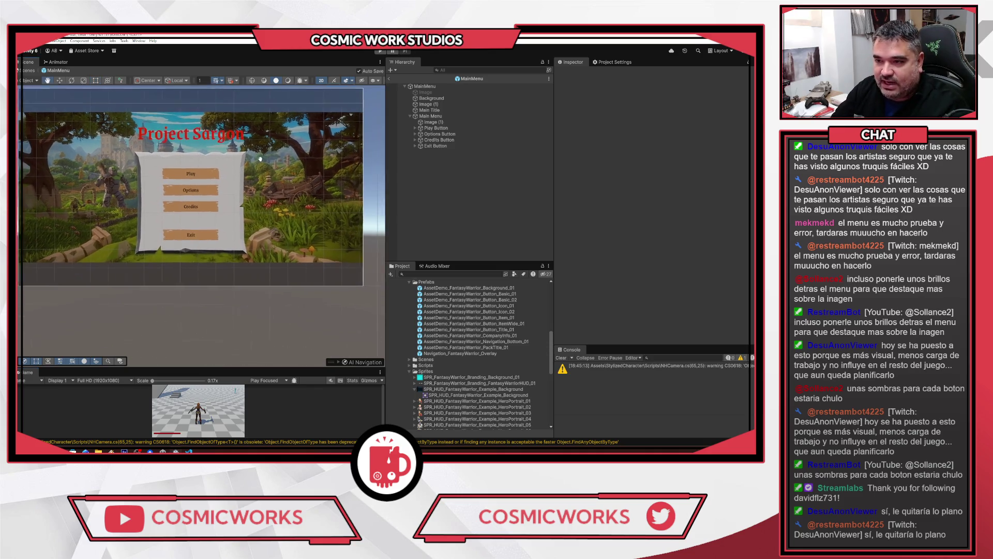
scroll(119, 116, down, 1)
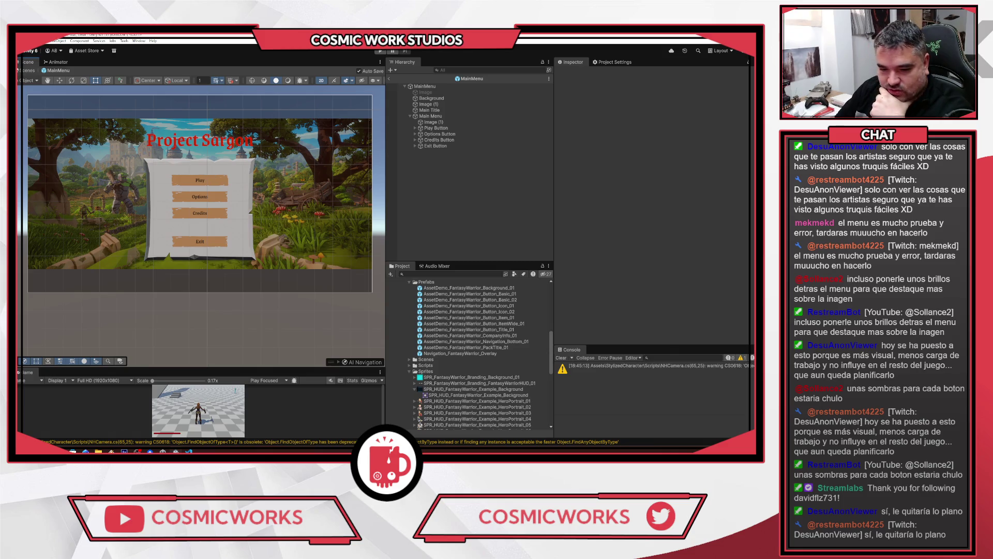
Glance at the Fantasy Warrior HUD Asset Store page, then bring Game UI Database forward
click(110, 419)
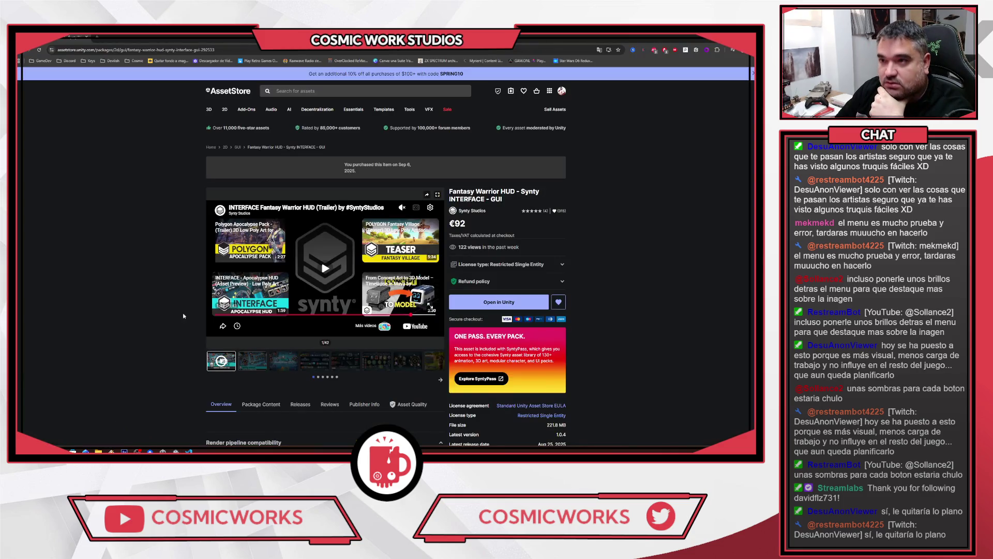
key(alt+Tab)
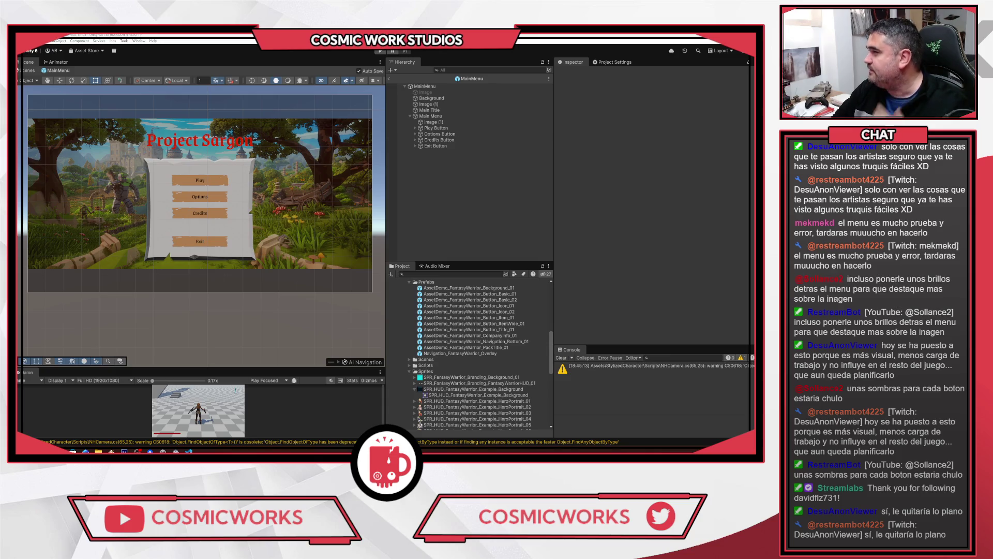
key(alt+Tab)
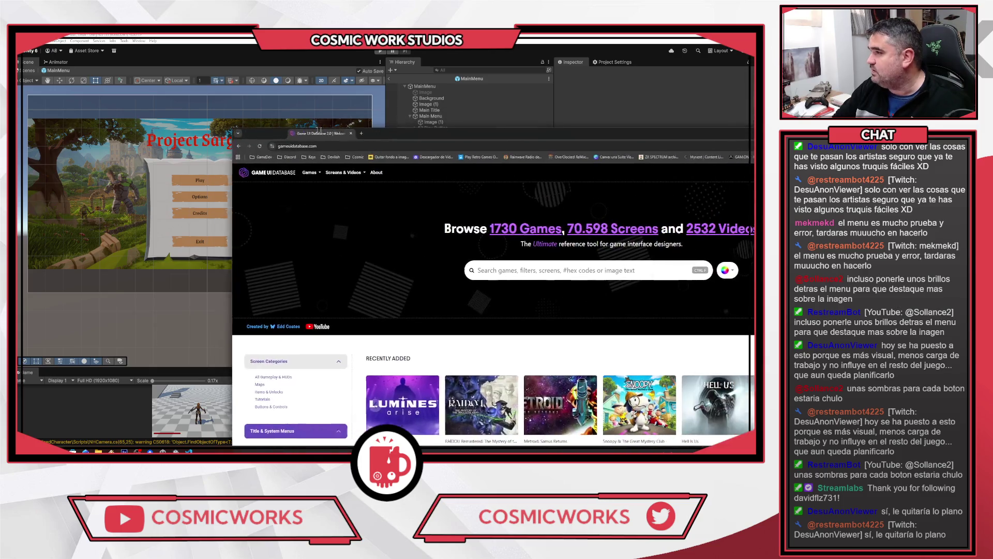
Maximize the browser and scroll through the Recently Added and New & Featured homepage sections
key(super+Up)
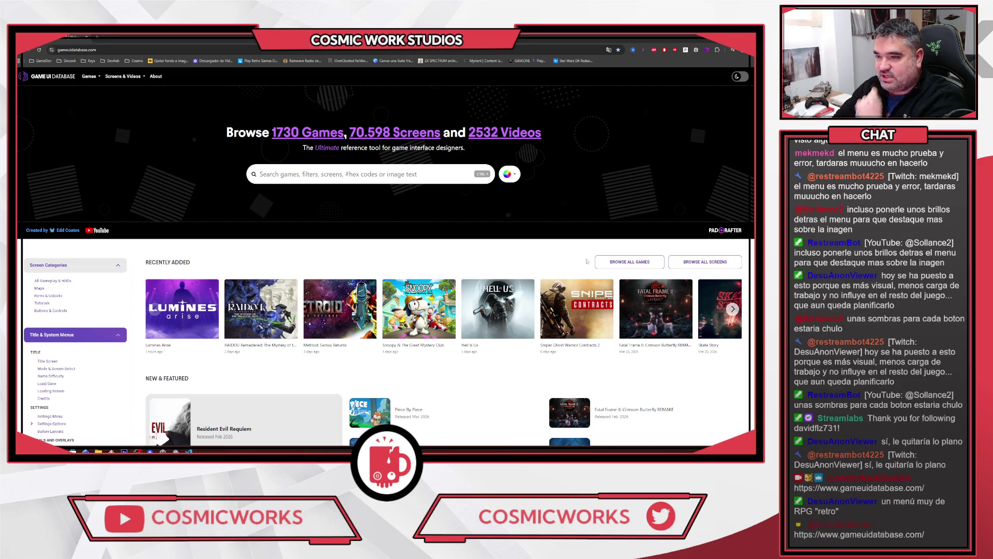
scroll(453, 184, down, 2)
scroll(452, 185, down, 2)
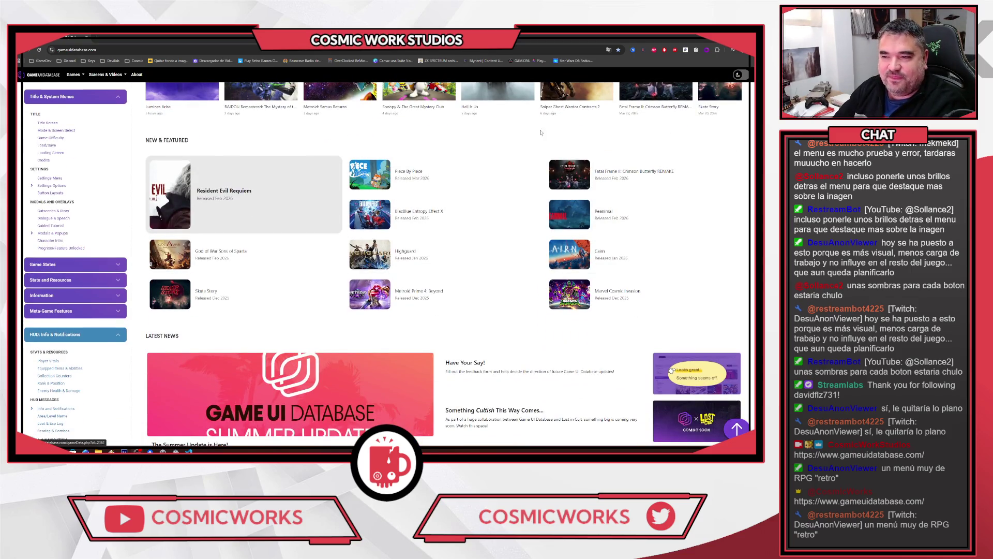
scroll(586, 184, up, 2)
scroll(586, 185, up, 3)
scroll(588, 184, down, 7)
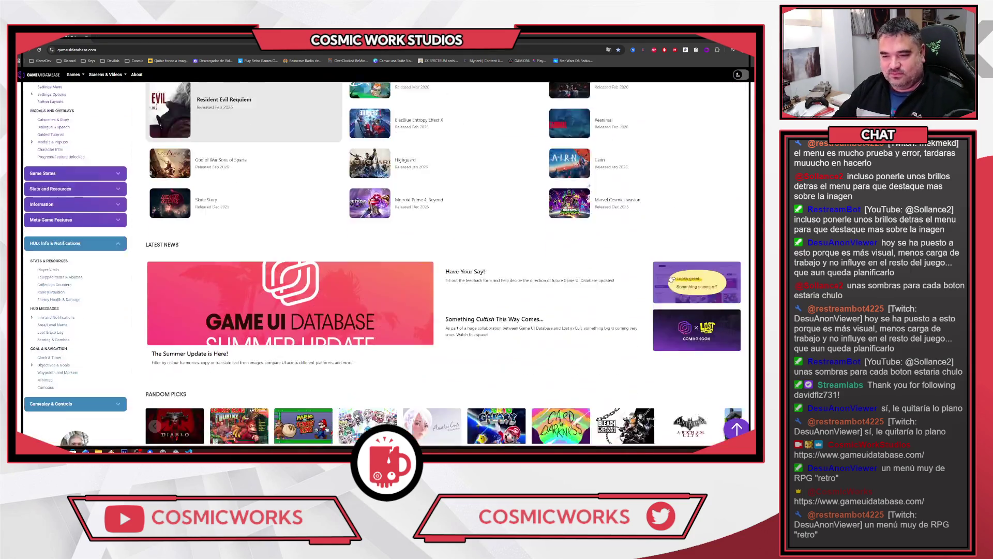
scroll(588, 184, down, 3)
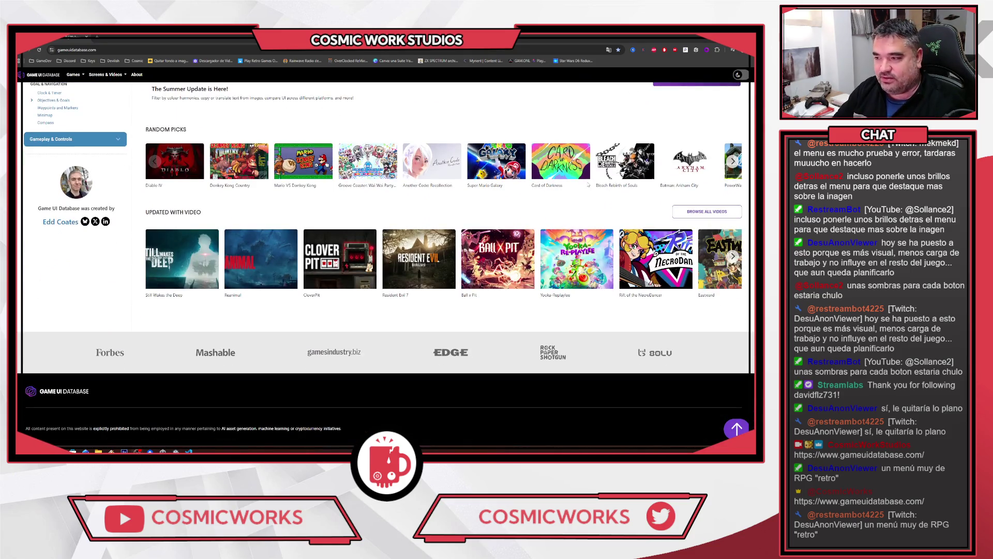
scroll(413, 200, up, 9)
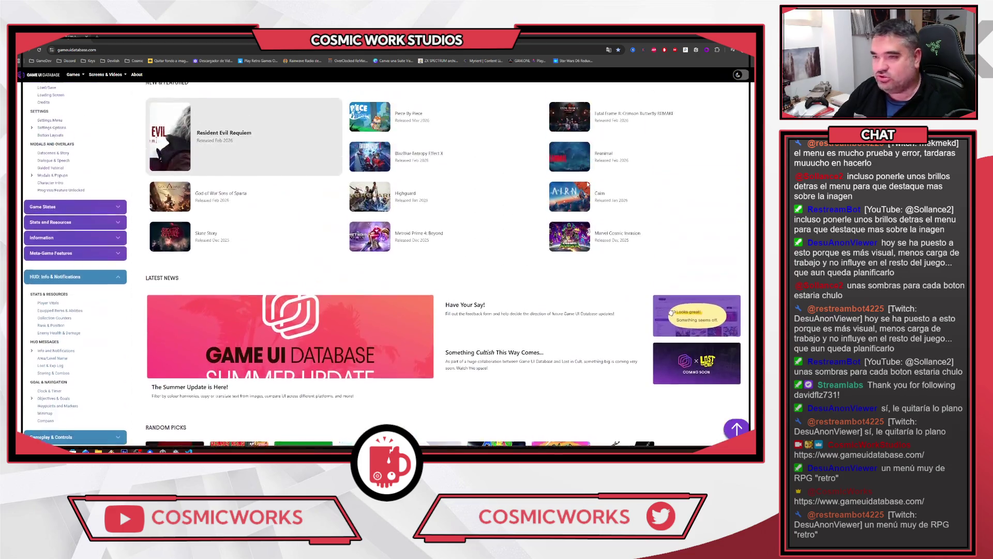
scroll(414, 200, up, 5)
scroll(206, 231, down, 4)
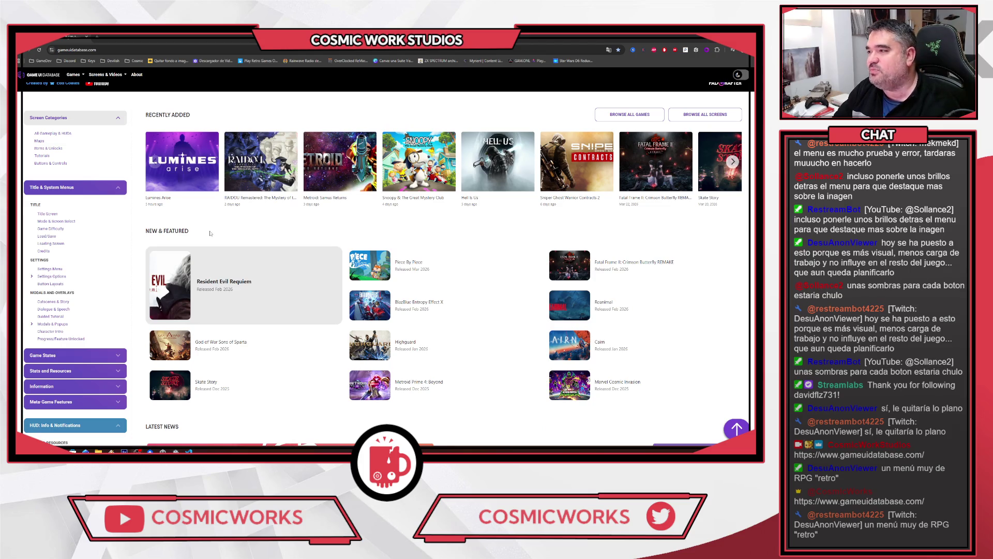
scroll(217, 235, down, 3)
click(212, 230)
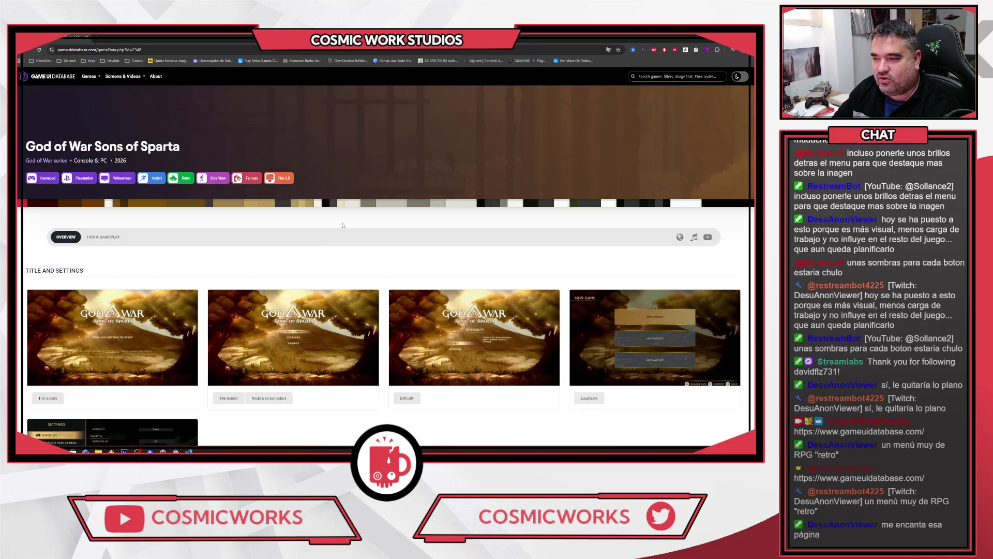
scroll(449, 217, down, 2)
click(640, 285)
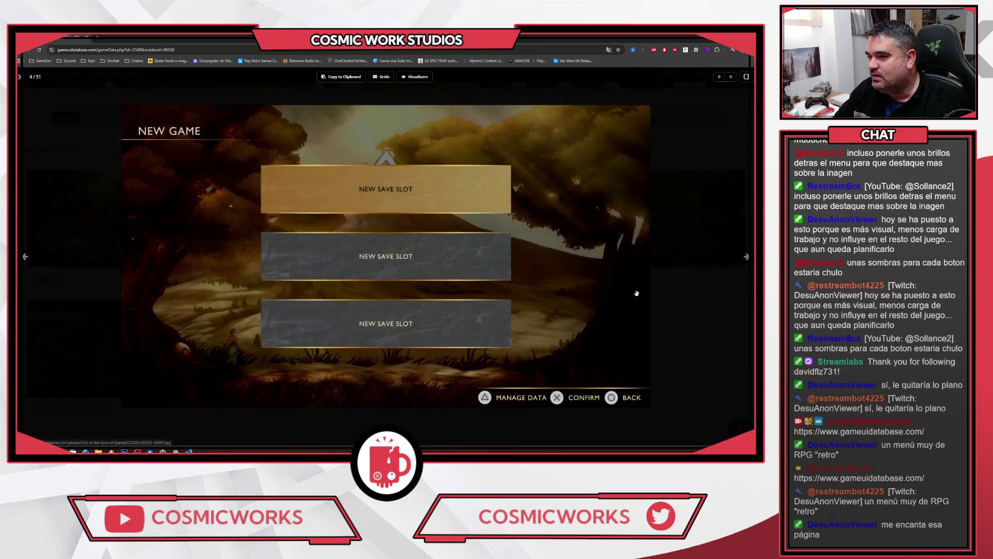
click(25, 256)
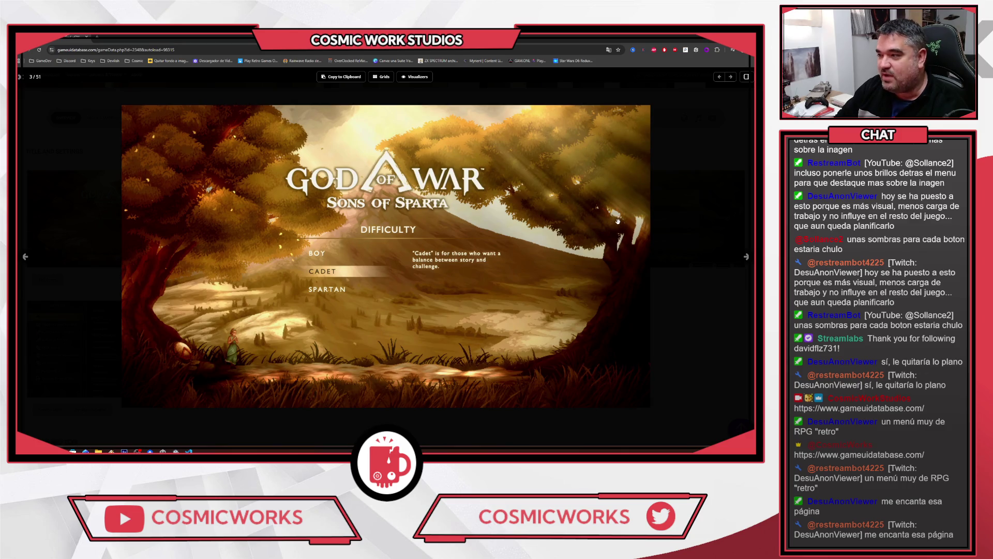
click(747, 257)
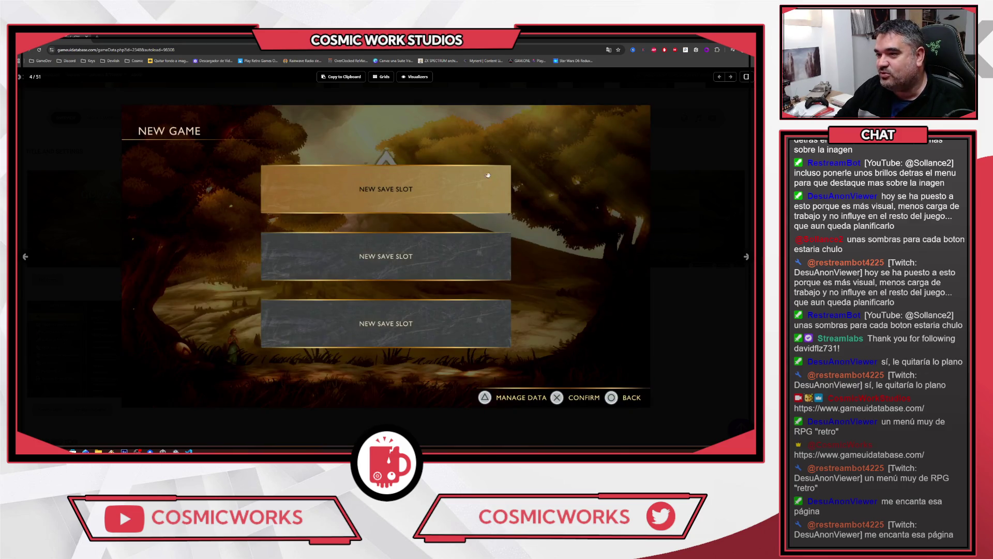
key(Left)
key(Left)
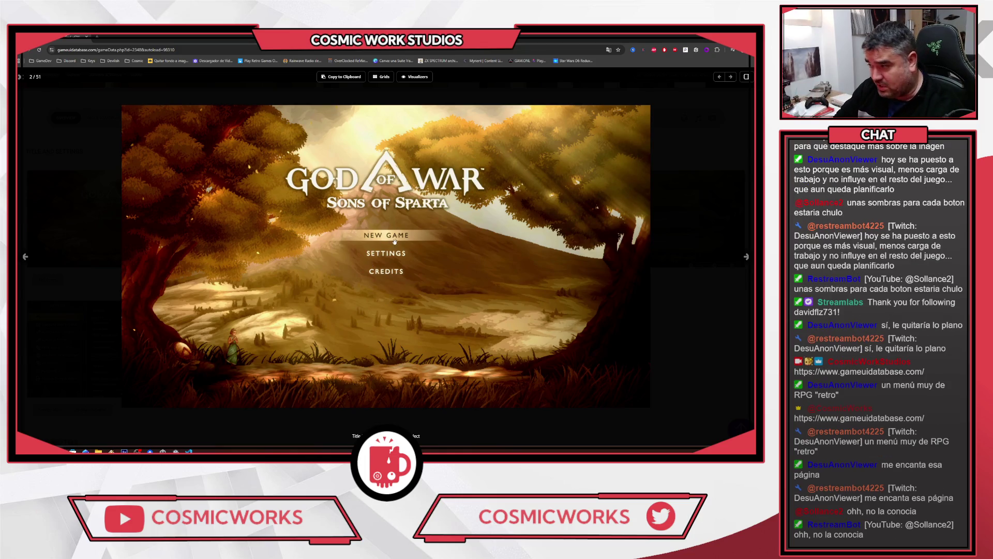
click(21, 78)
key(alt+Left)
scroll(206, 215, up, 5)
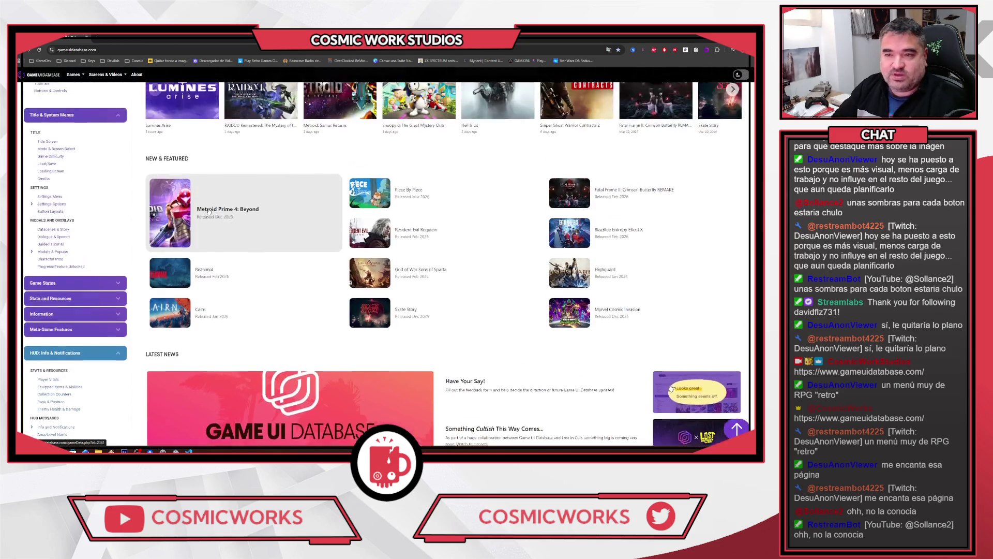
scroll(305, 267, down, 1)
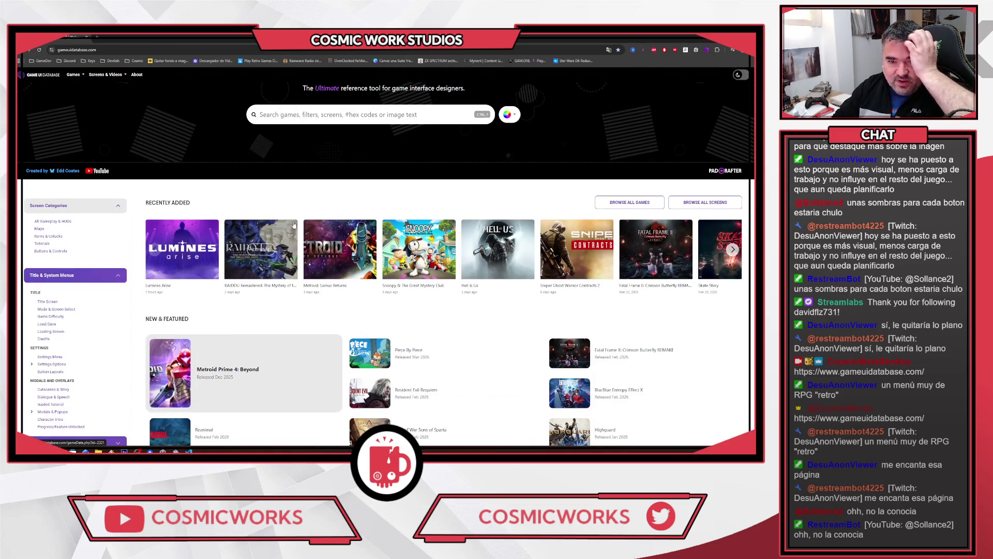
List Title Screen examples filtered to the RPG genre and Fantasy theme
click(311, 115)
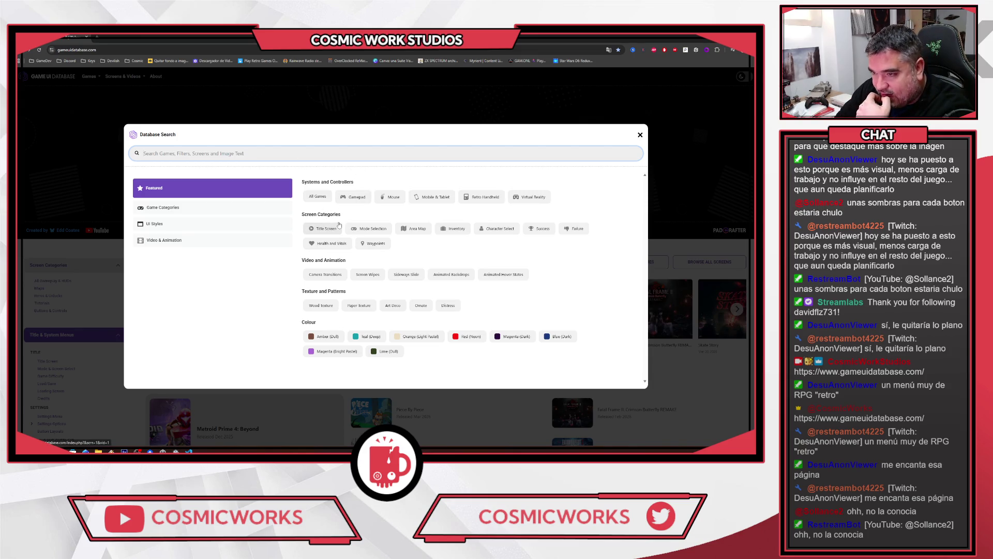
click(324, 231)
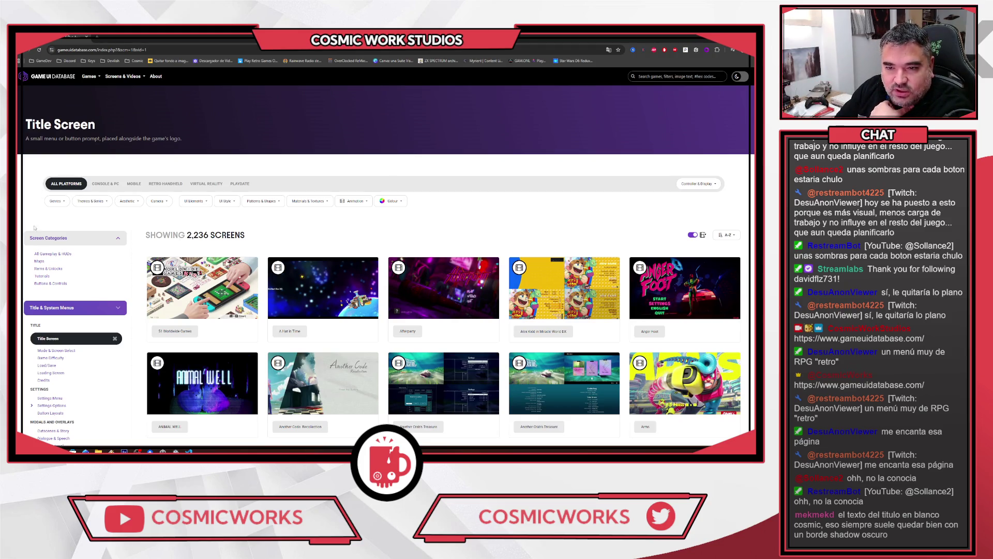
click(58, 201)
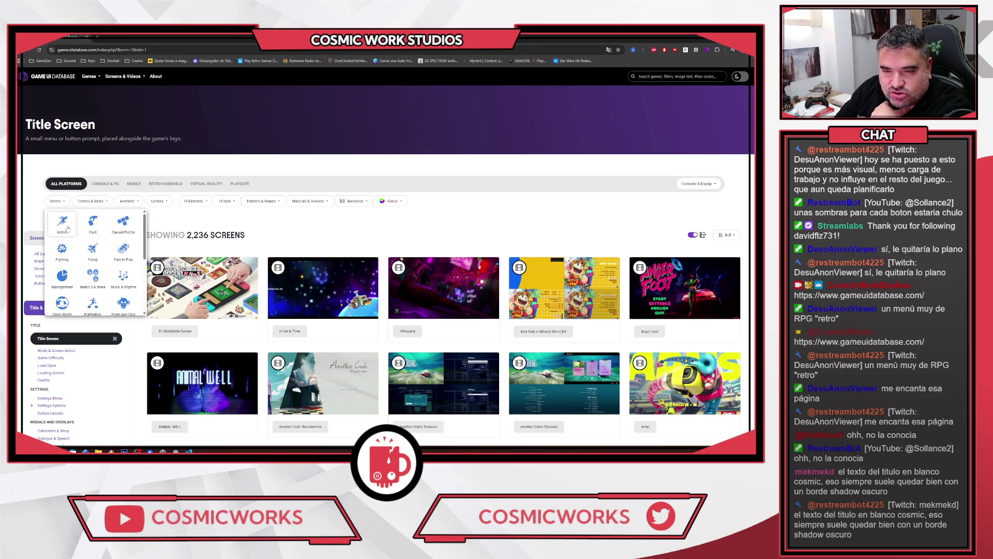
scroll(93, 243, down, 3)
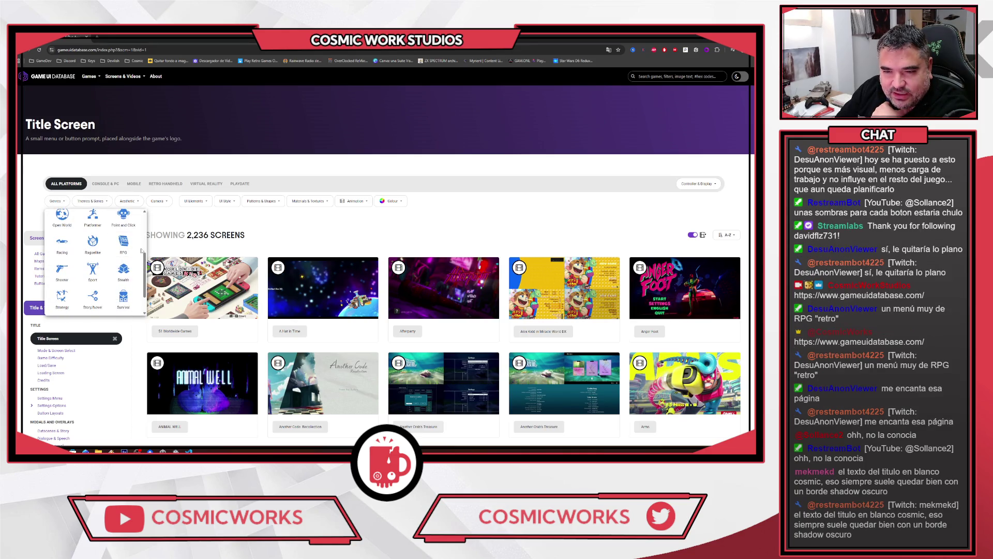
click(124, 245)
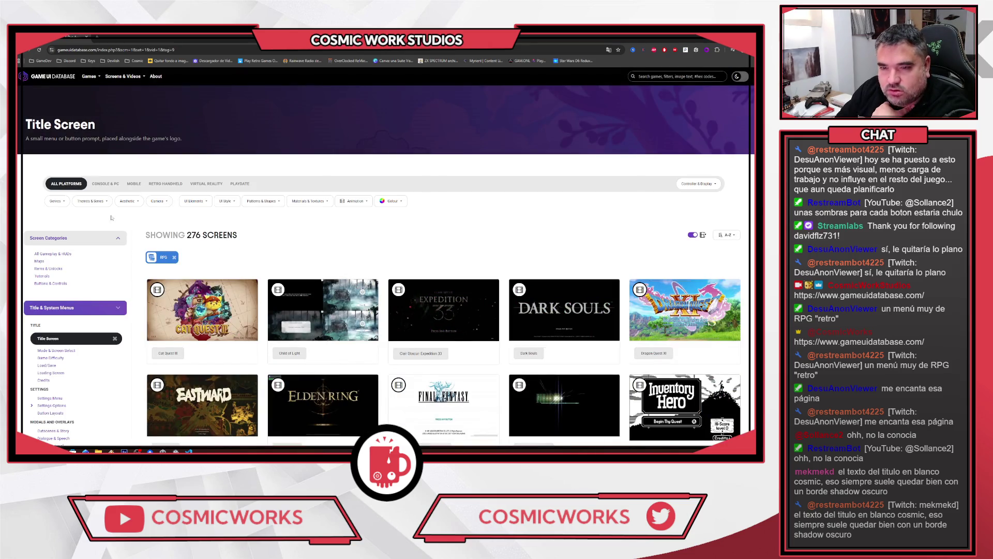
click(98, 202)
click(89, 277)
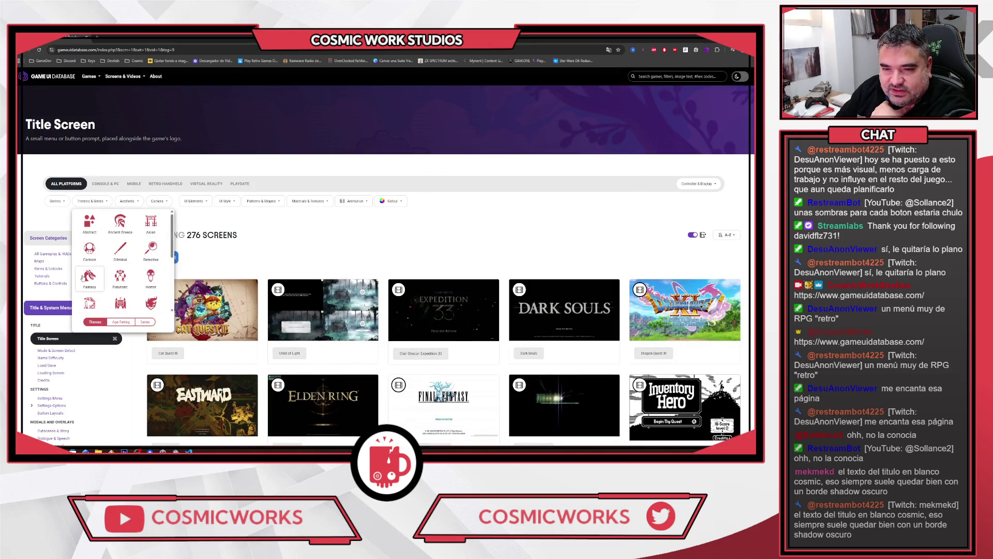
scroll(413, 222, down, 5)
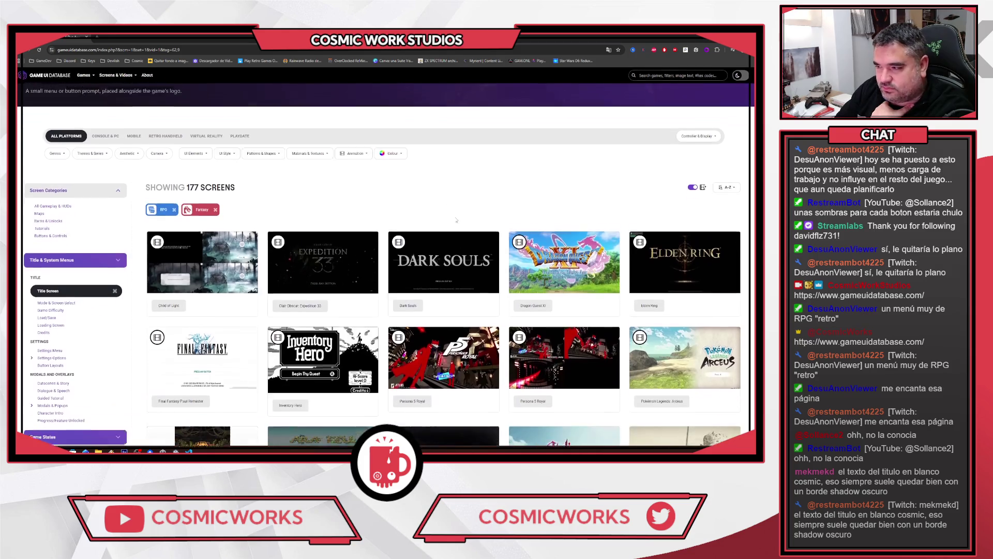
scroll(451, 203, down, 2)
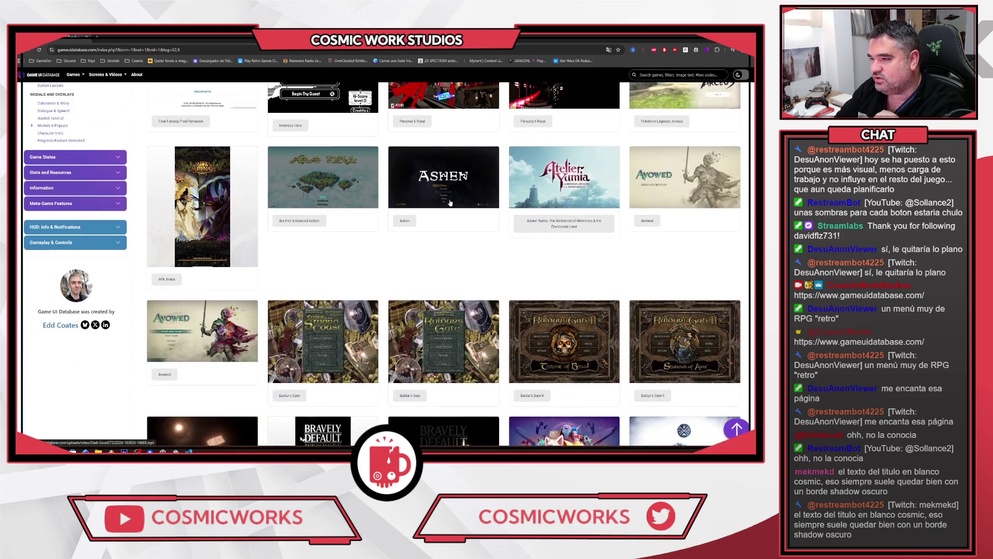
scroll(405, 221, down, 2)
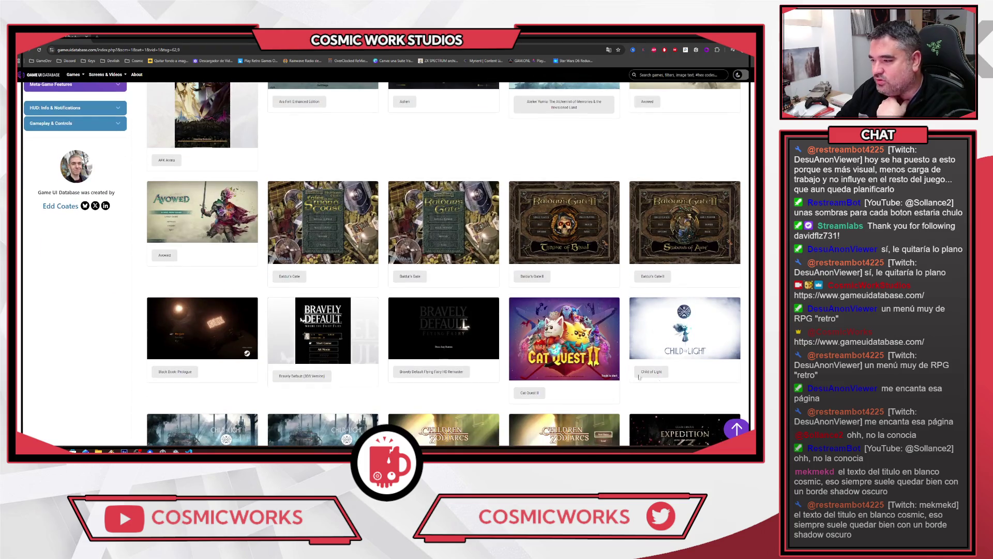
scroll(406, 221, down, 4)
scroll(96, 329, up, 8)
scroll(97, 329, up, 5)
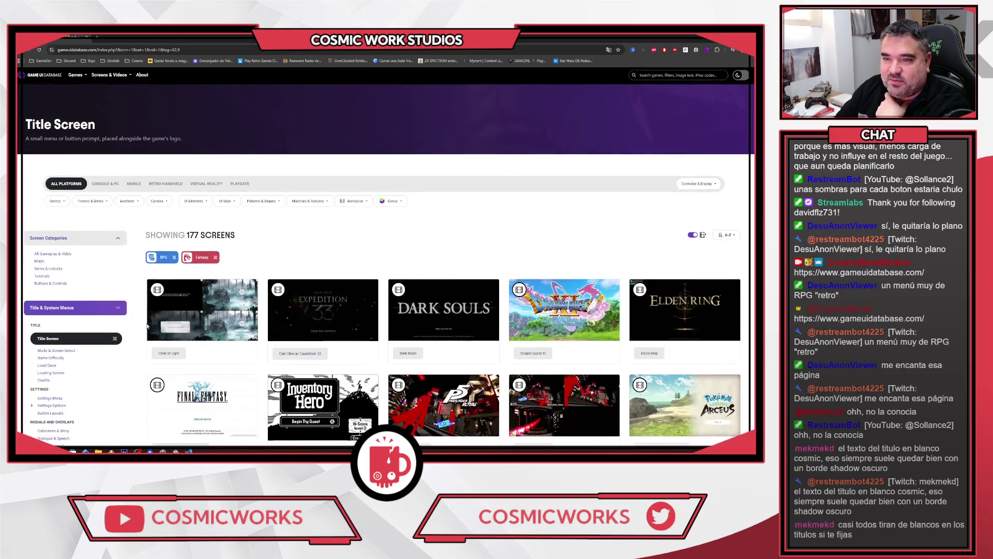
Add the 3D Stylized aesthetic filter and enlarge the NEO: The World Ends with You title screen
click(130, 201)
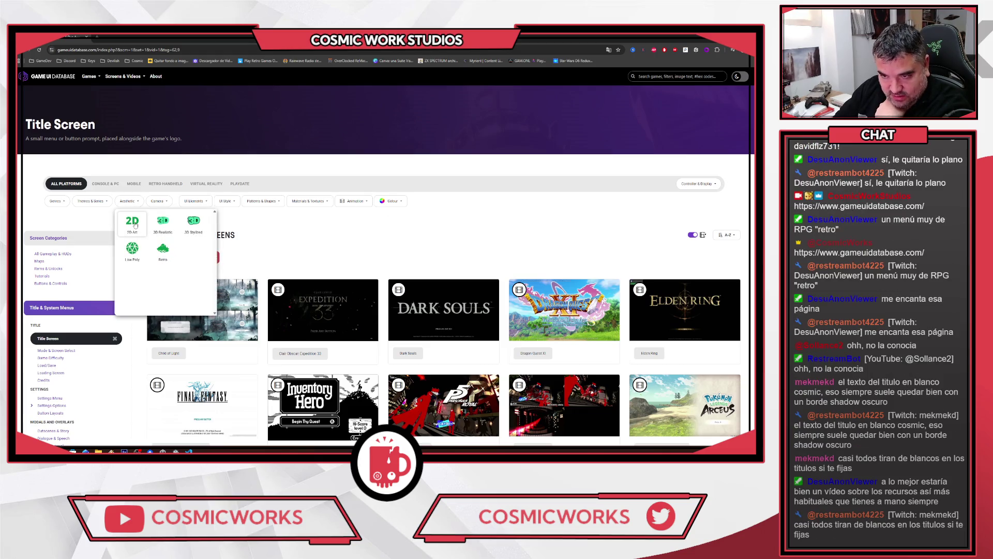
click(194, 223)
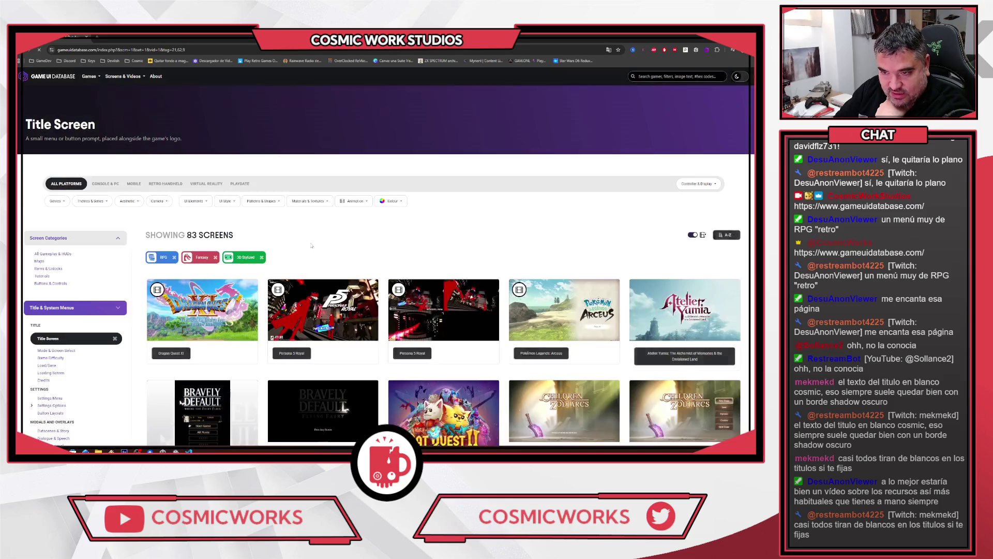
scroll(530, 191, down, 1)
scroll(530, 191, down, 5)
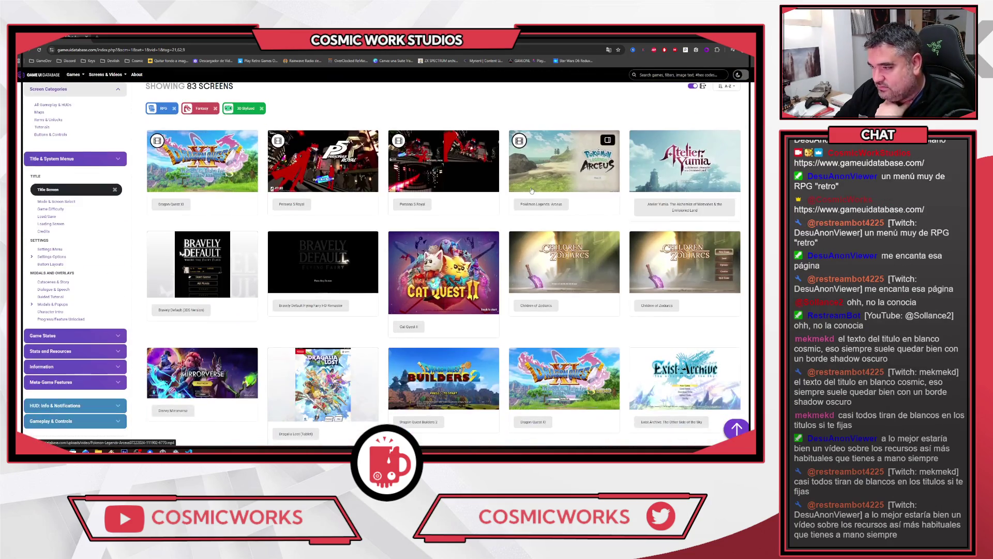
scroll(541, 182, up, 2)
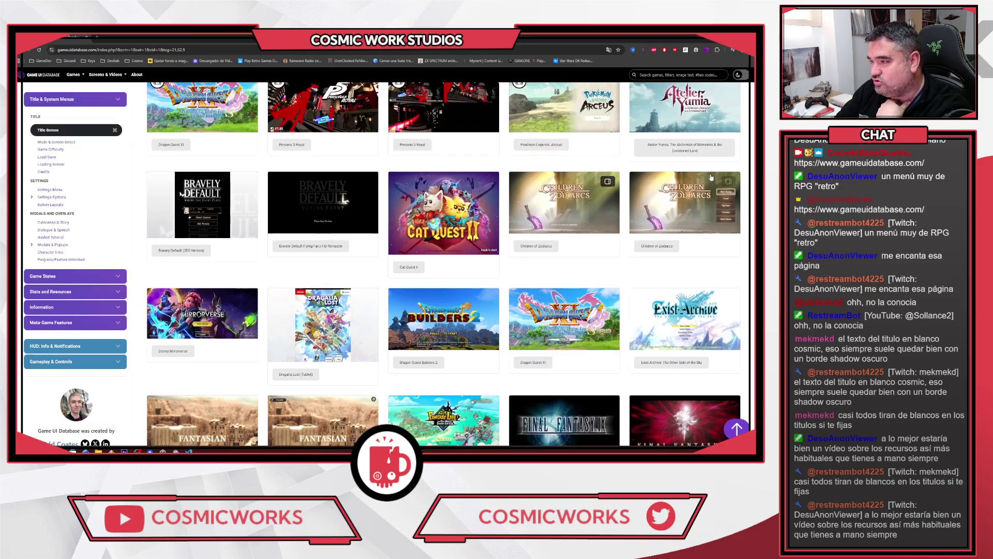
scroll(666, 194, down, 5)
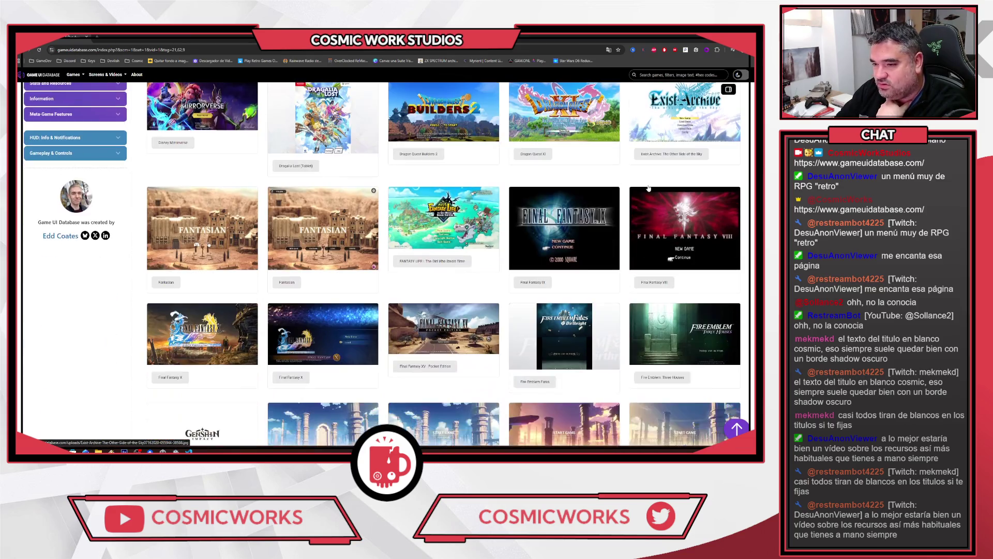
scroll(648, 185, down, 4)
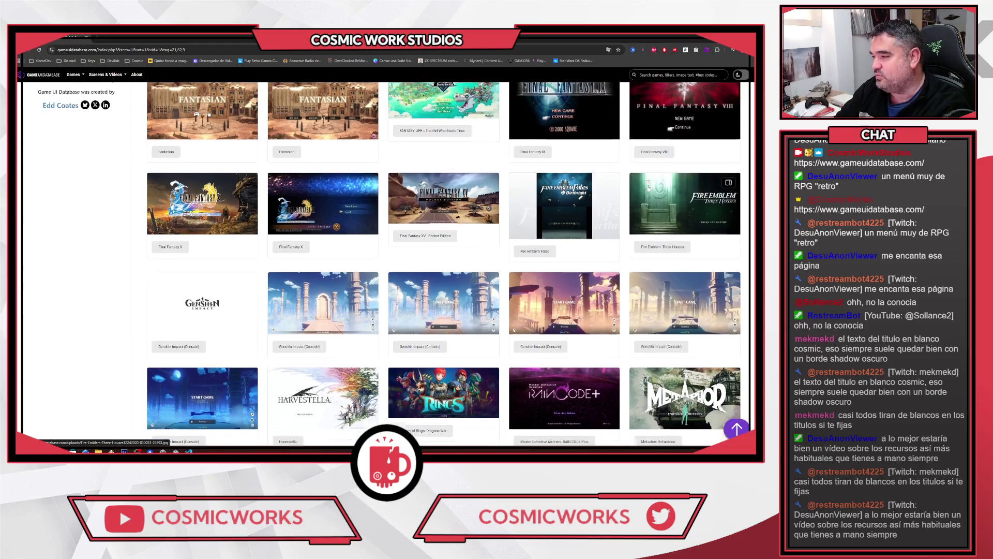
scroll(649, 187, down, 1)
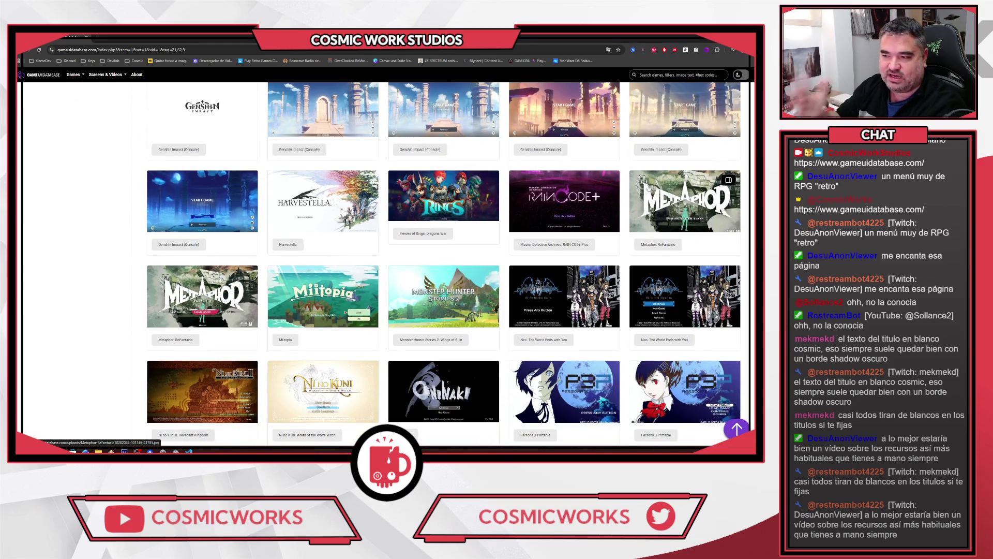
scroll(649, 188, down, 2)
click(701, 197)
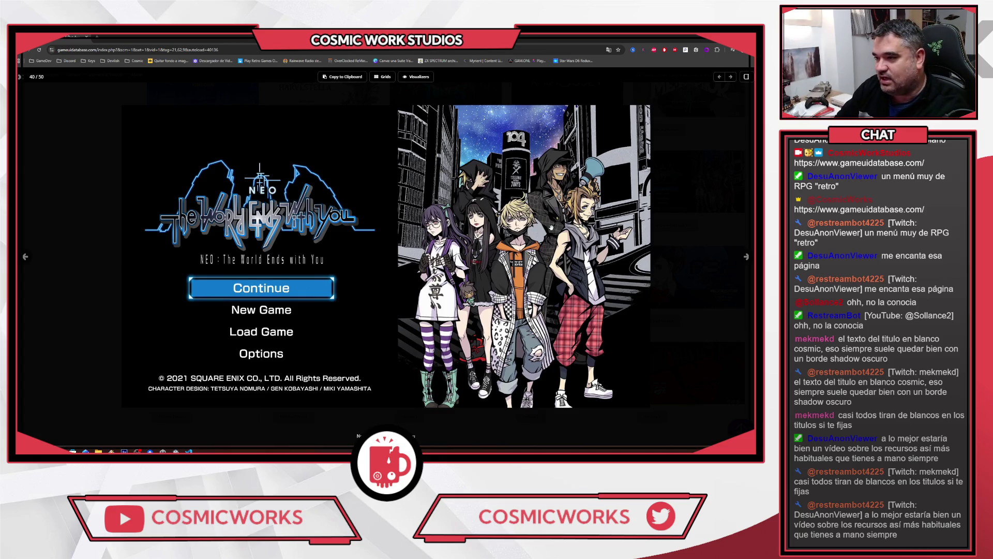
Close the enlarged view, play the Expedition 33 video, step to Dark Souls, then close the viewer
click(737, 256)
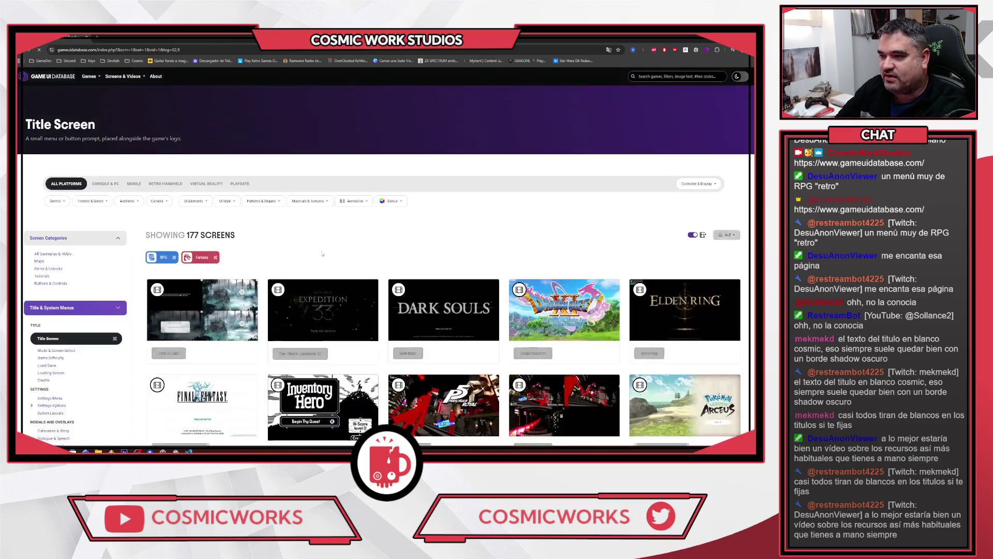
scroll(264, 242, down, 3)
scroll(263, 242, up, 3)
click(316, 308)
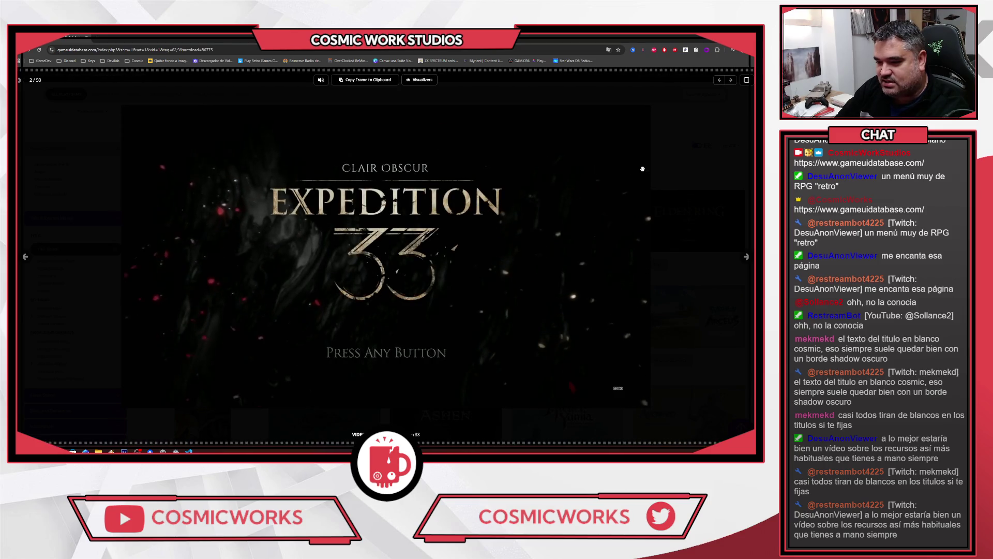
click(747, 257)
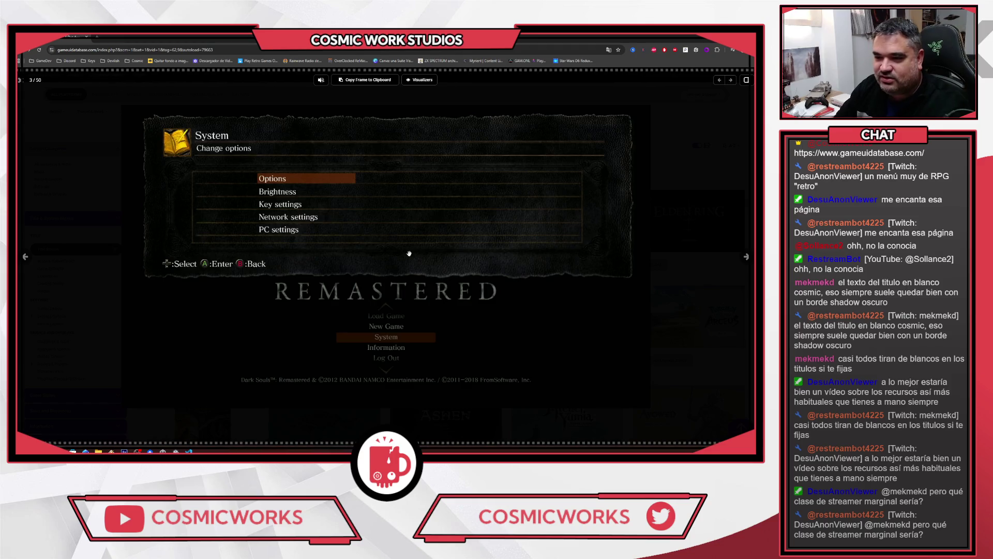
click(105, 132)
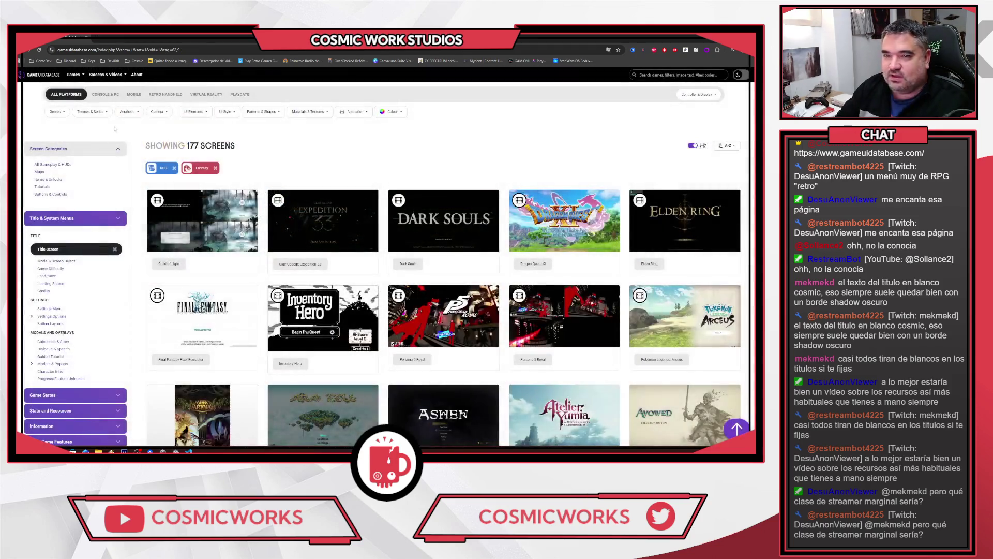
click(414, 268)
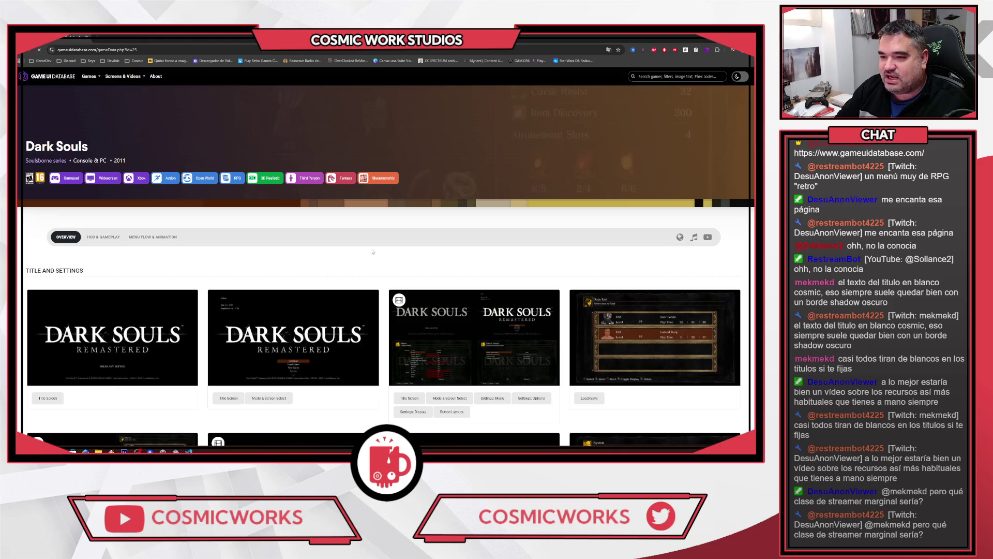
scroll(513, 162, down, 4)
scroll(625, 221, down, 5)
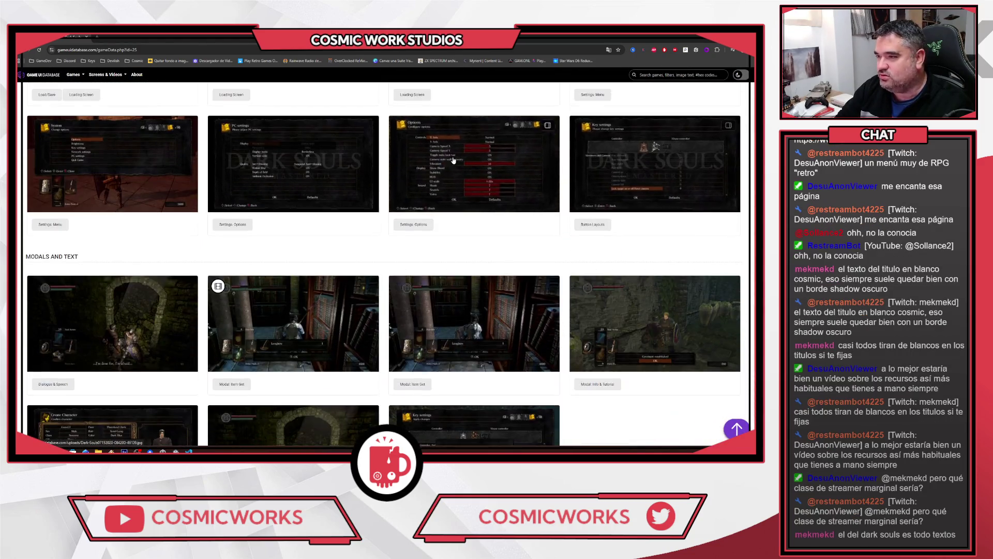
click(452, 157)
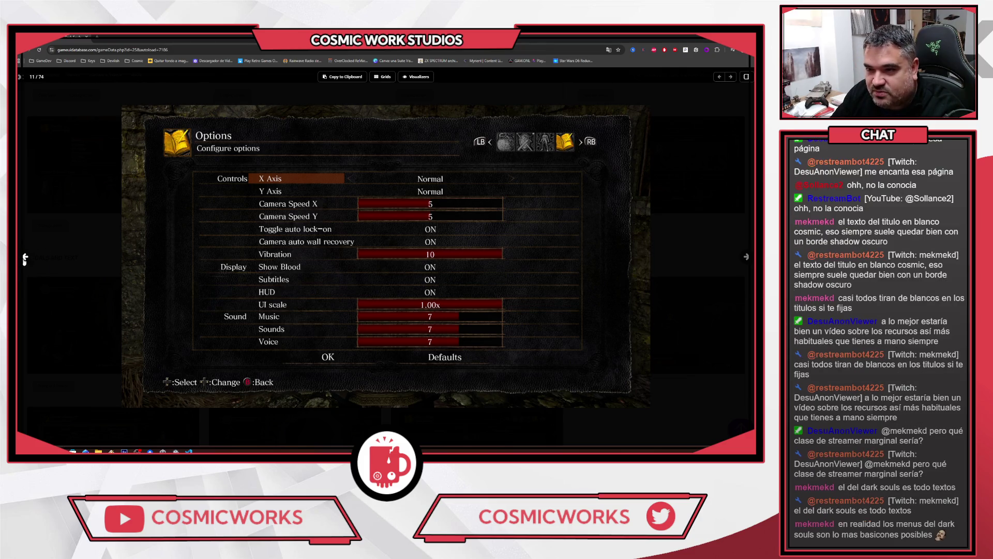
click(24, 258)
click(24, 258)
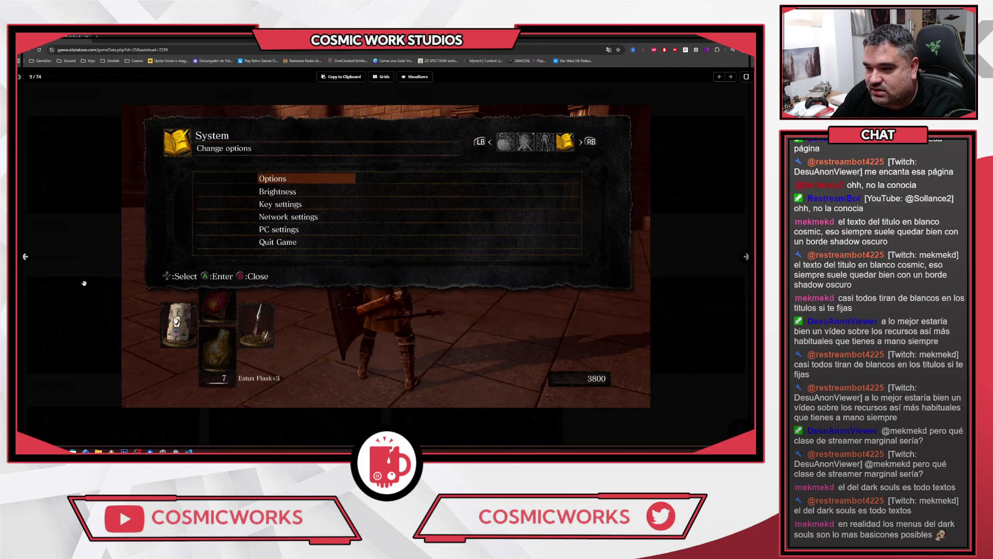
click(25, 258)
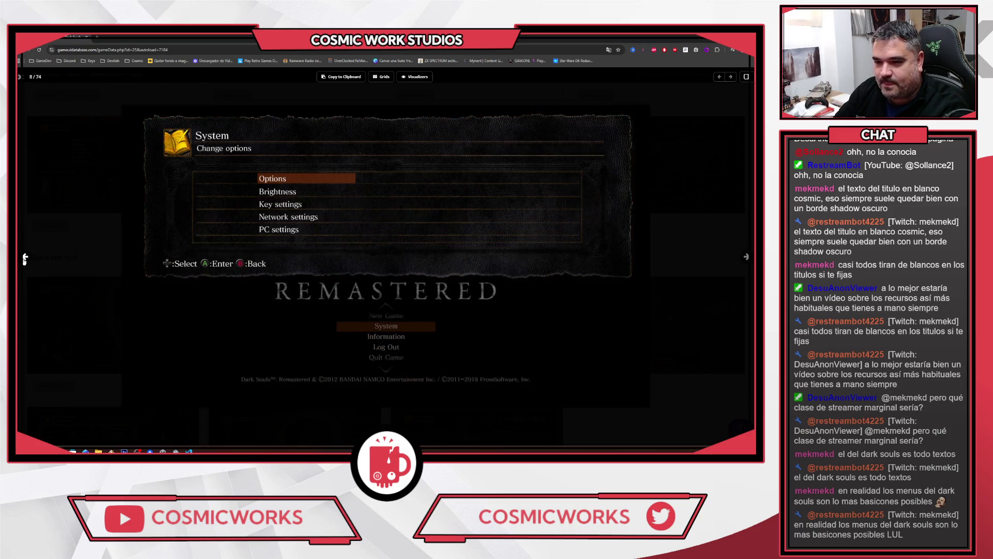
click(24, 258)
click(19, 77)
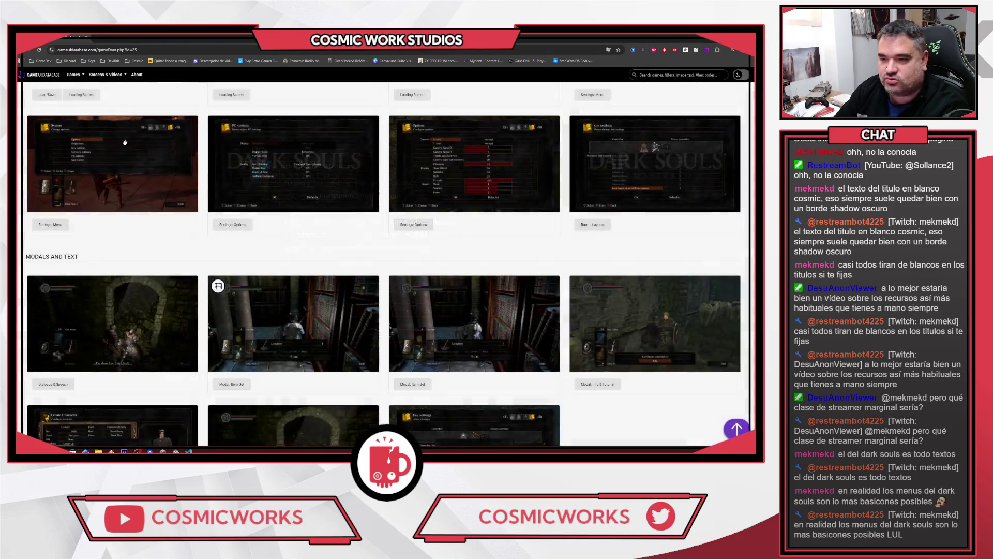
scroll(185, 209, down, 3)
scroll(201, 184, down, 3)
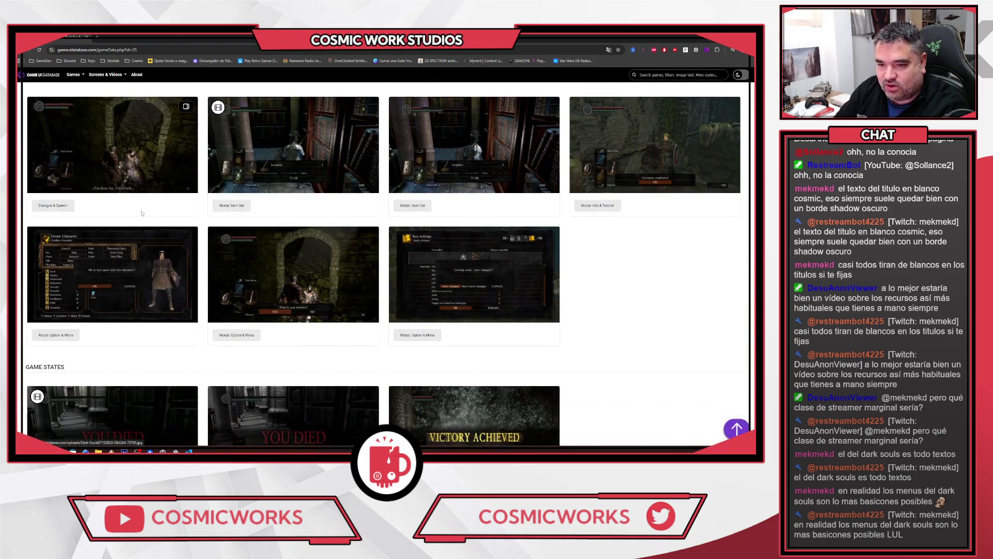
key(alt+Left)
scroll(362, 222, down, 8)
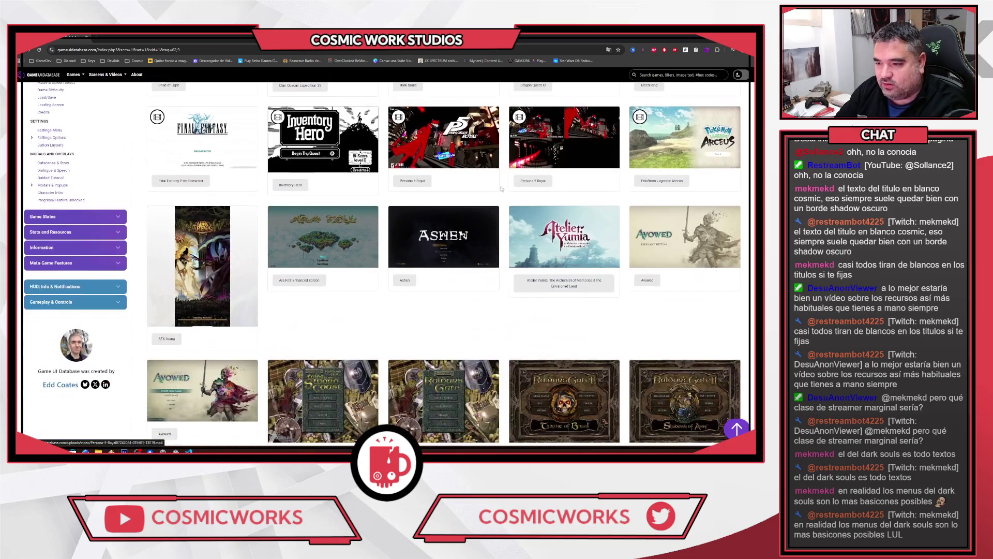
scroll(468, 136, down, 3)
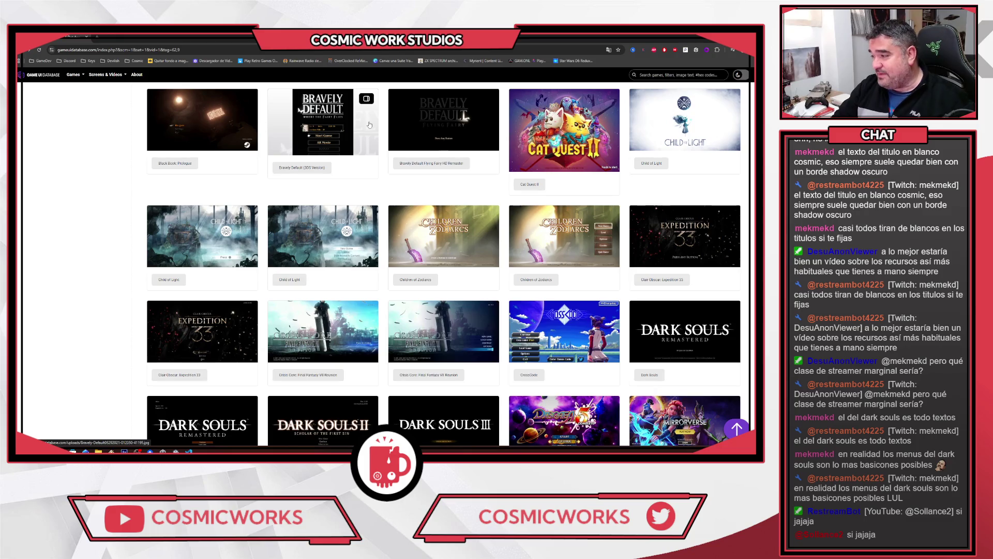
scroll(369, 123, down, 5)
scroll(377, 125, down, 5)
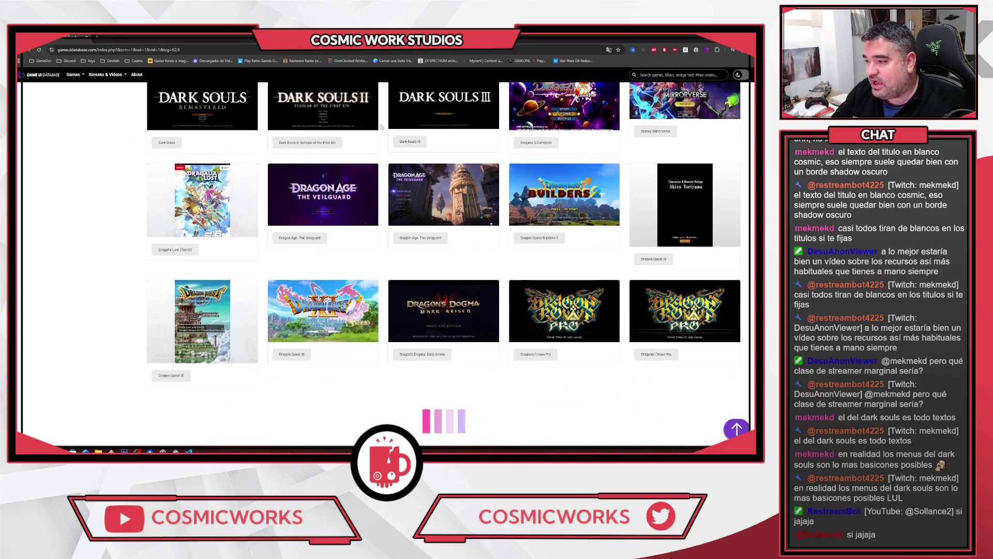
scroll(329, 367, down, 5)
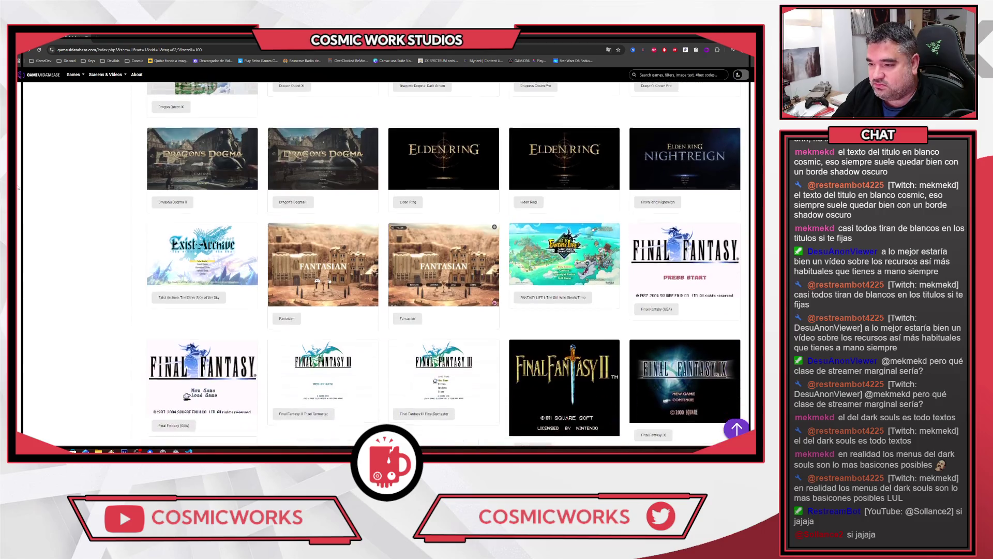
scroll(444, 264, down, 3)
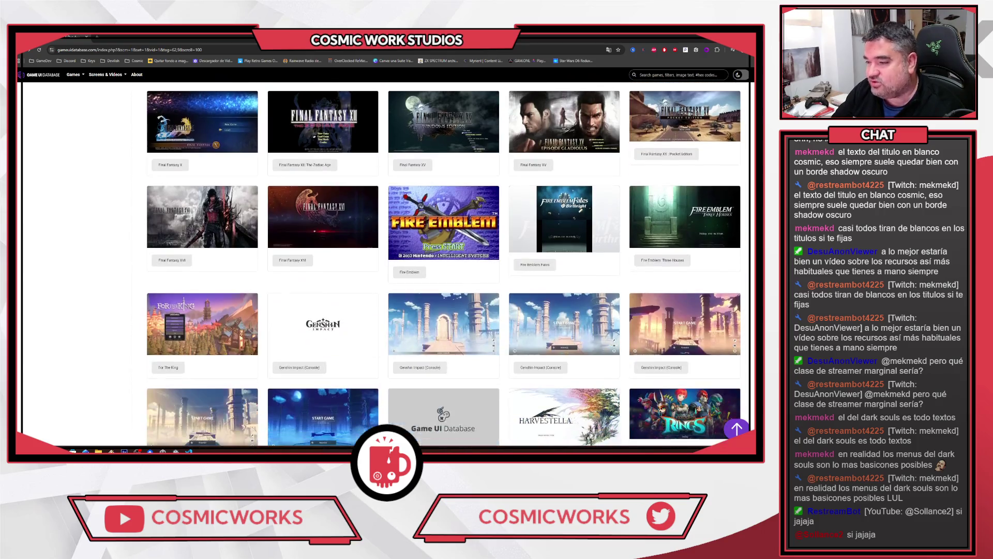
scroll(444, 264, down, 2)
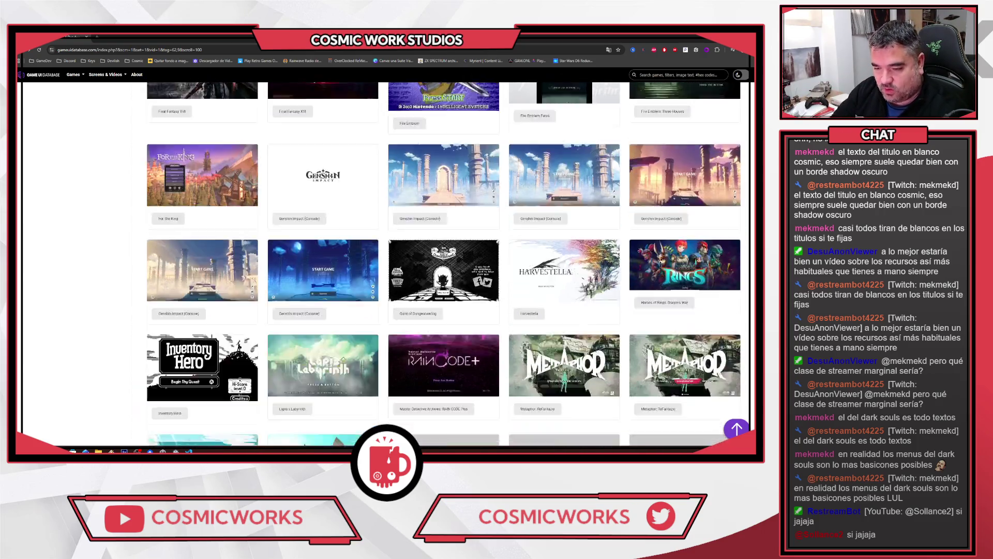
click(202, 176)
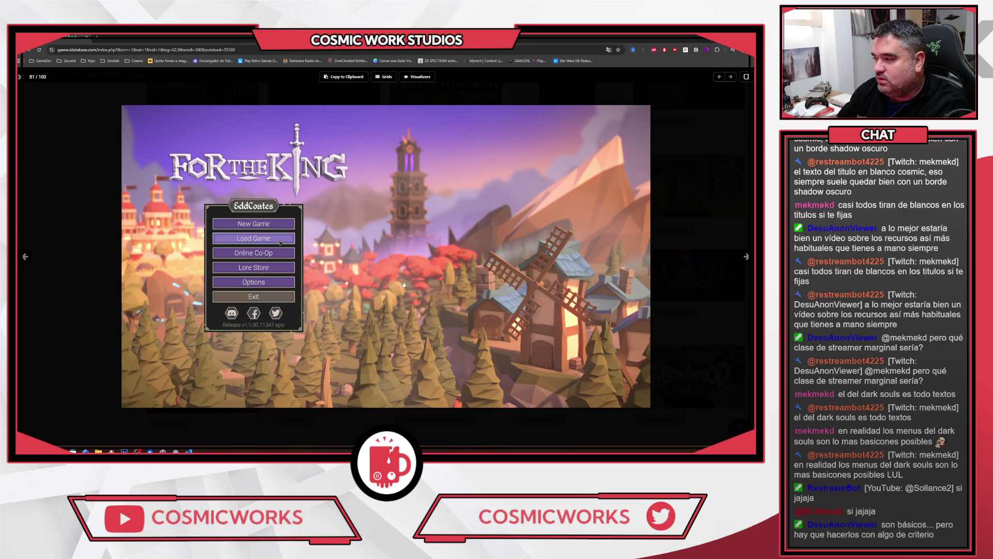
click(747, 256)
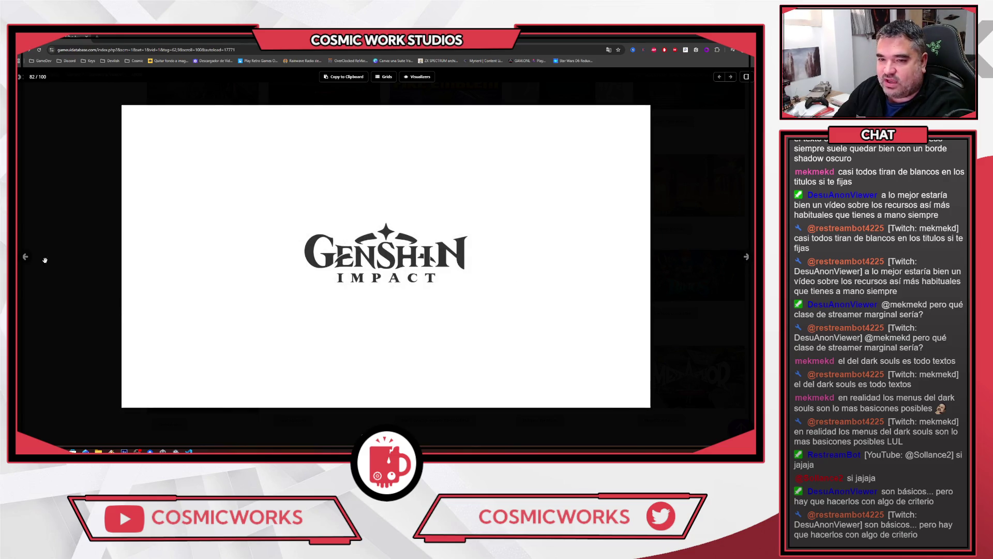
click(47, 262)
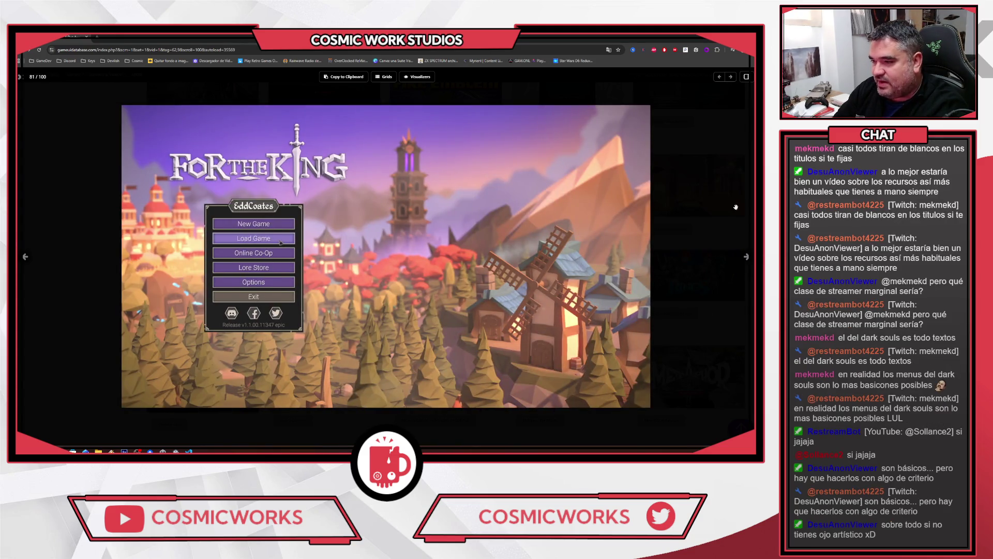
click(25, 96)
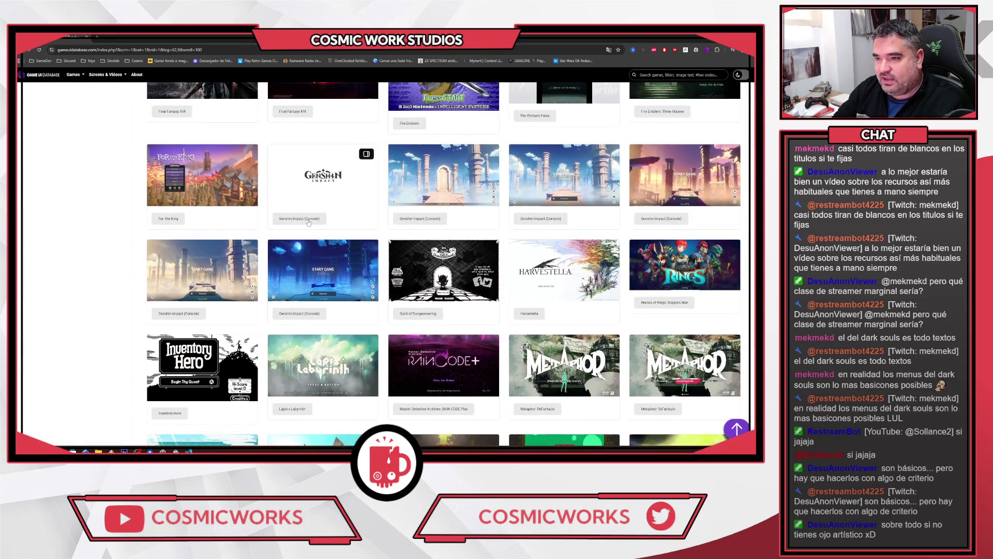
Open the Genshin Impact (Console) page and scroll through its screenshots
click(309, 223)
scroll(289, 258, down, 2)
scroll(286, 271, down, 2)
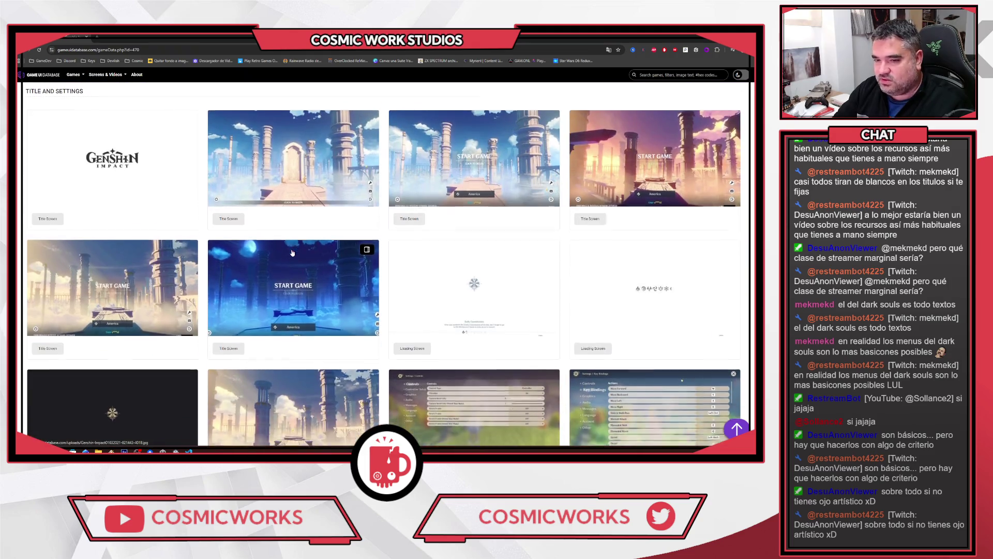
scroll(290, 275, down, 2)
scroll(293, 277, down, 5)
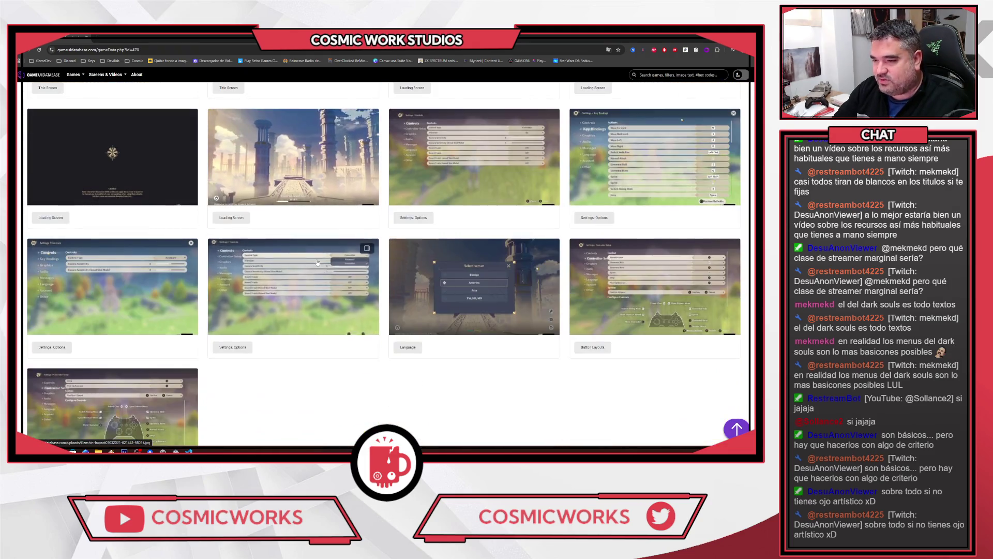
scroll(289, 313, down, 3)
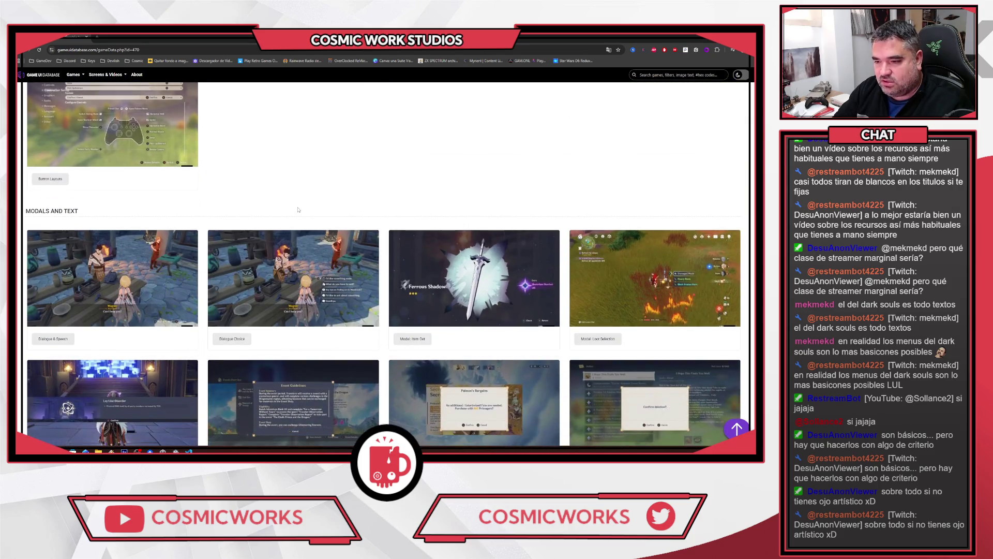
scroll(289, 258, up, 10)
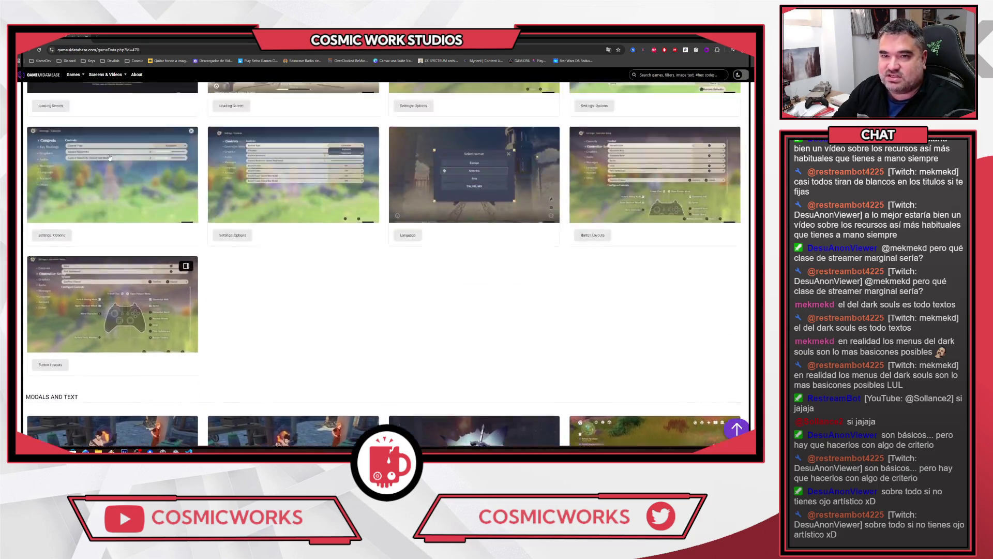
Go back to the Title Screen listing and browse the 177 RPG and Fantasy results
key(alt+Left)
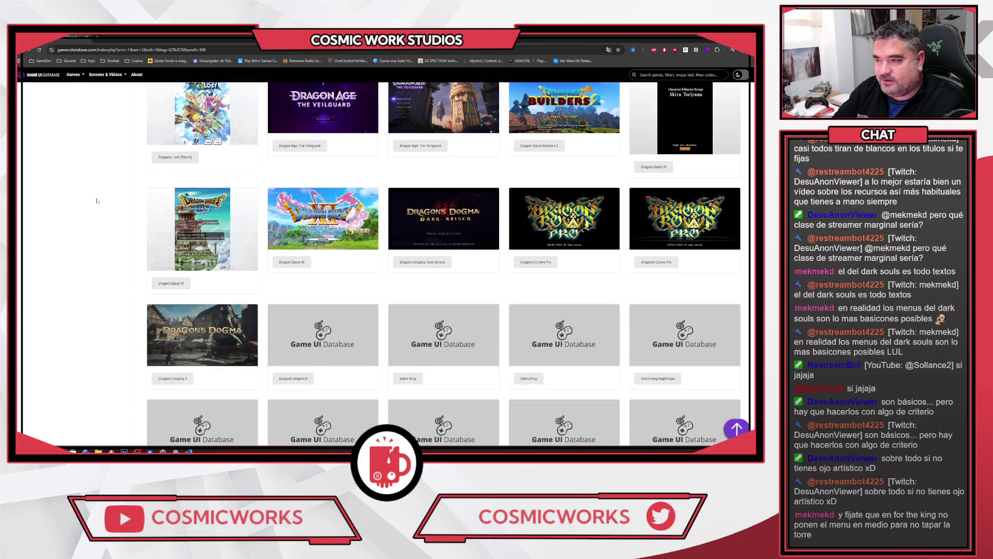
scroll(110, 212, down, 3)
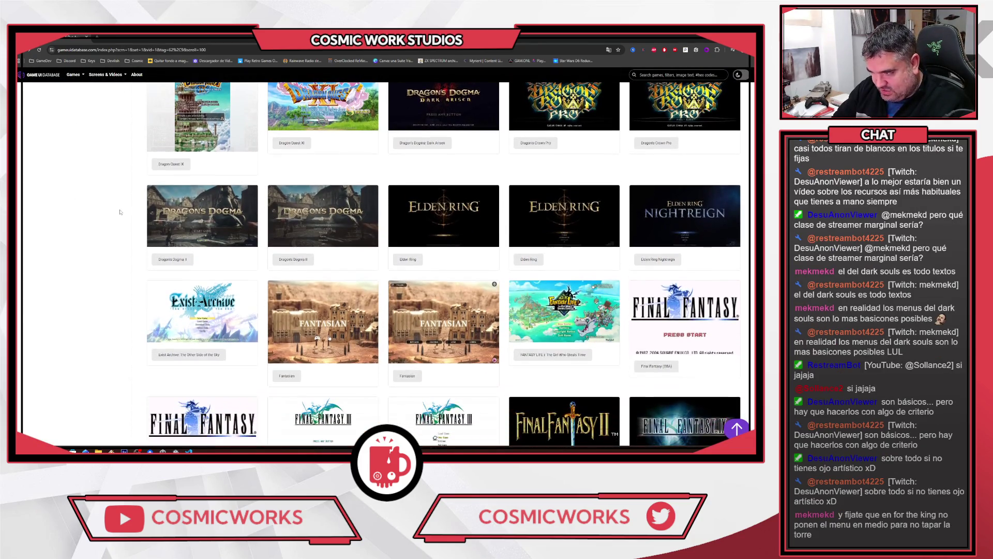
scroll(125, 211, down, 1)
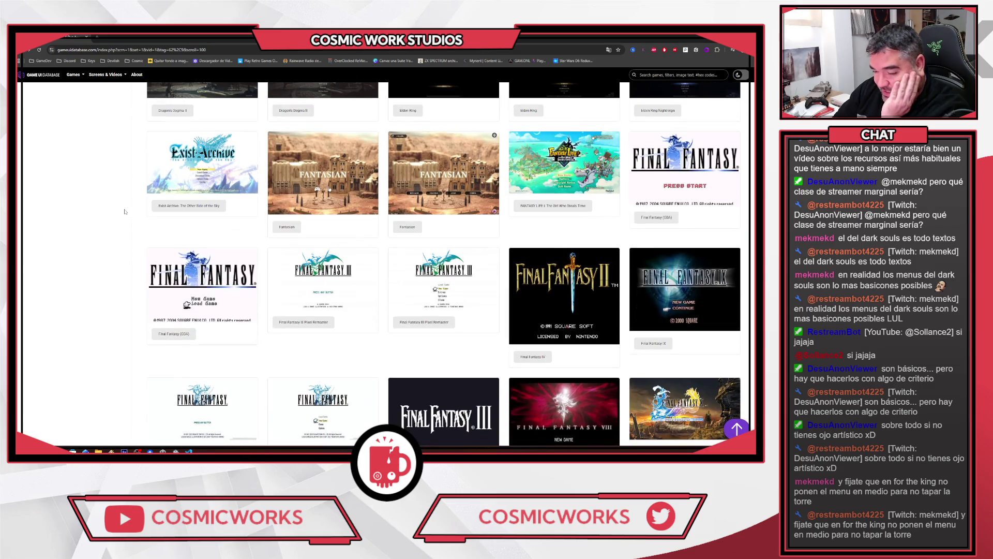
scroll(124, 211, down, 4)
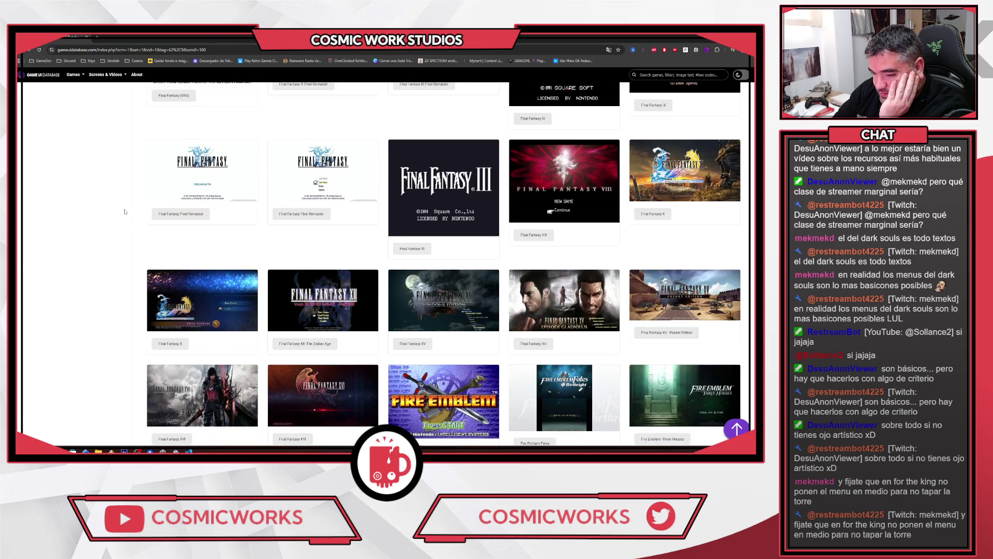
scroll(124, 212, down, 2)
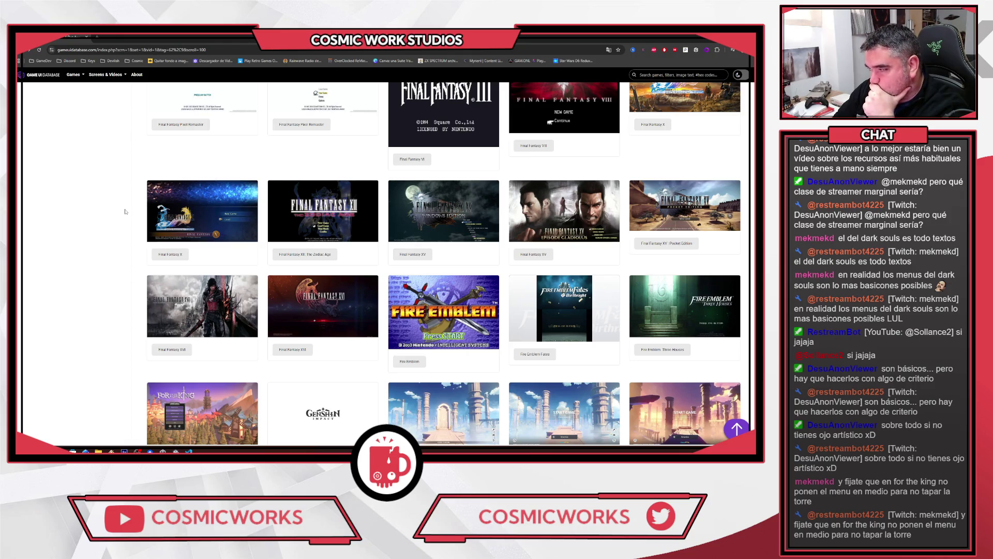
scroll(126, 211, down, 1)
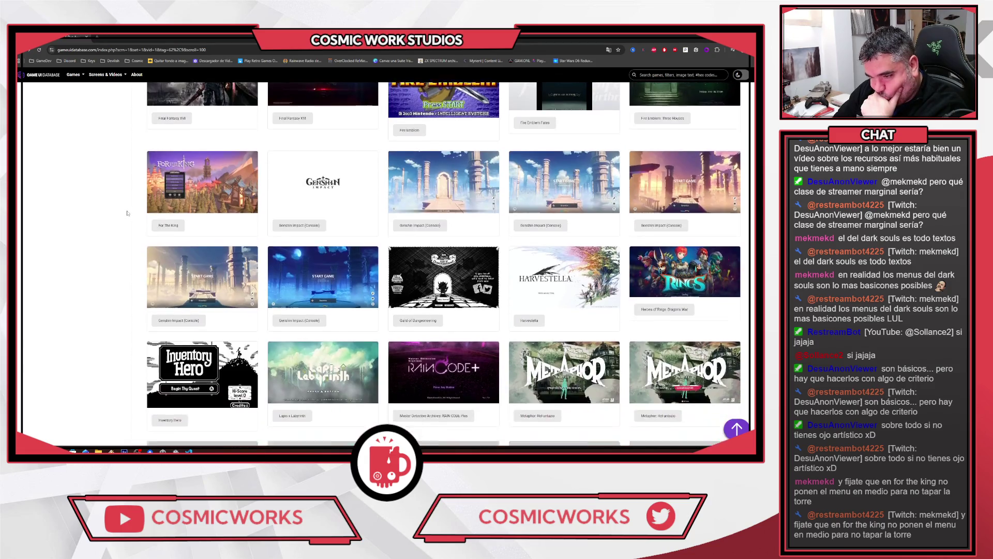
scroll(128, 212, down, 2)
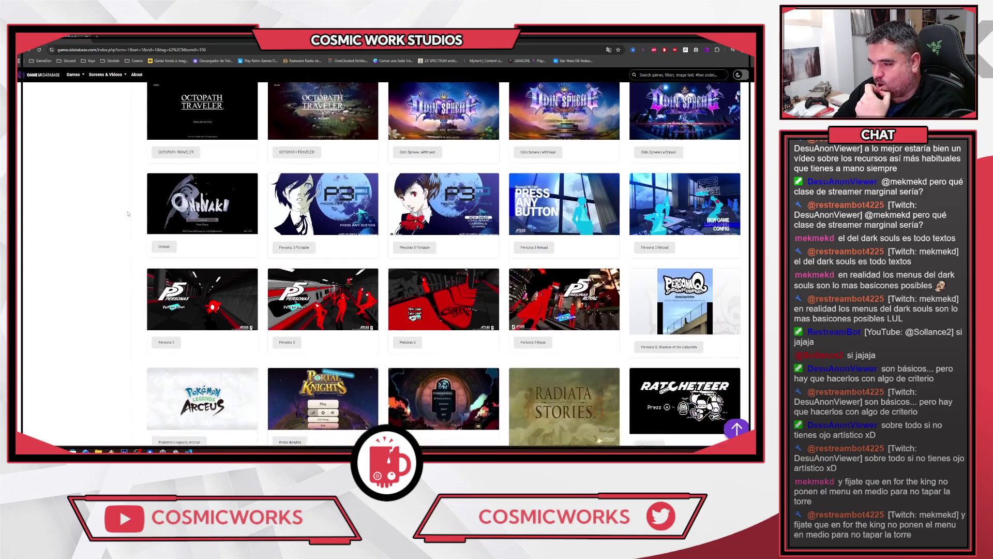
scroll(127, 213, down, 6)
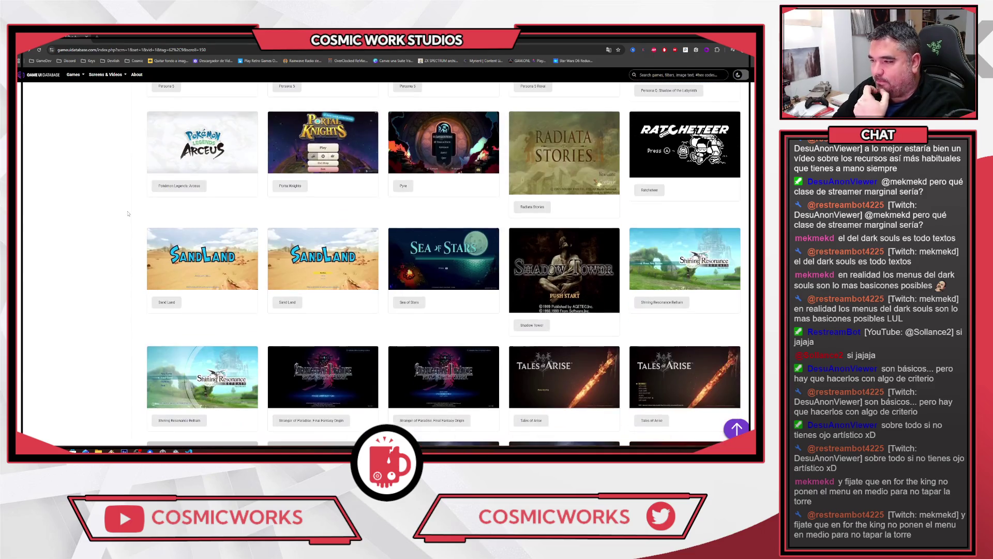
scroll(127, 213, up, 20)
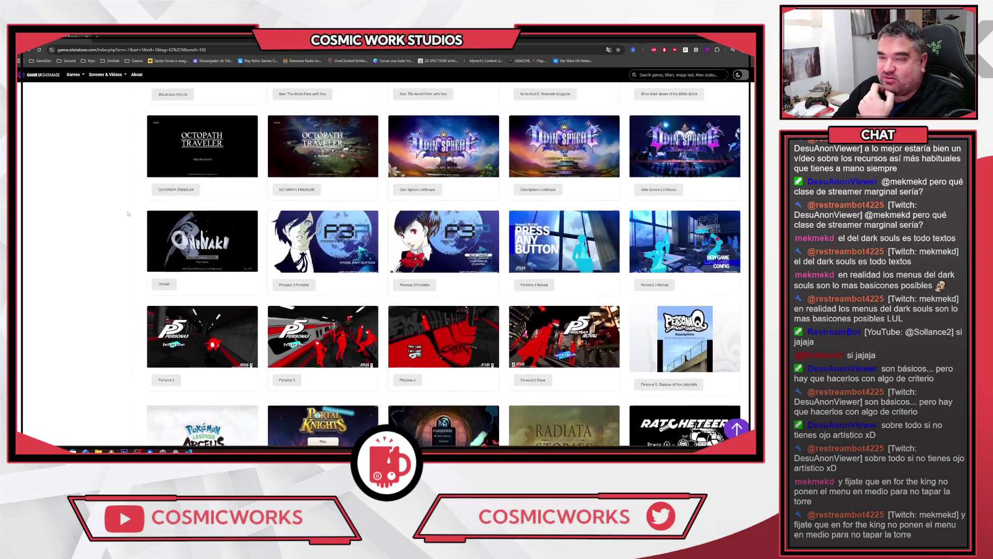
scroll(129, 214, up, 20)
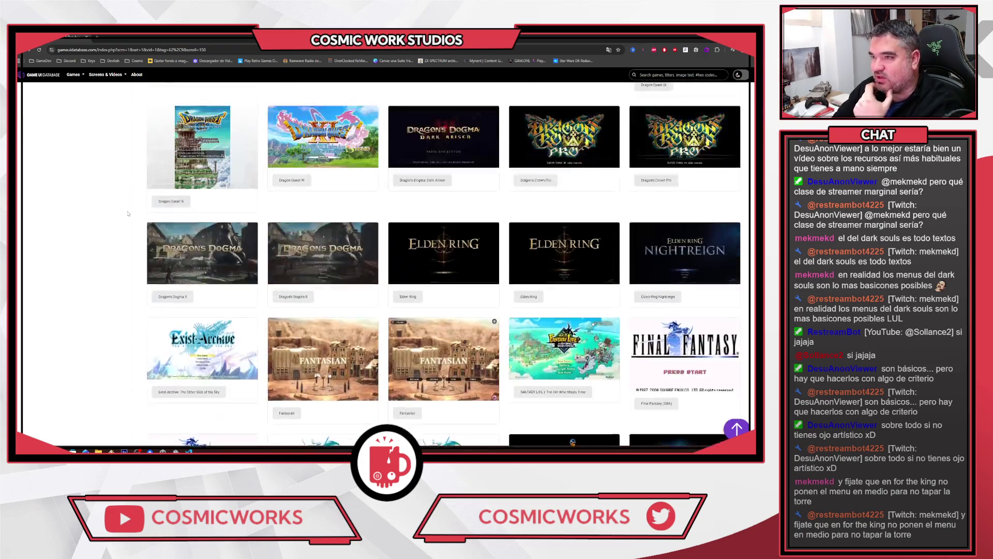
scroll(128, 213, up, 15)
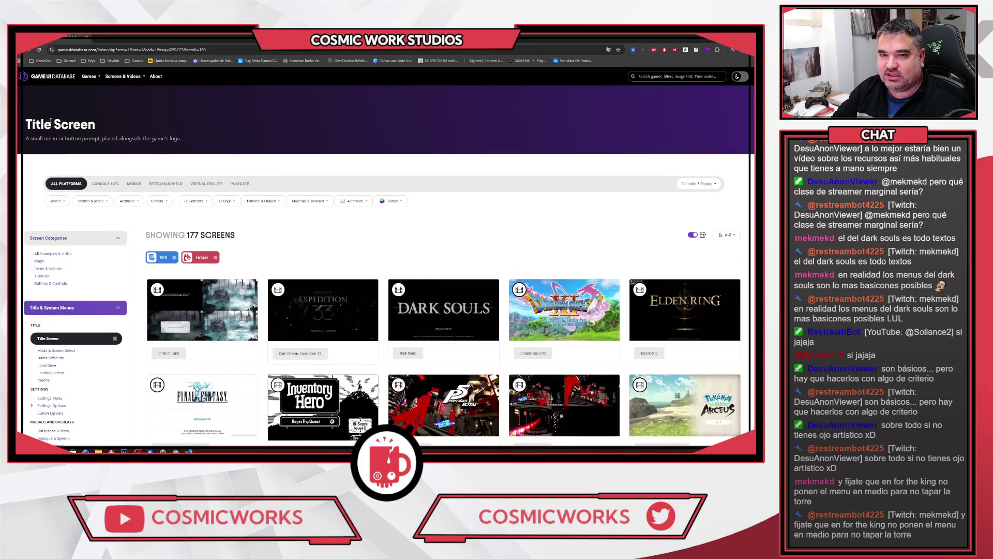
Search 'ke' from the home page, open Kena: Bridge of Spirits, and enlarge its Title Screen image
click(38, 77)
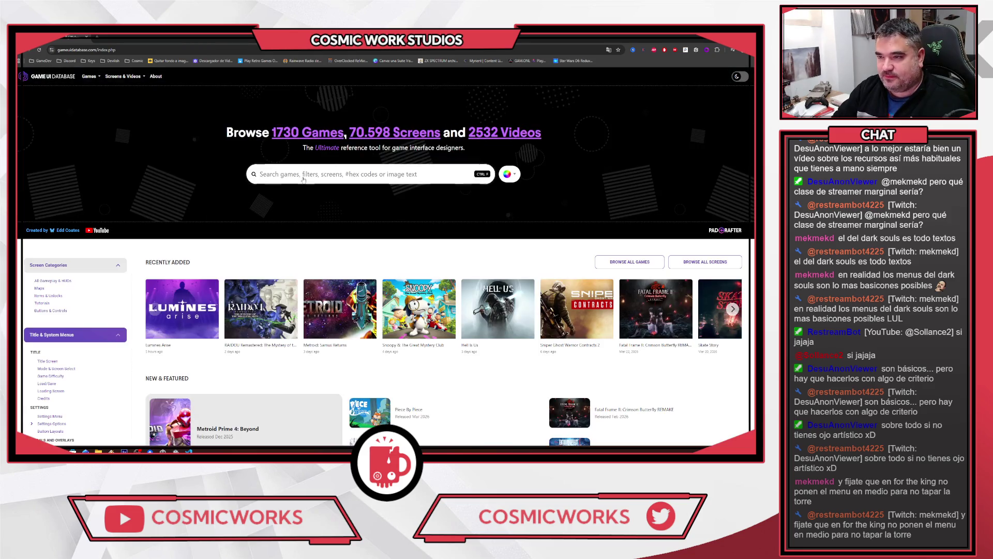
click(305, 176)
text(kena)
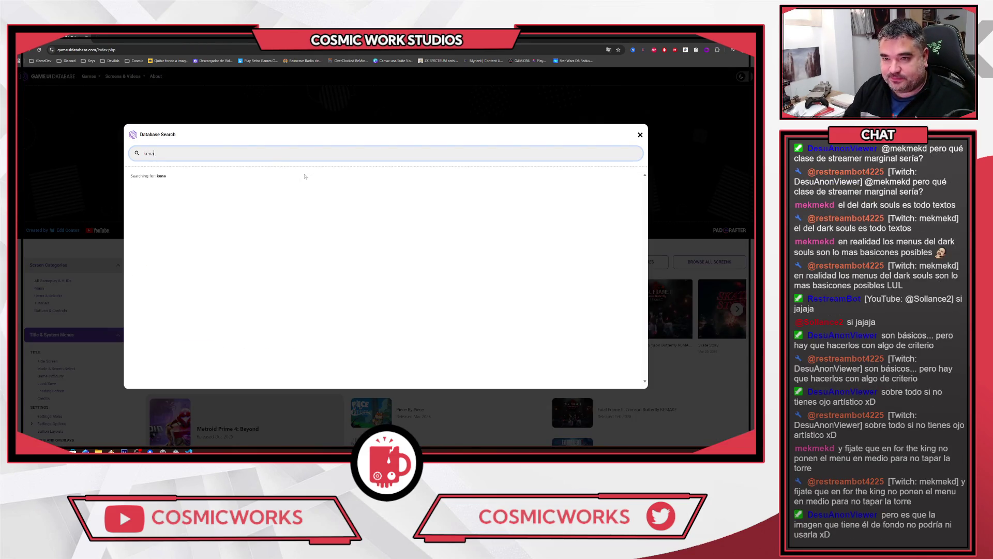
click(306, 200)
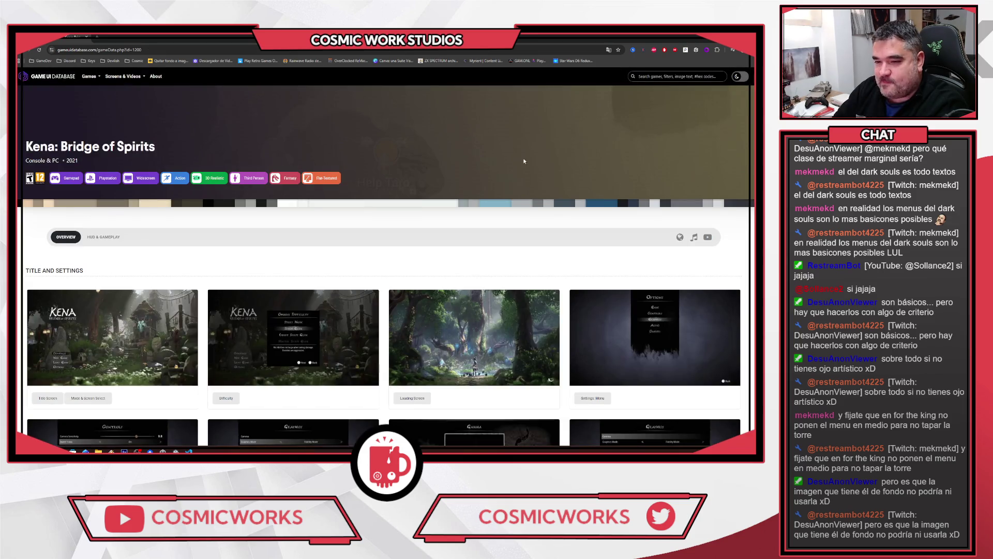
scroll(522, 161, down, 3)
scroll(487, 207, down, 1)
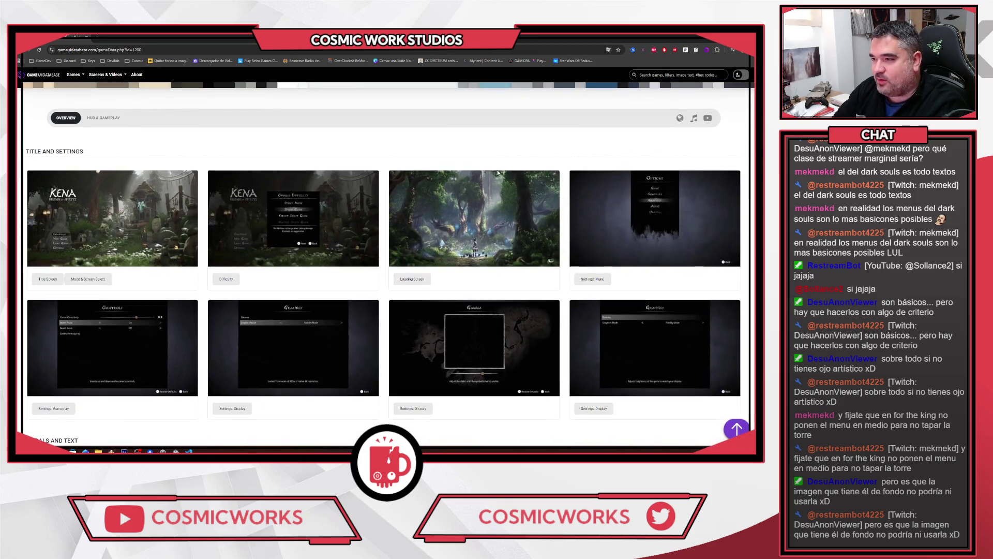
click(487, 206)
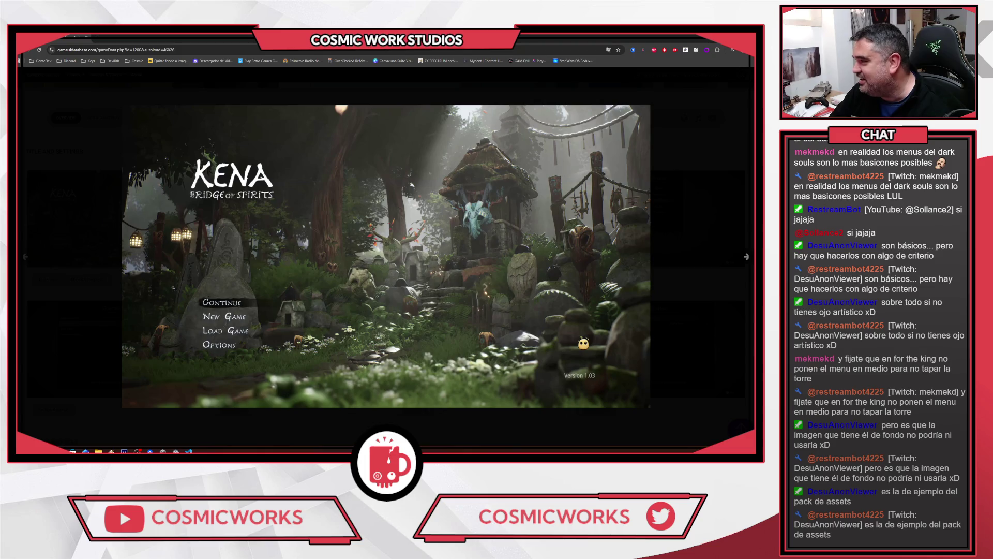
Page through the Kena screenshots from Choose Difficulty to the Help Taro forest, then close the viewer
mouse_move(609, 264)
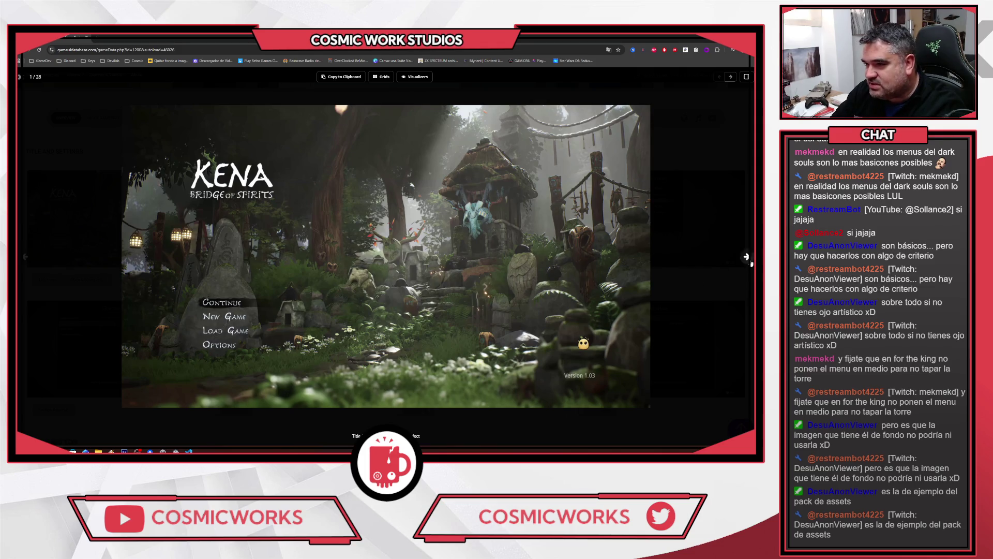
click(746, 257)
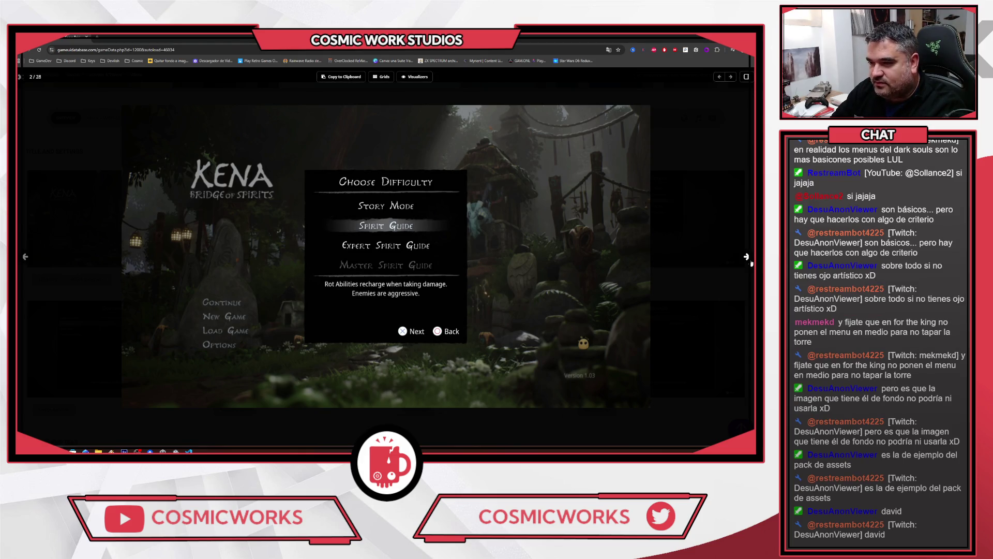
click(746, 256)
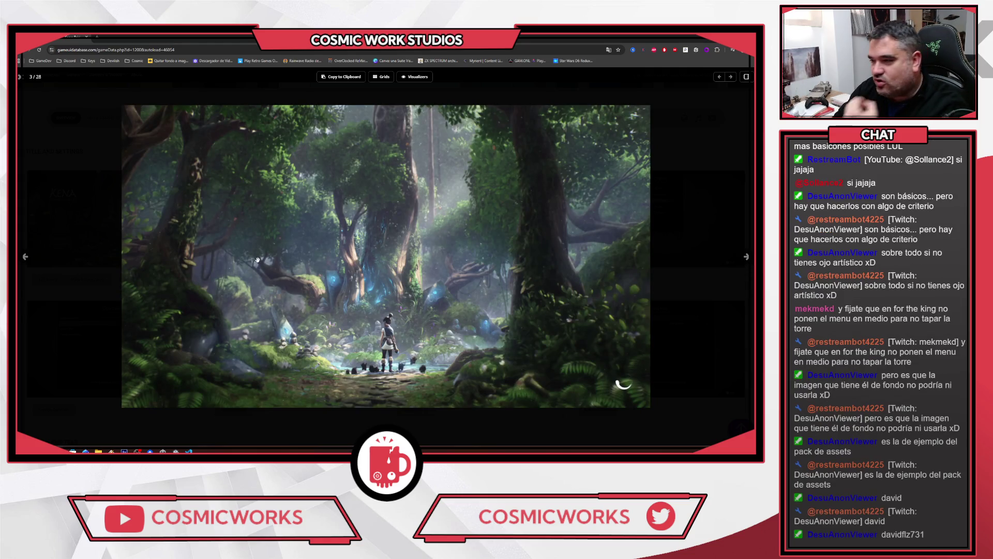
click(746, 257)
click(747, 257)
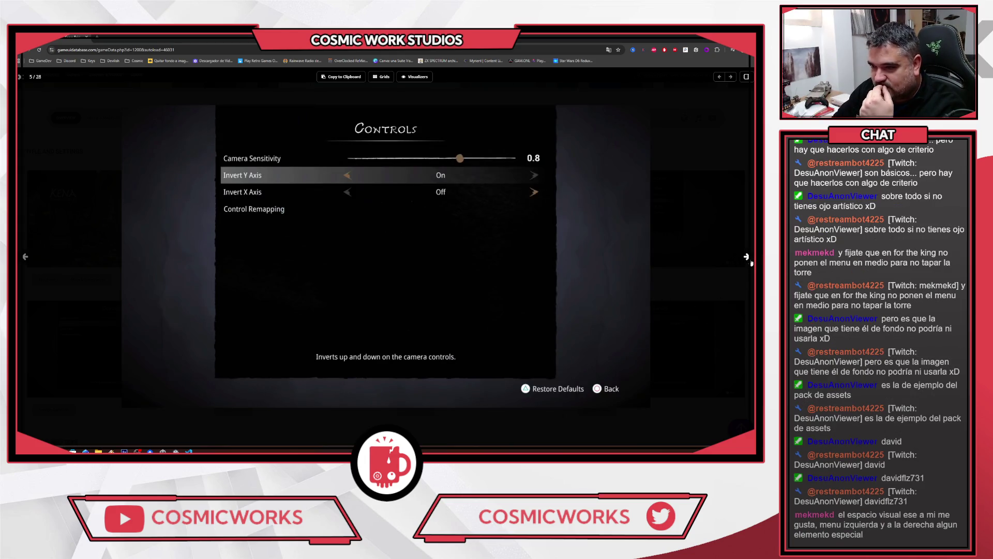
click(747, 257)
click(747, 257)
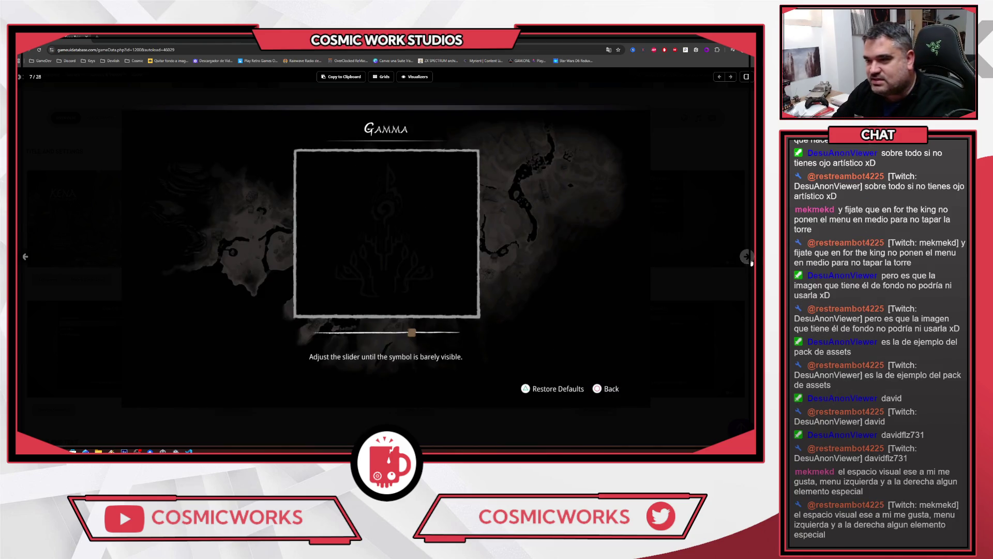
click(748, 257)
click(747, 257)
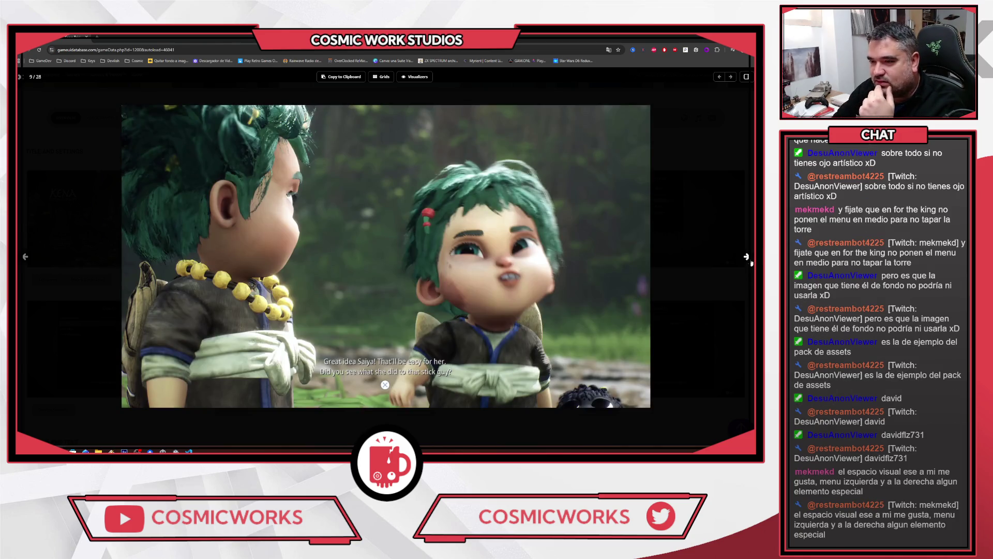
click(751, 263)
click(751, 263)
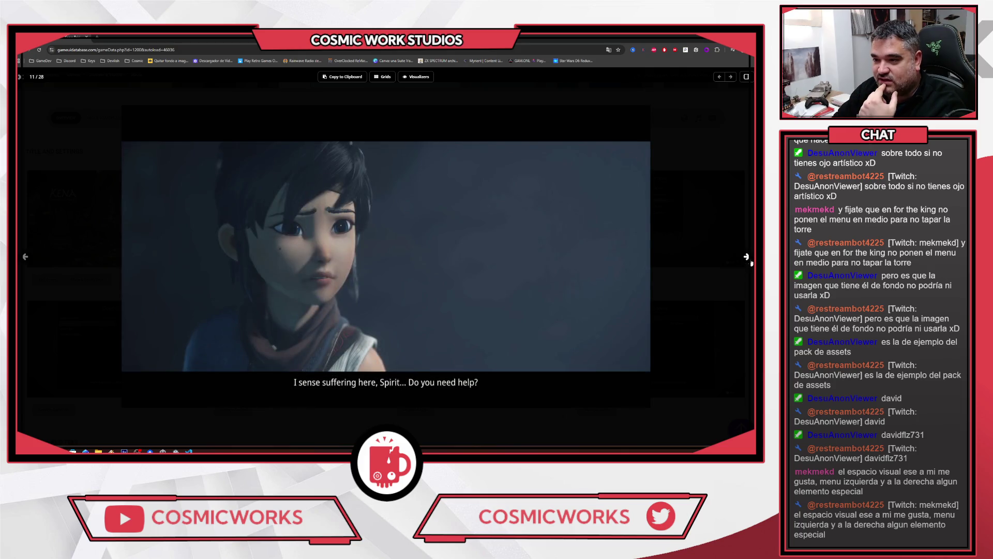
click(752, 263)
click(752, 263)
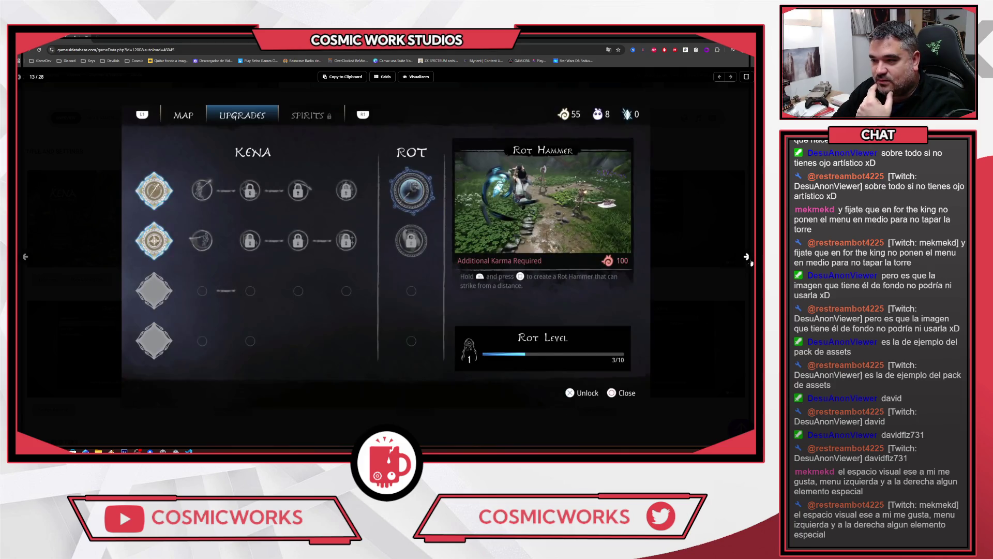
click(751, 263)
click(751, 262)
click(752, 263)
click(752, 263)
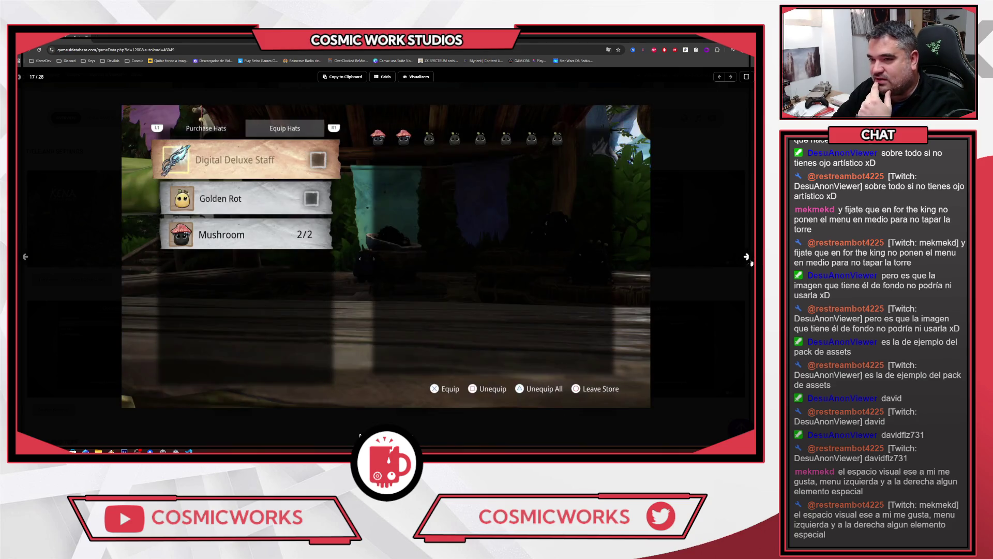
click(752, 263)
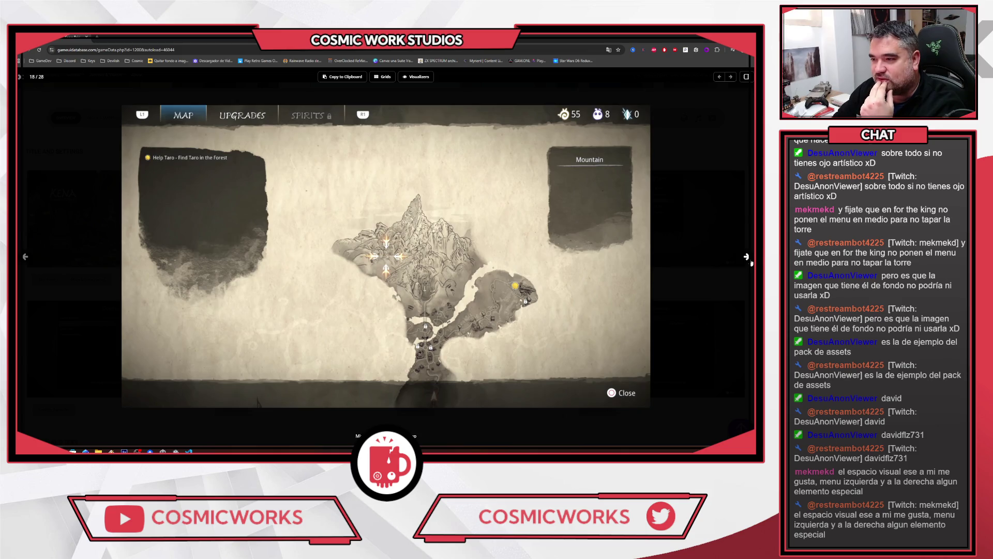
click(752, 263)
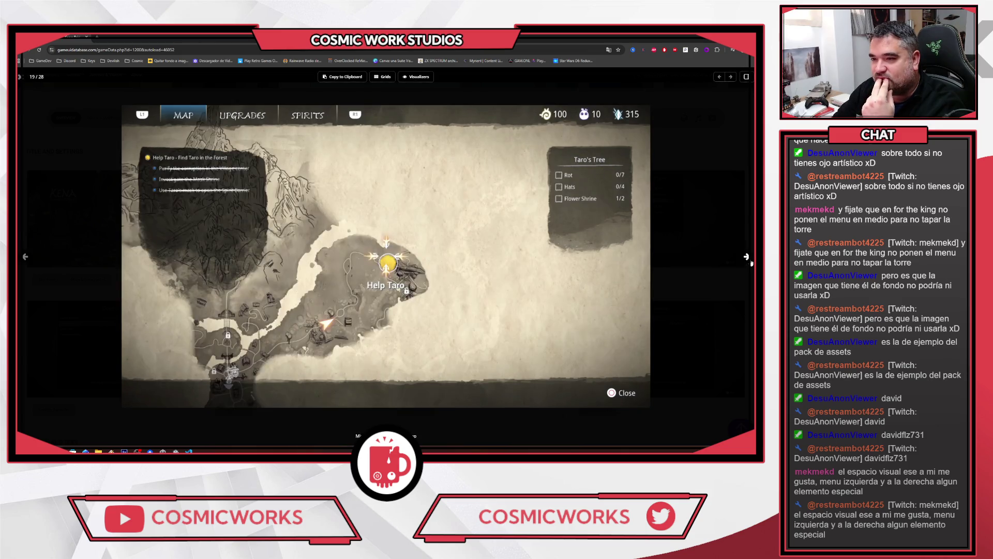
click(752, 263)
click(752, 263)
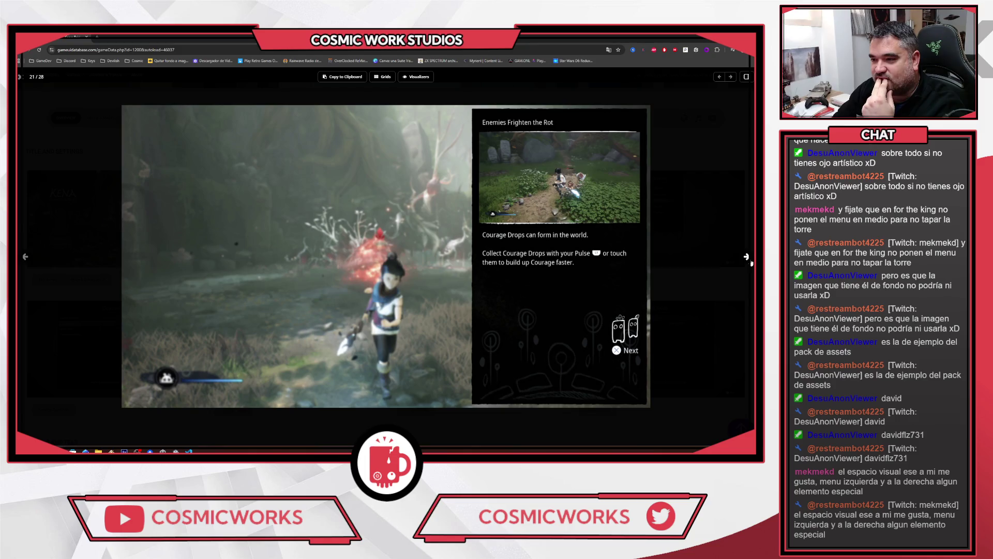
click(751, 263)
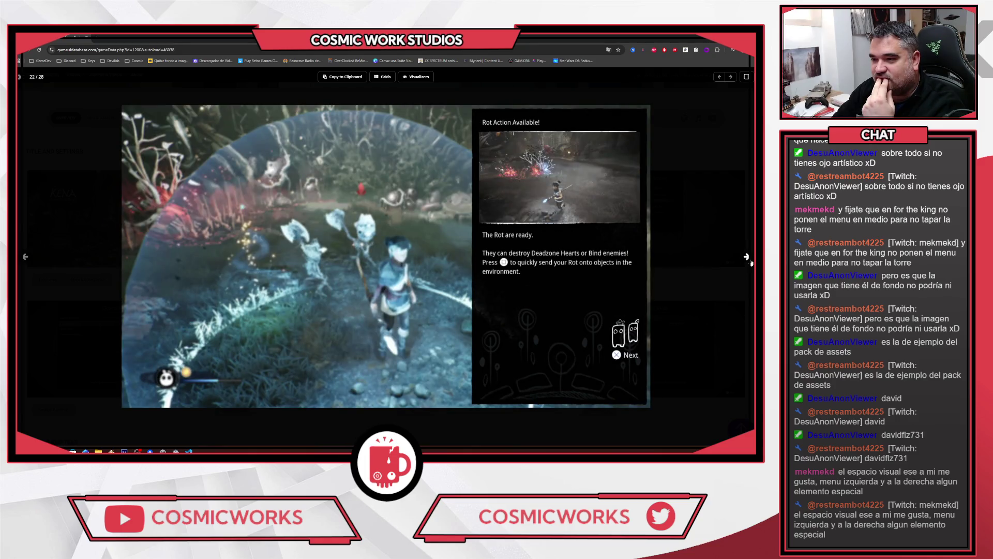
click(751, 263)
click(752, 263)
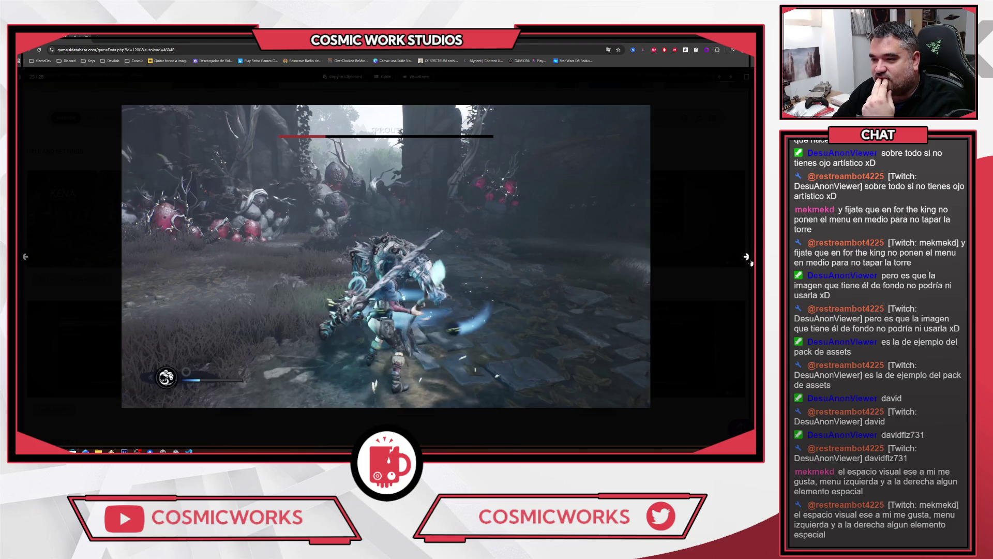
click(752, 263)
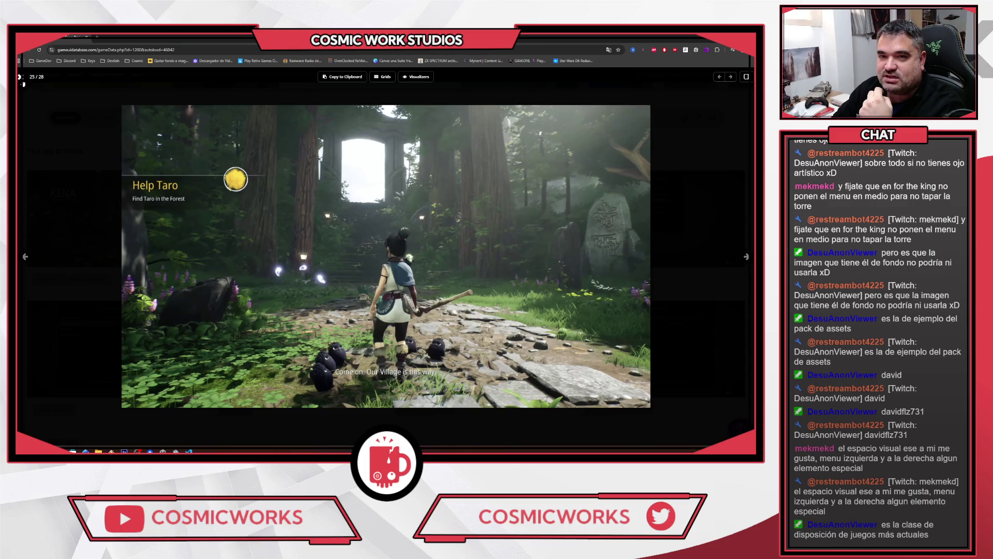
click(21, 83)
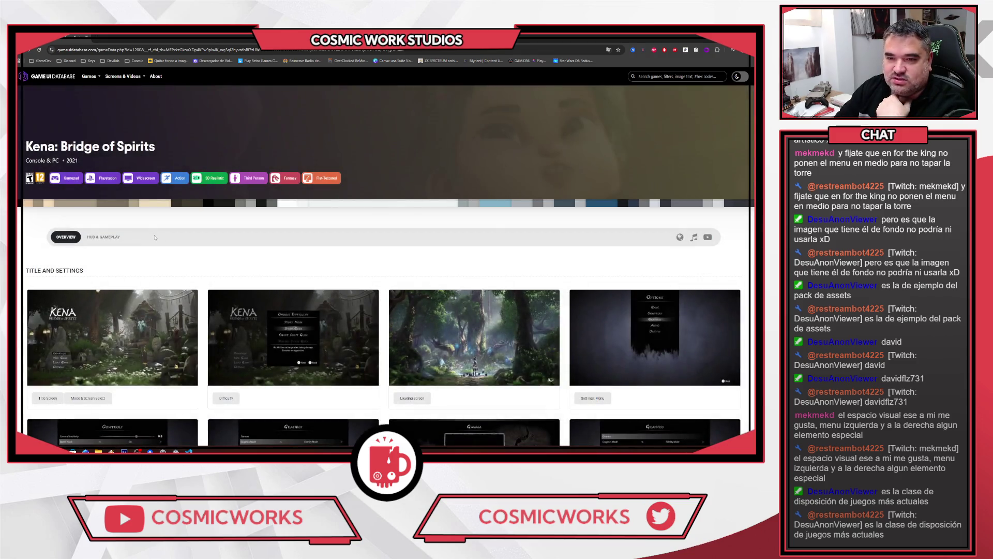
Return to the home page, browse its Recently Added and New & Featured lists, and open Title Screen
key(alt+Left)
scroll(369, 247, down, 2)
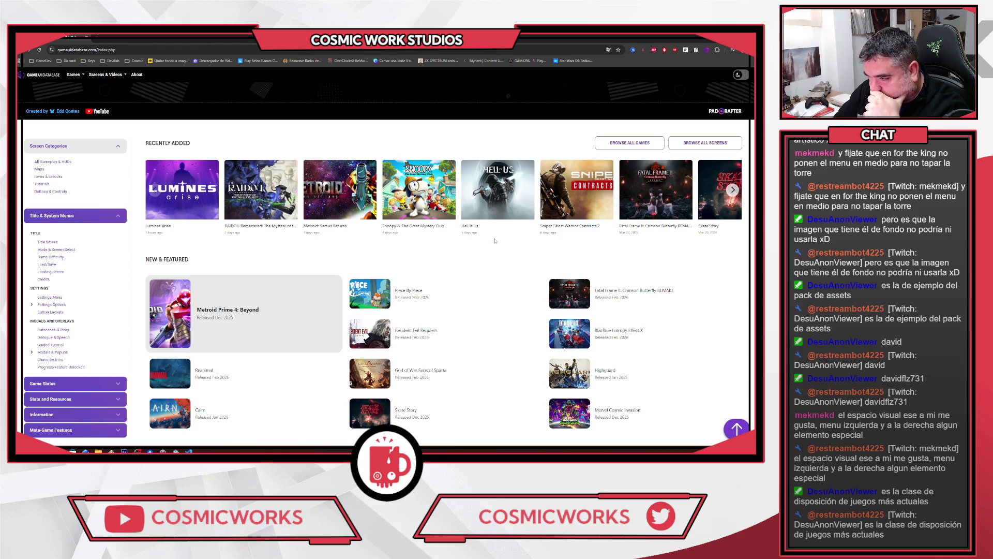
scroll(495, 241, down, 1)
scroll(546, 400, down, 1)
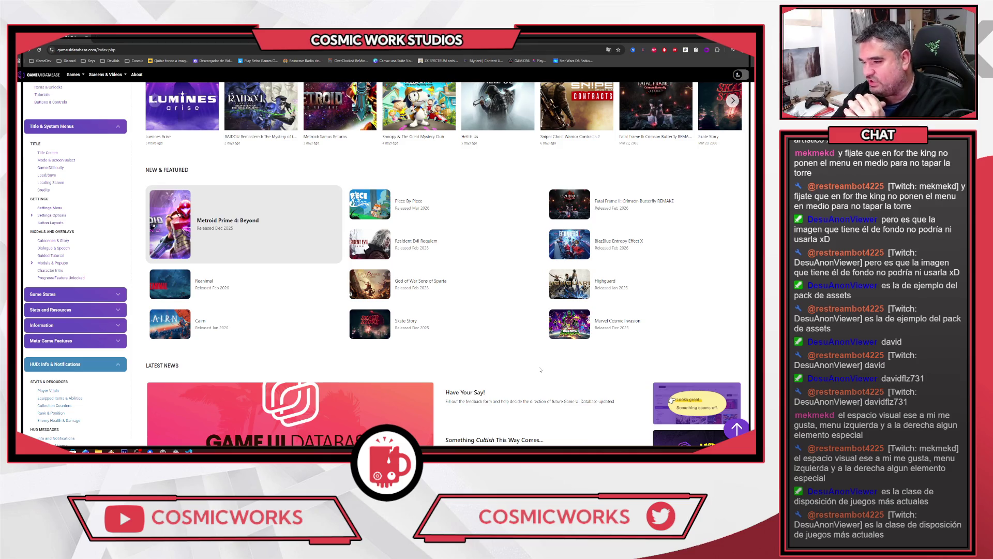
scroll(540, 369, down, 4)
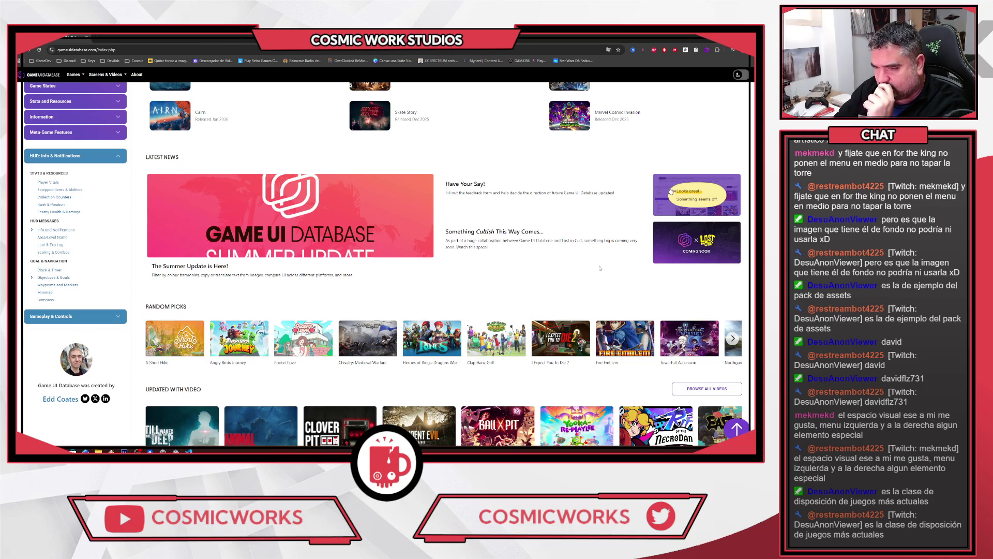
scroll(600, 268, down, 2)
scroll(564, 173, down, 2)
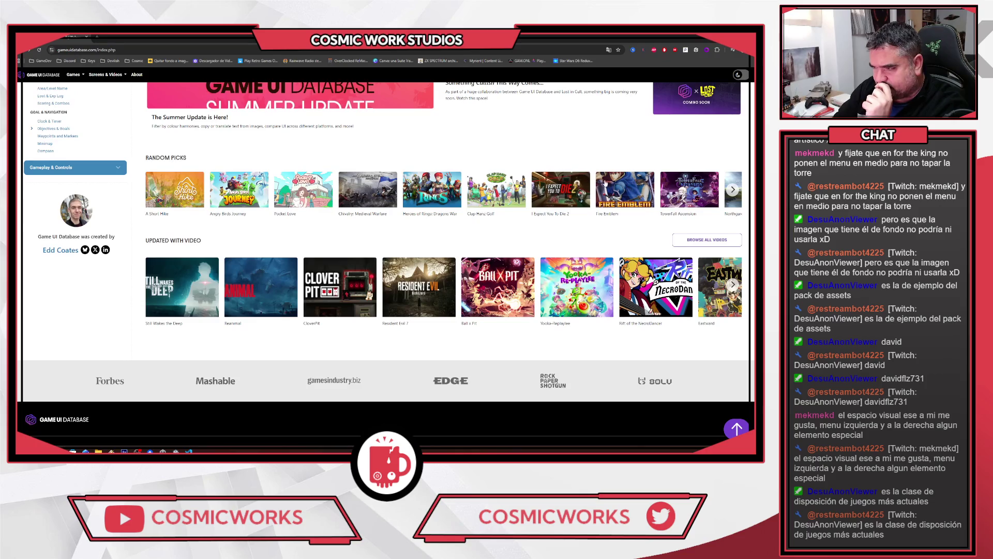
scroll(719, 287, right, 3)
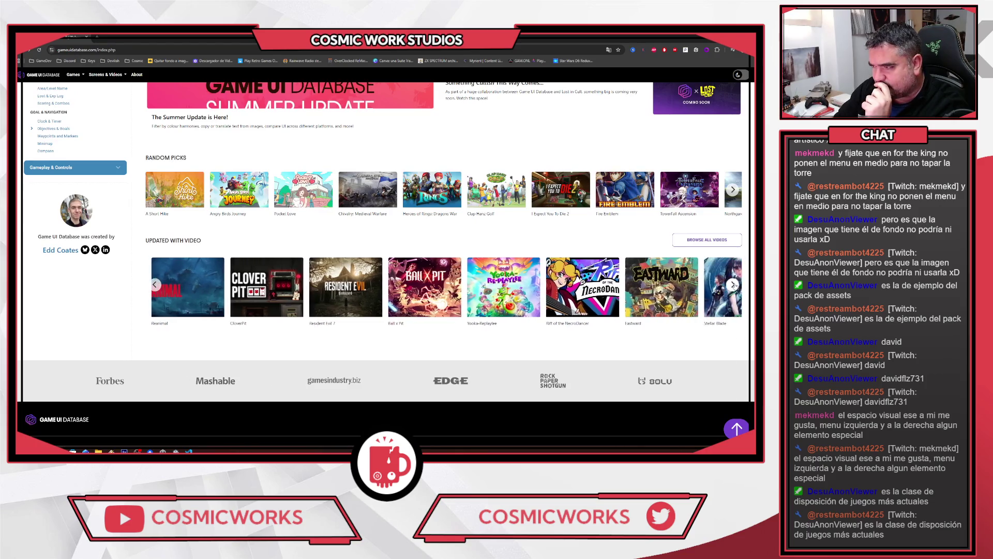
scroll(295, 231, up, 2)
scroll(294, 231, up, 10)
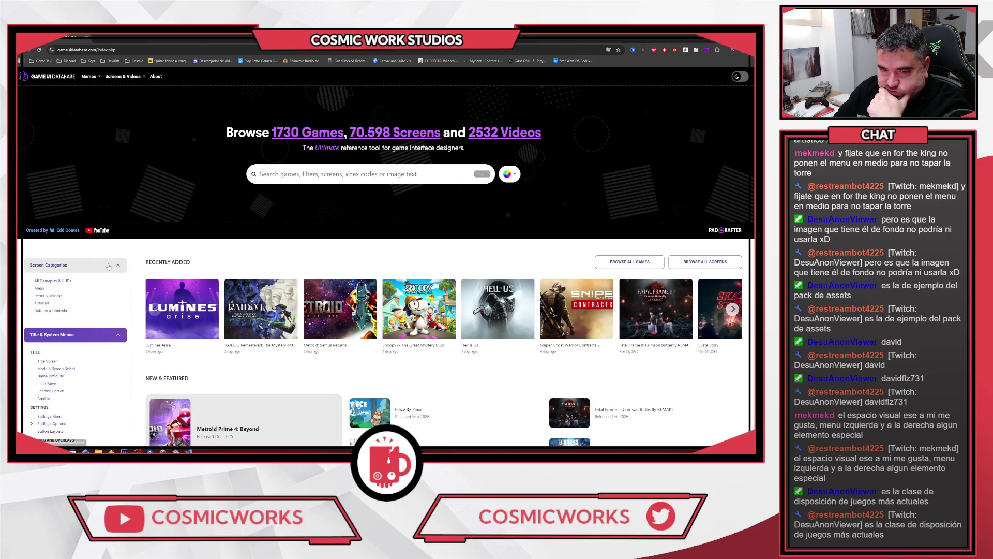
scroll(114, 268, down, 4)
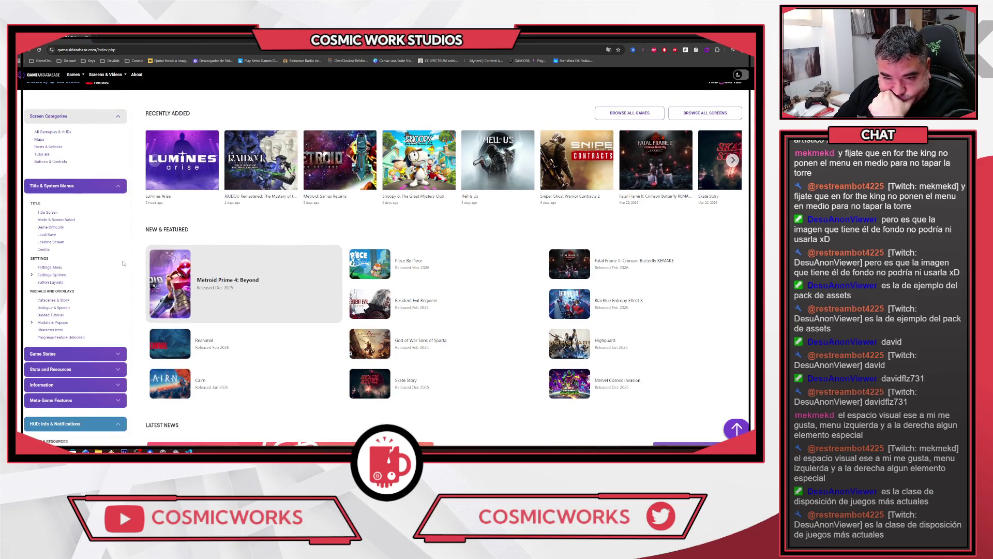
scroll(123, 263, down, 3)
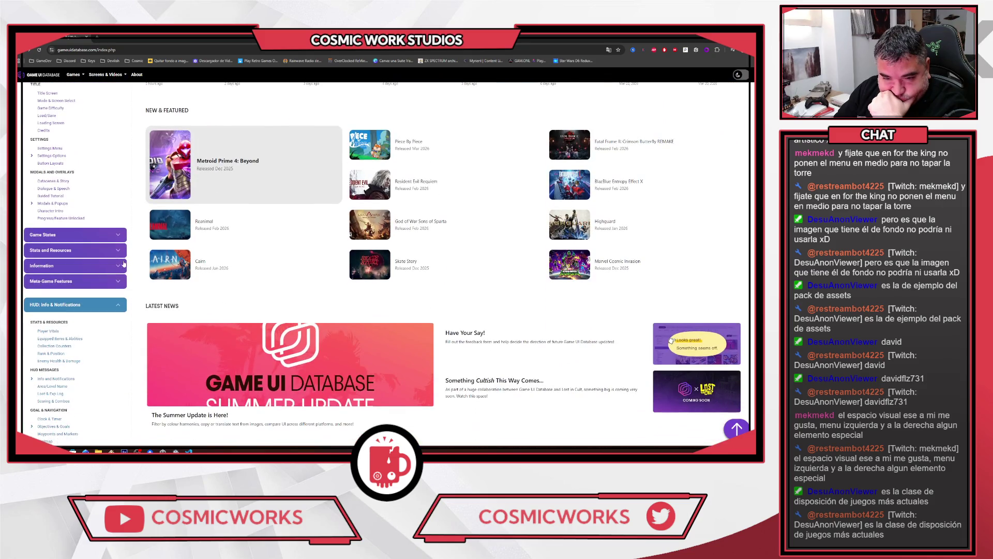
scroll(124, 264, down, 5)
scroll(129, 265, up, 9)
scroll(129, 265, up, 3)
scroll(121, 262, down, 2)
scroll(119, 260, down, 1)
click(59, 244)
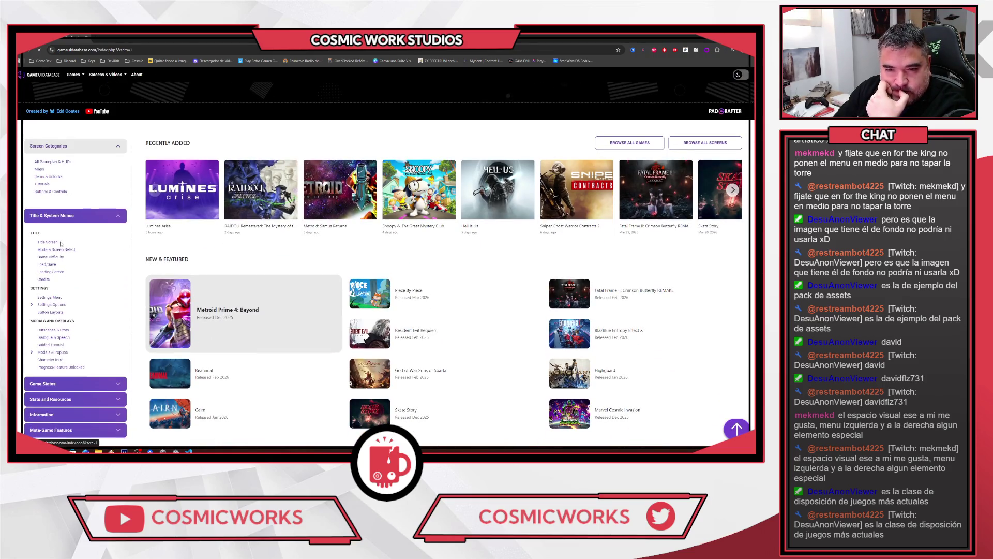
Apply the 3D Stylized aesthetic filter (779 screens) and enlarge the A Hat in Time screenshot
click(129, 201)
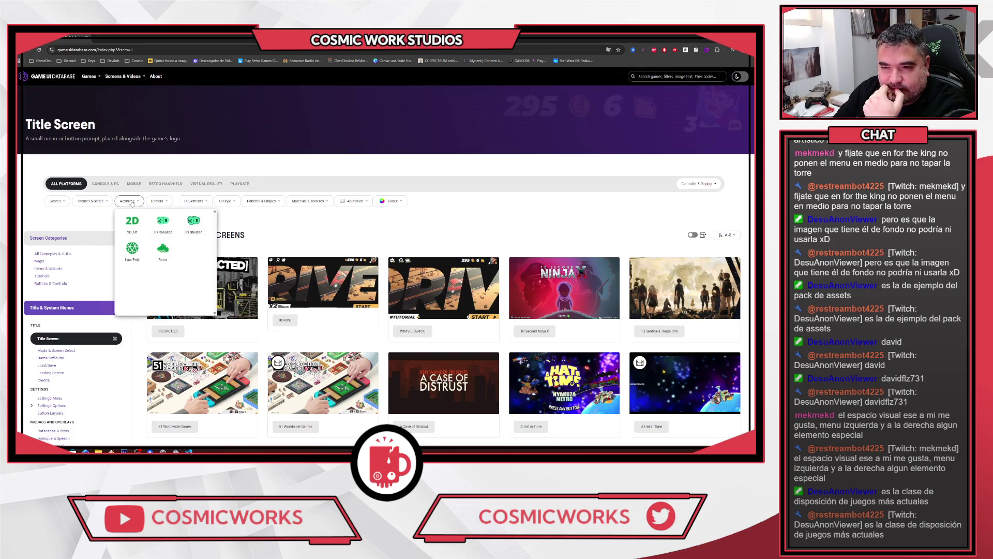
click(193, 223)
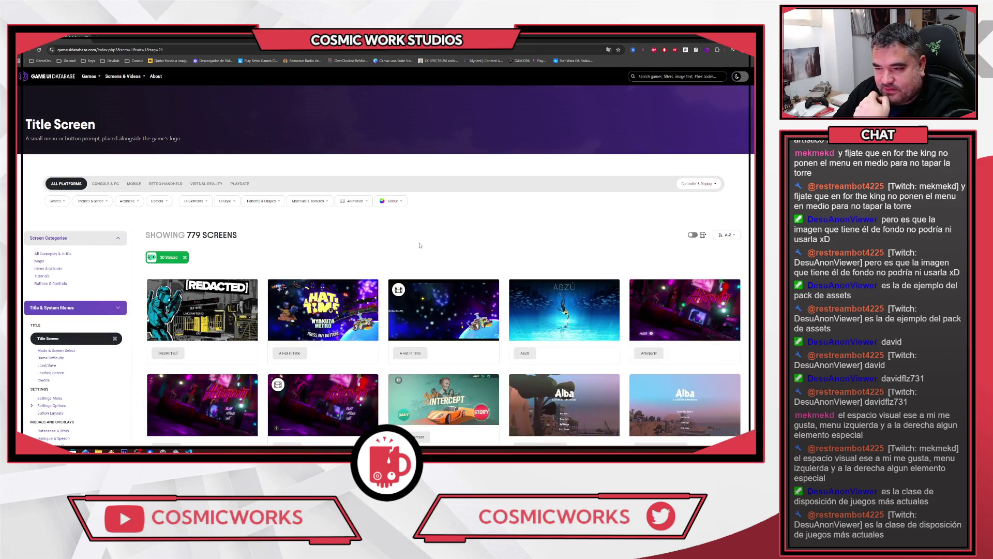
scroll(456, 205, down, 2)
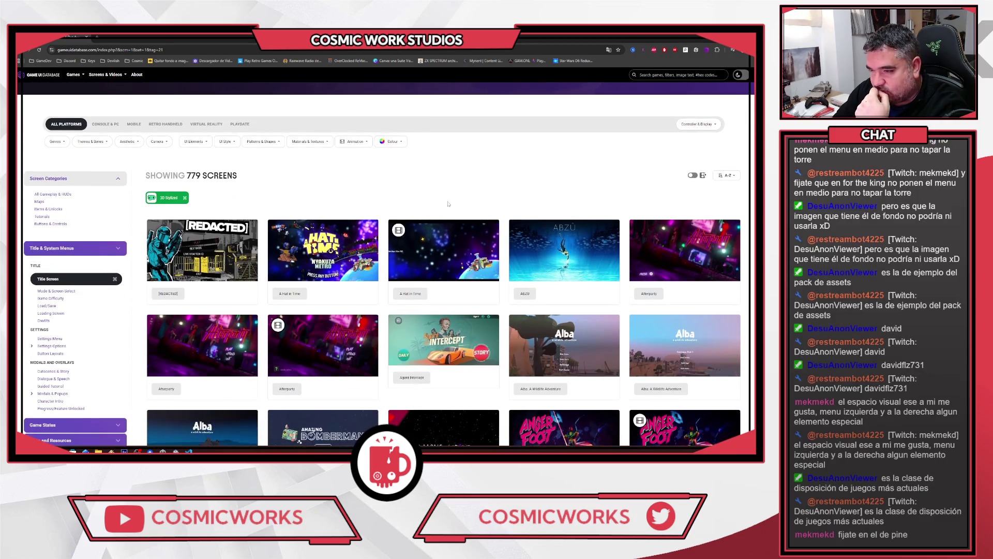
click(286, 258)
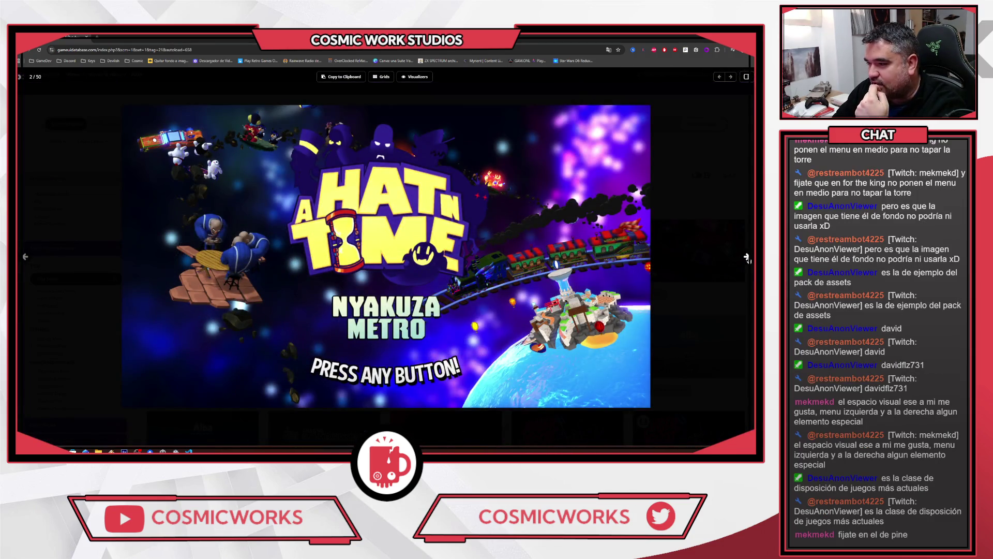
Step forward to ABZÛ, then back to the A Hat in Time video, image 3 of 50
click(746, 257)
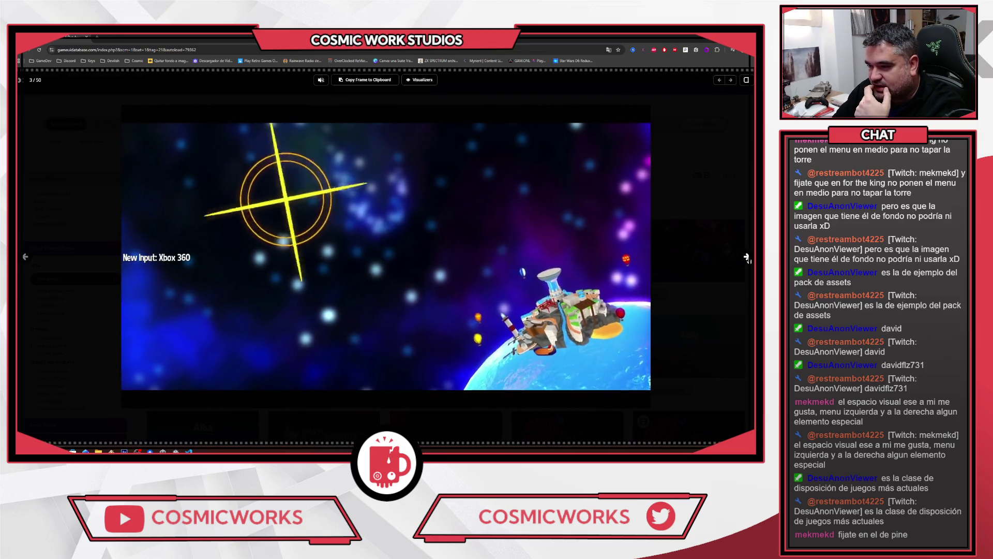
click(747, 257)
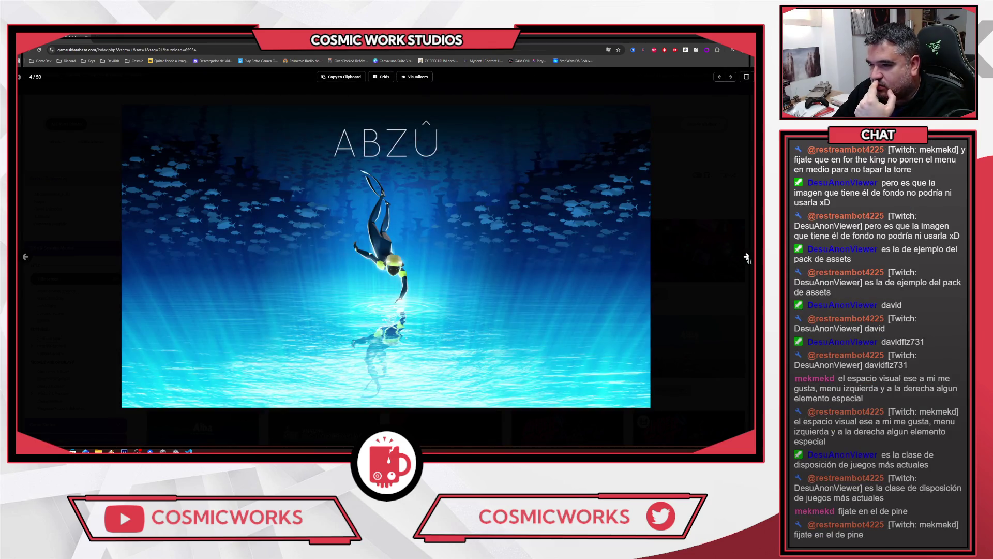
click(24, 257)
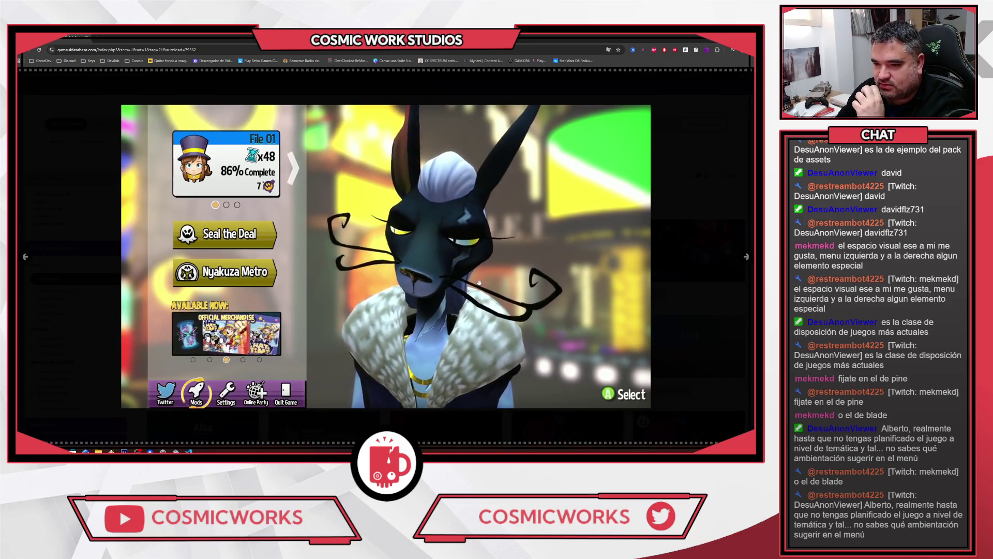
key(Right)
key(Left)
key(Left)
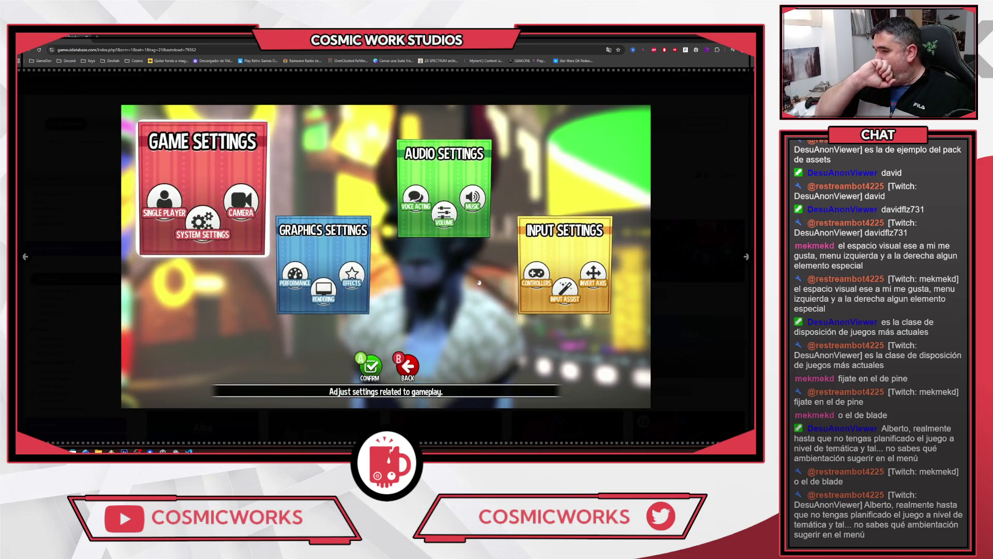
key(Return)
key(Down)
key(Return)
key(Escape)
key(Escape)
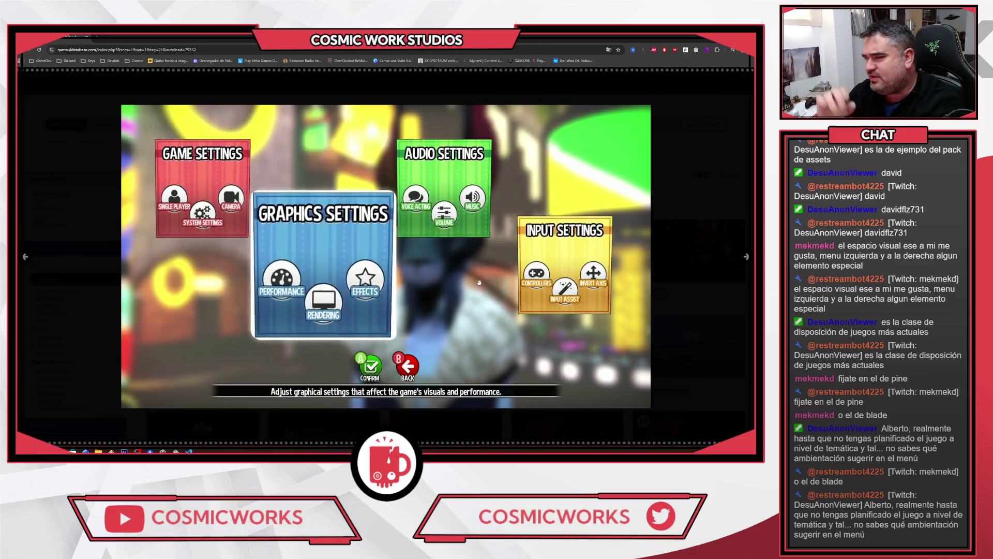
key(Return)
key(Return)
key(Escape)
key(Down)
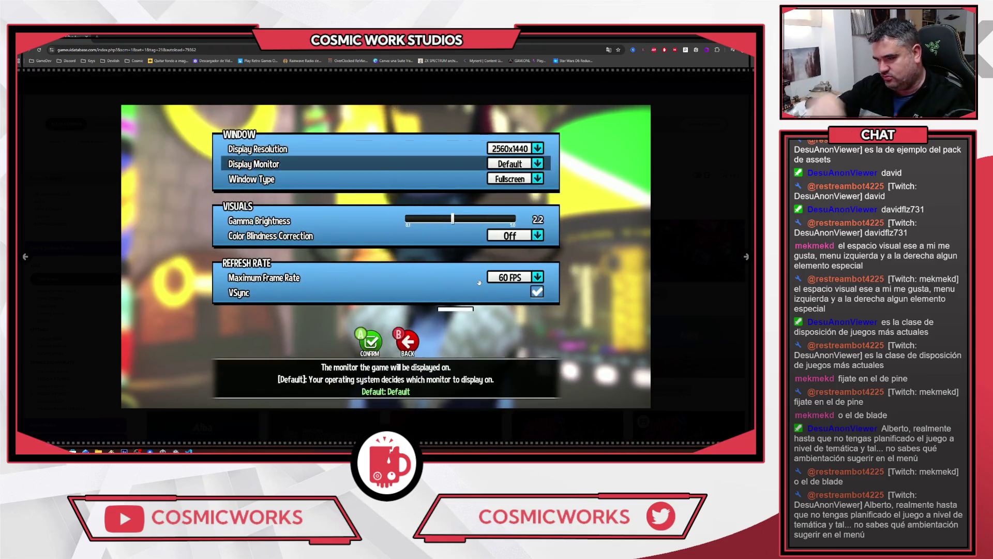
key(Down)
key(Return)
key(Escape)
key(Down)
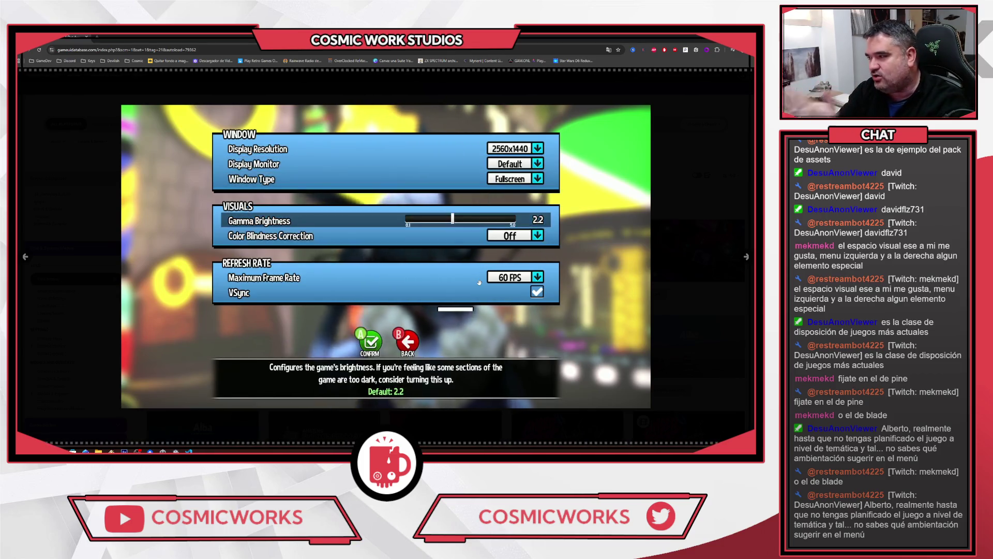
key(Escape)
key(Right)
key(Return)
key(Down)
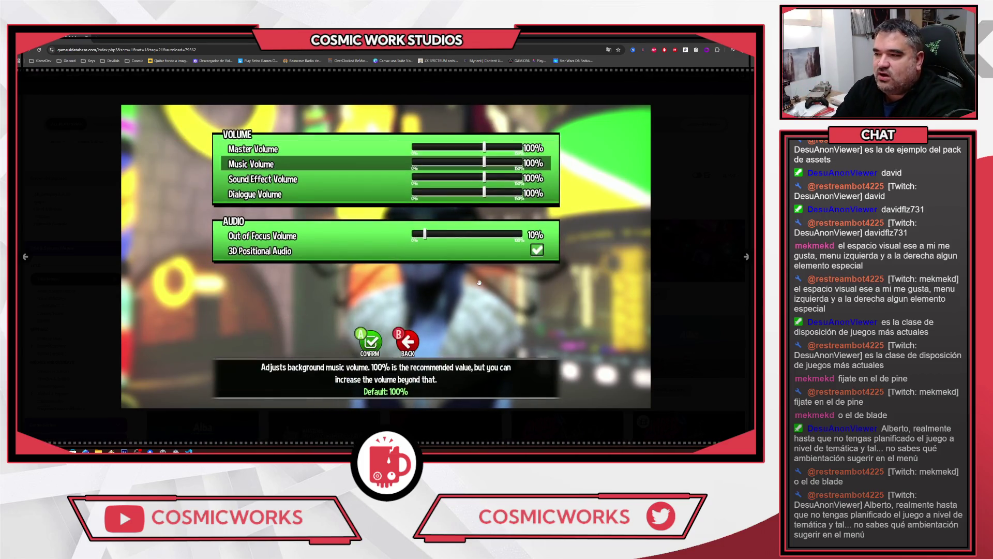
key(Right)
key(Right)
key(Right)
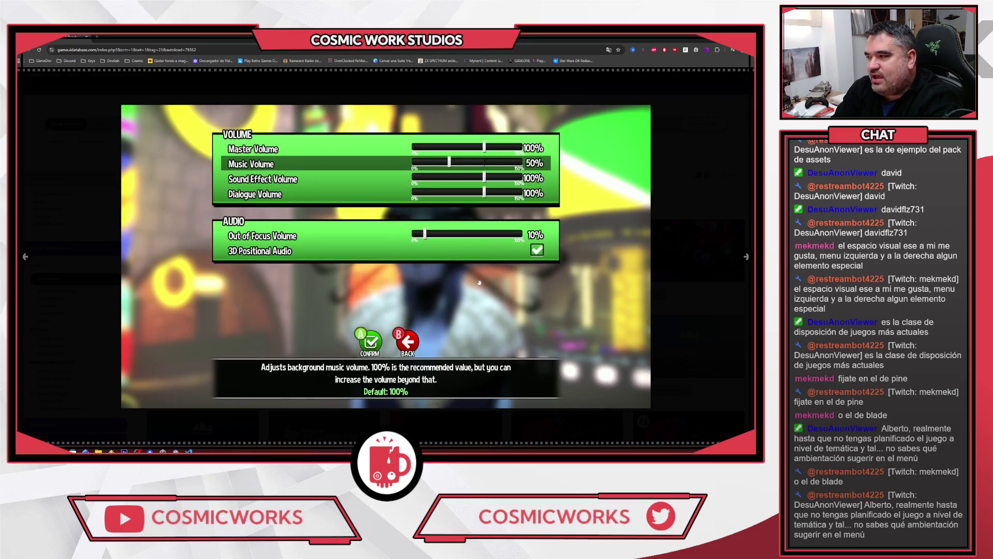
key(Escape)
key(Right)
key(Return)
key(Down)
key(Up)
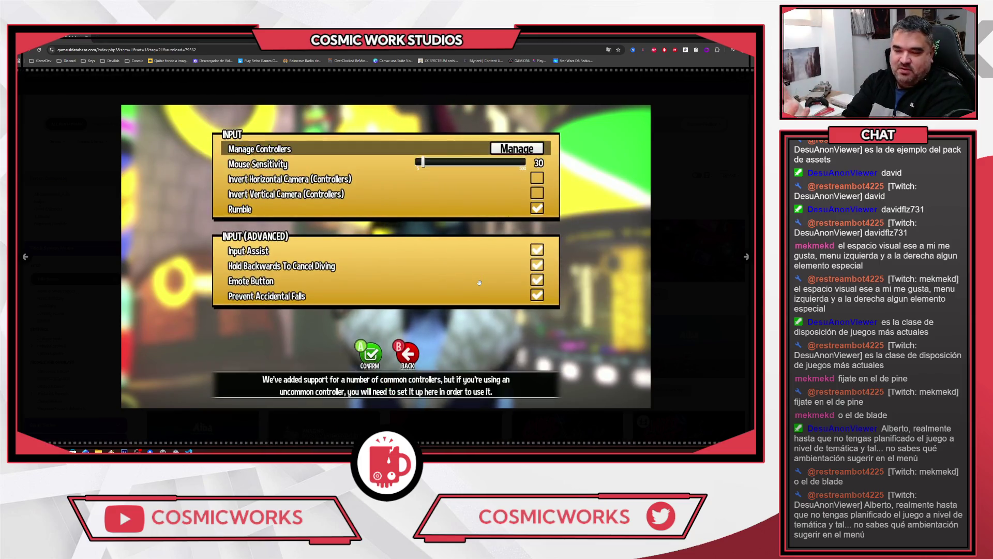
key(Return)
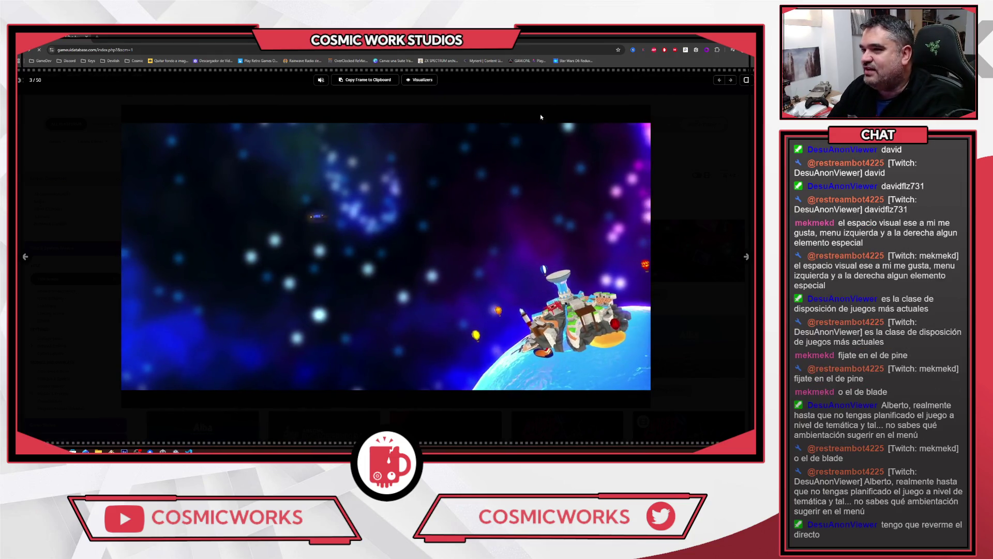
key(Escape)
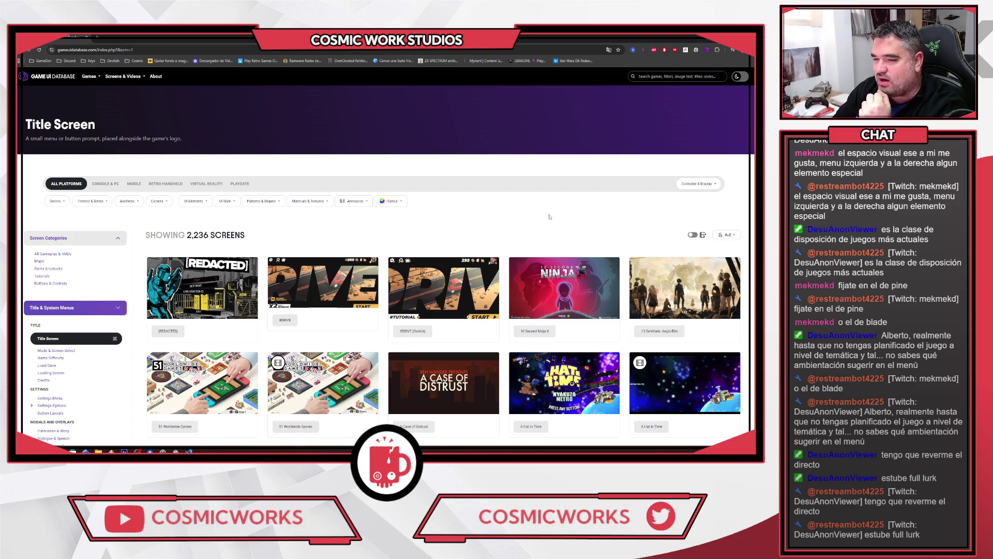
scroll(527, 210, down, 2)
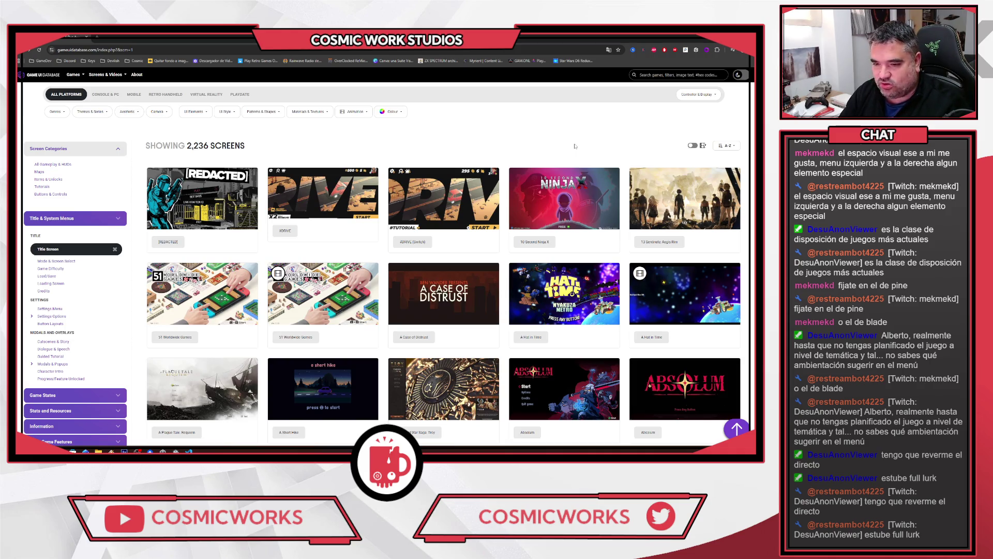
scroll(574, 146, down, 5)
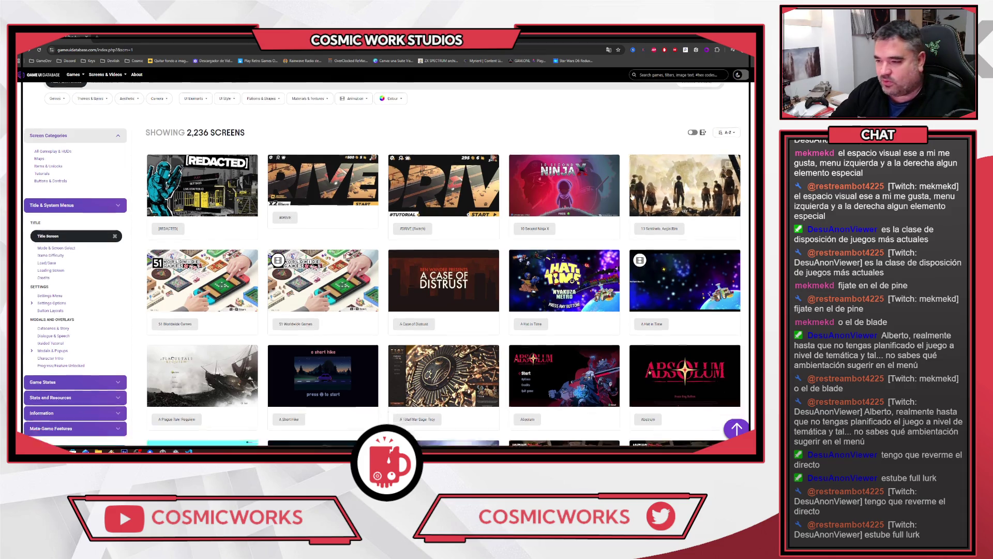
scroll(545, 161, down, 2)
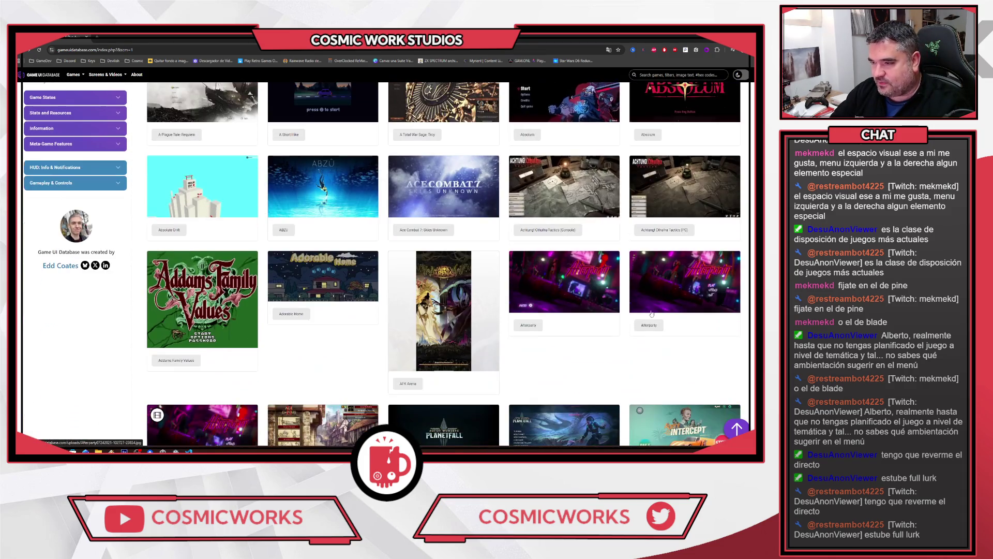
scroll(132, 301, down, 2)
scroll(20, 304, down, 4)
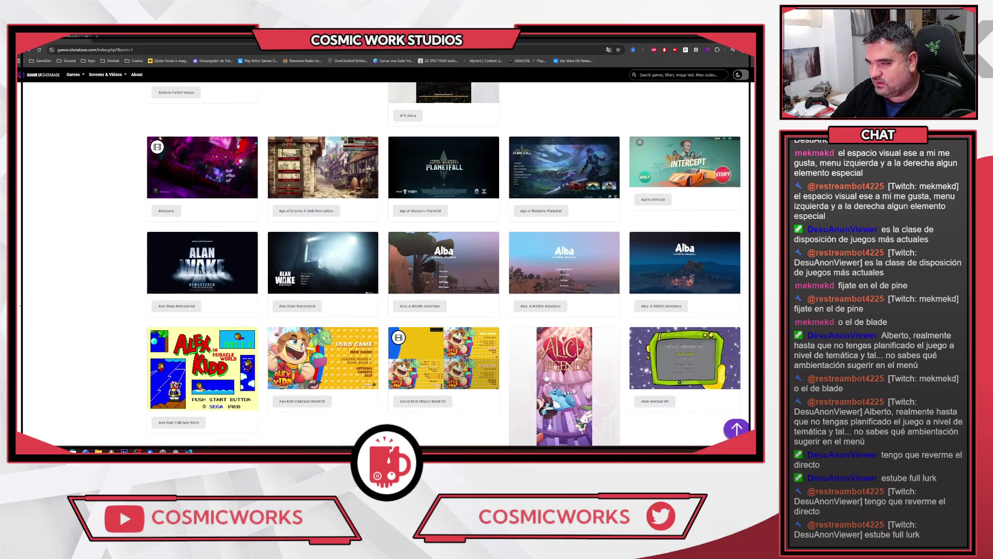
scroll(20, 306, down, 2)
scroll(19, 304, down, 5)
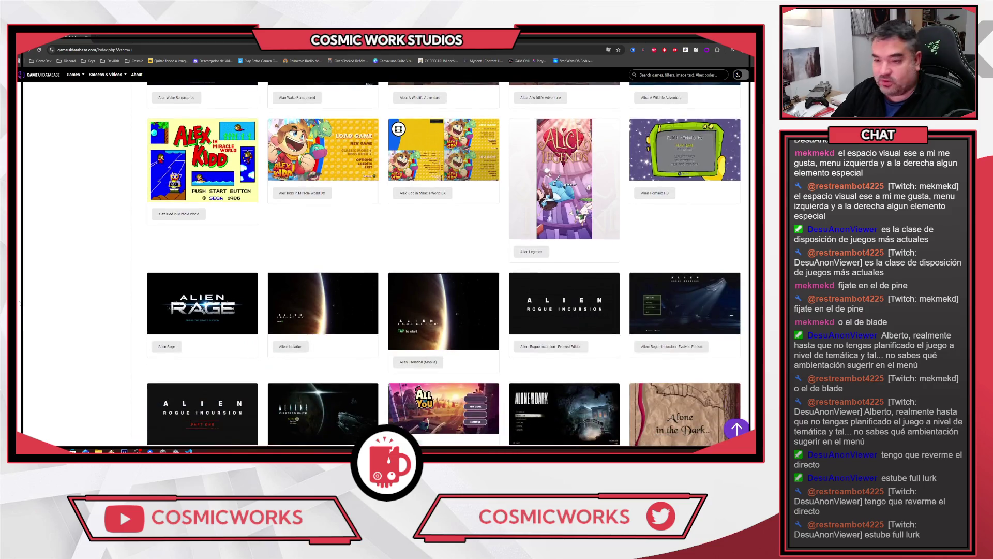
scroll(19, 304, up, 7)
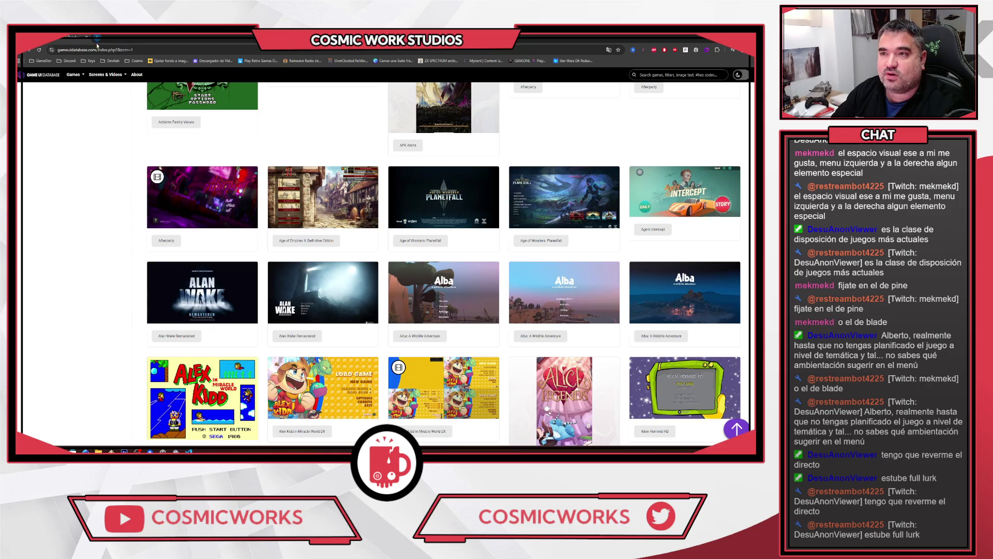
click(41, 61)
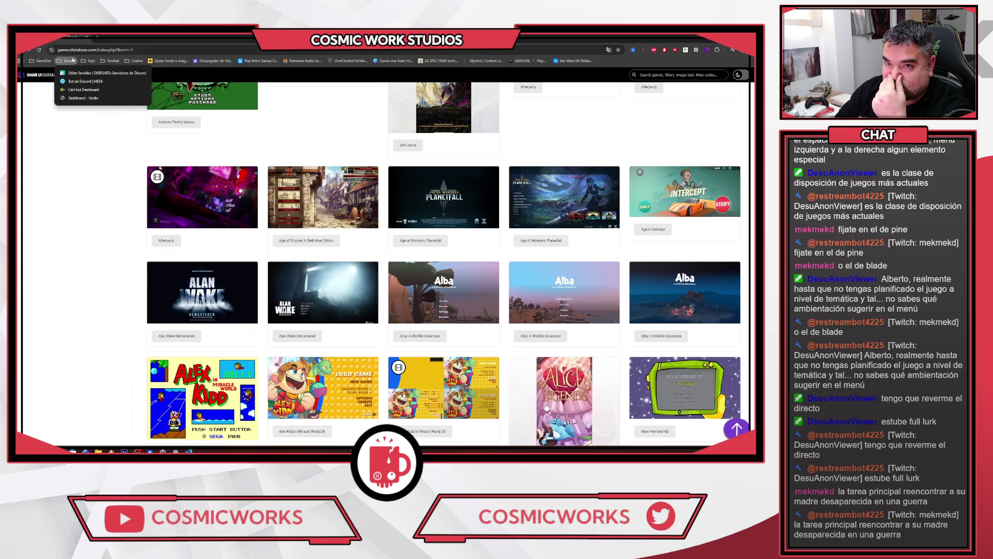
mouse_move(91, 61)
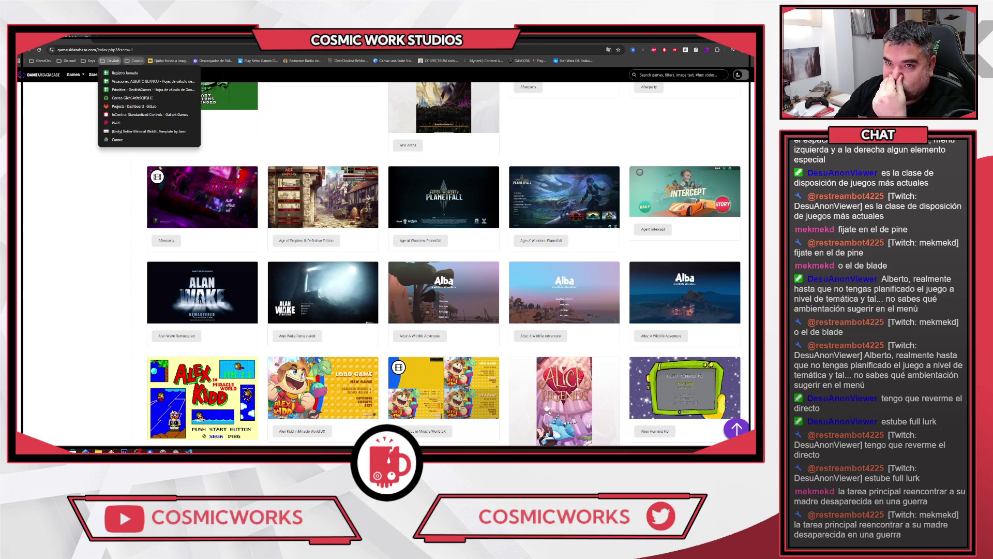
mouse_move(36, 61)
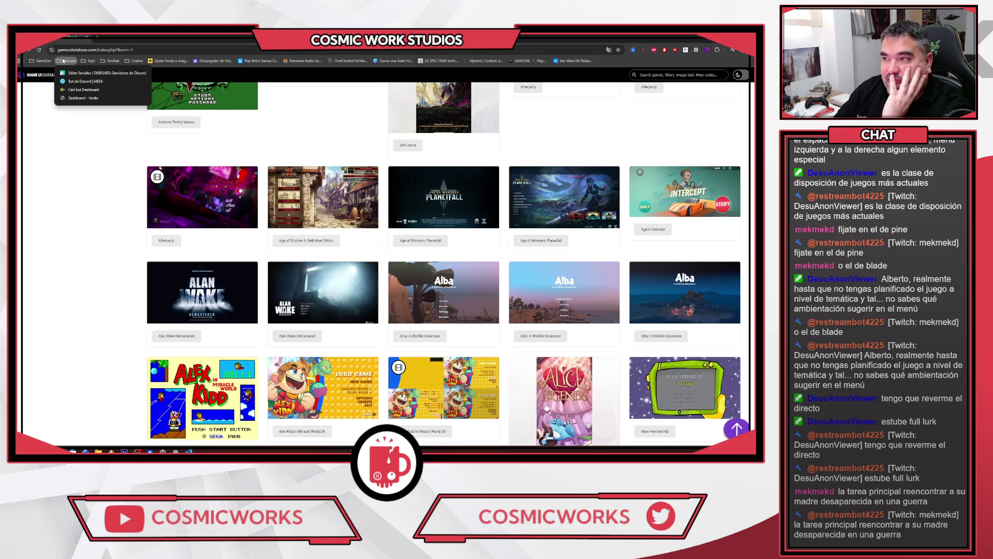
scroll(19, 196, down, 2)
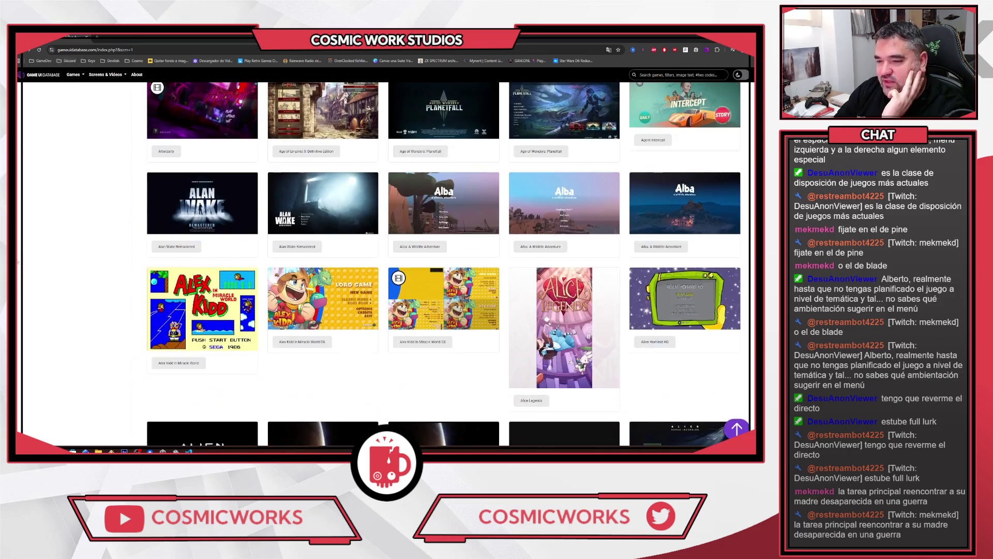
scroll(19, 196, up, 10)
scroll(19, 196, down, 1)
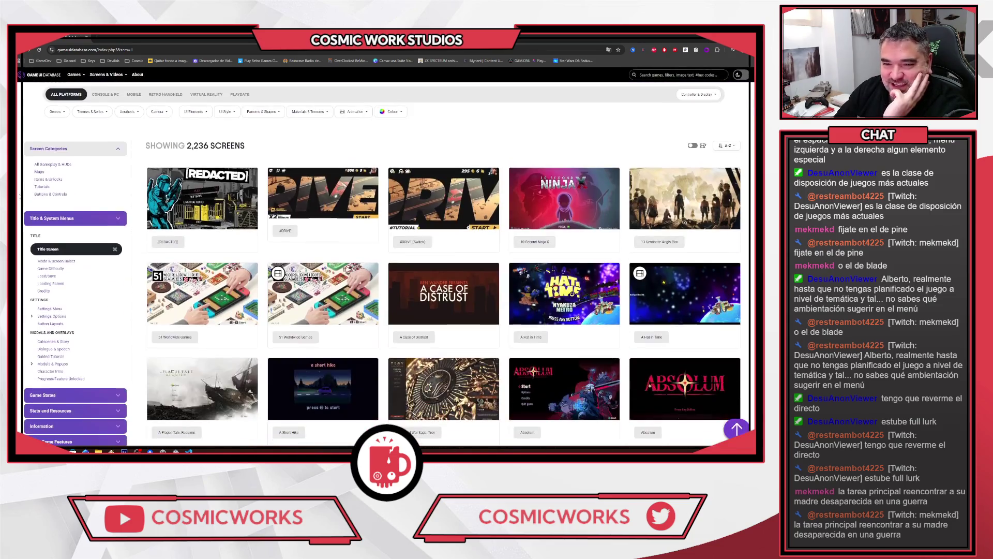
Filter the title screens to the Fantasy theme and Action genre, dropping the earlier Cartoon theme
click(95, 112)
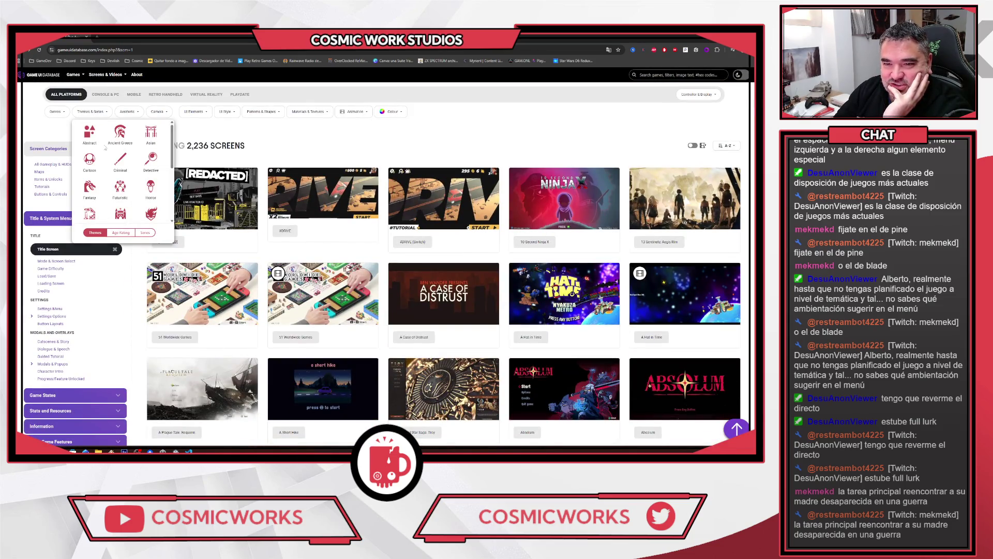
click(97, 175)
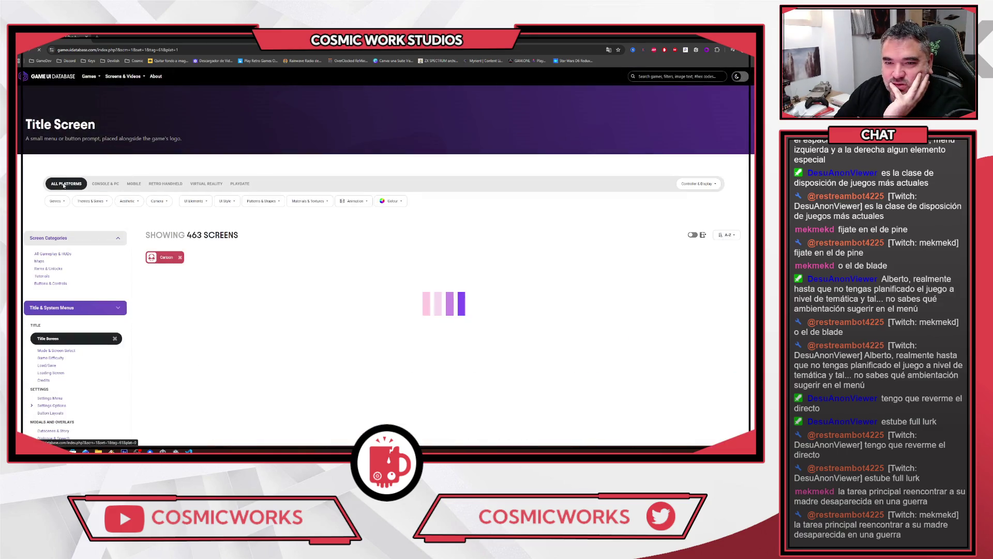
click(87, 206)
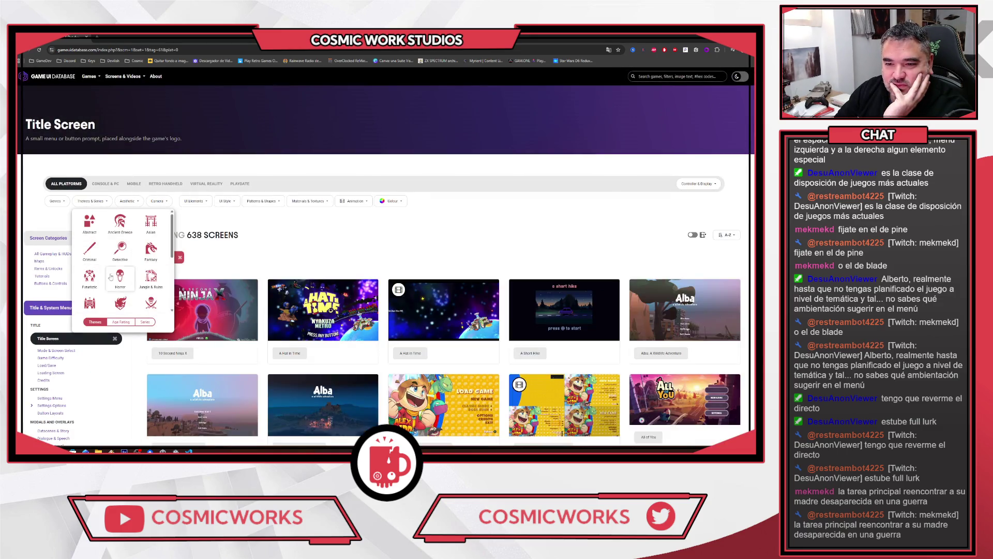
click(197, 259)
click(180, 257)
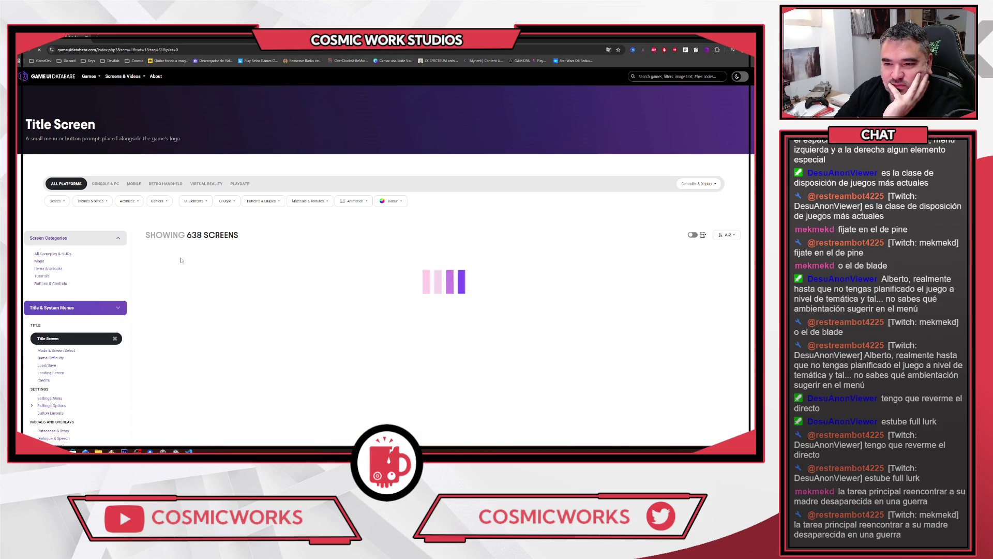
click(92, 201)
click(89, 278)
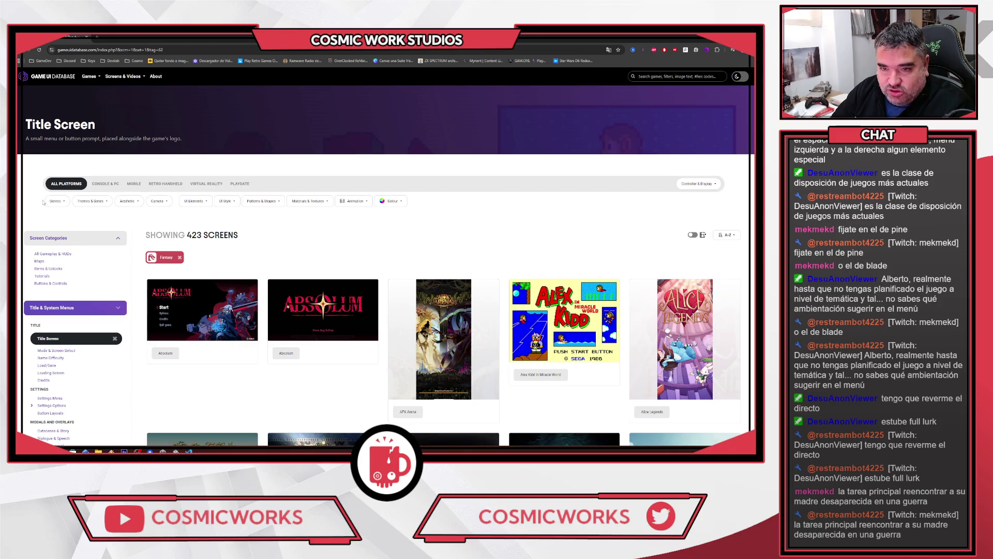
click(55, 201)
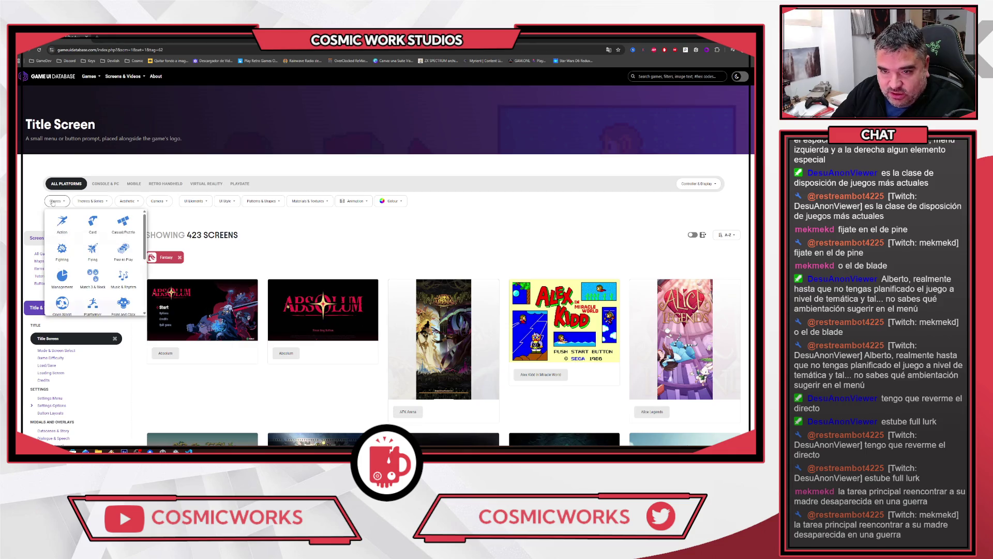
click(65, 221)
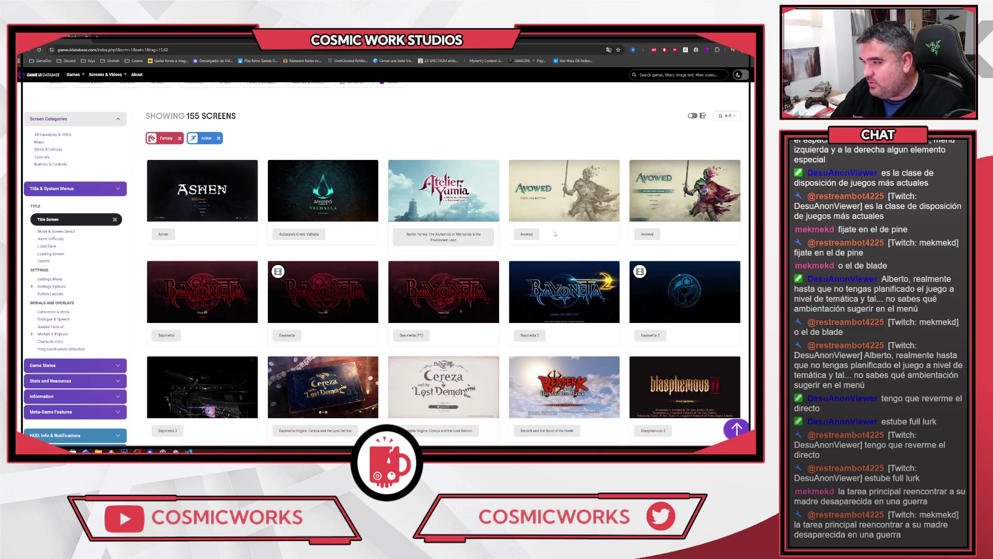
click(531, 240)
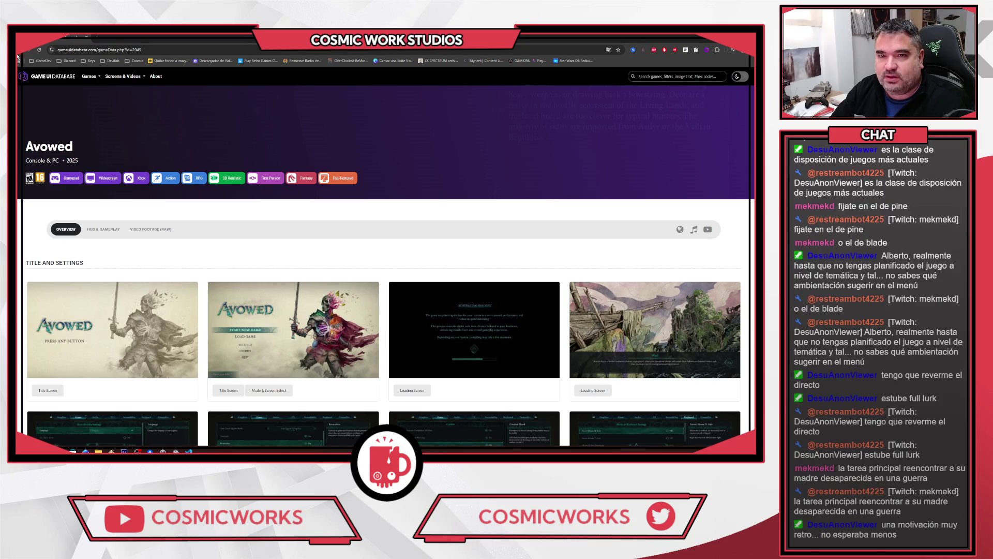
key(alt+Left)
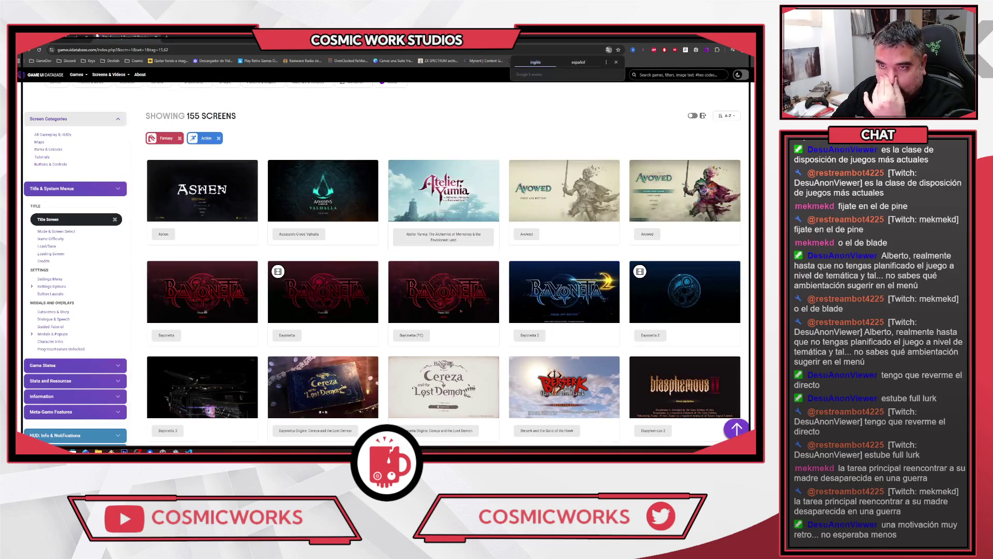
scroll(217, 218, down, 5)
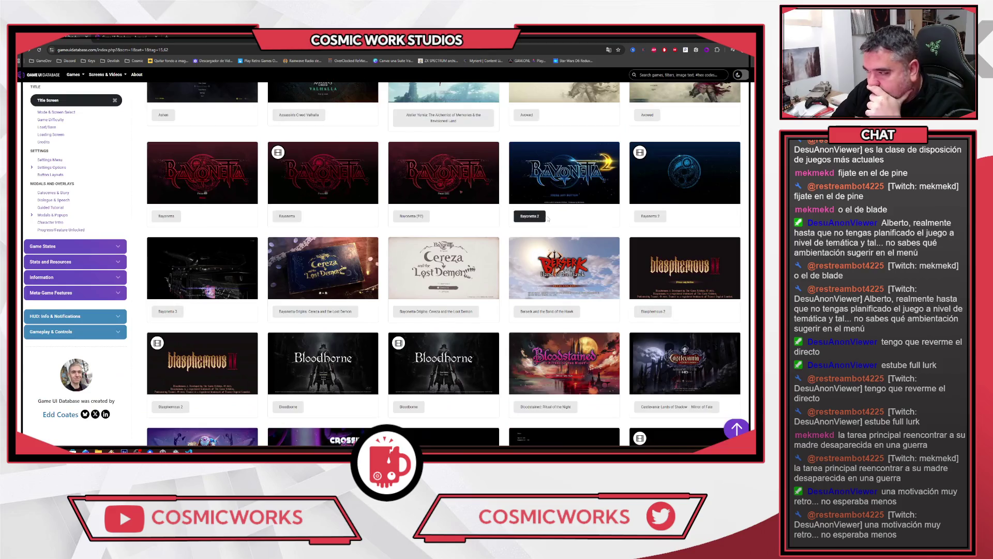
scroll(556, 224, down, 8)
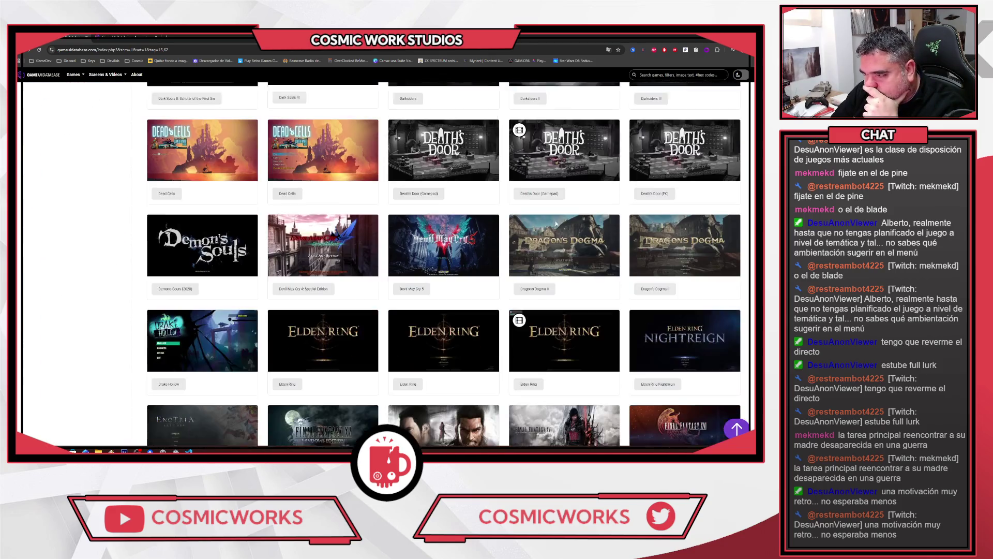
scroll(556, 224, down, 5)
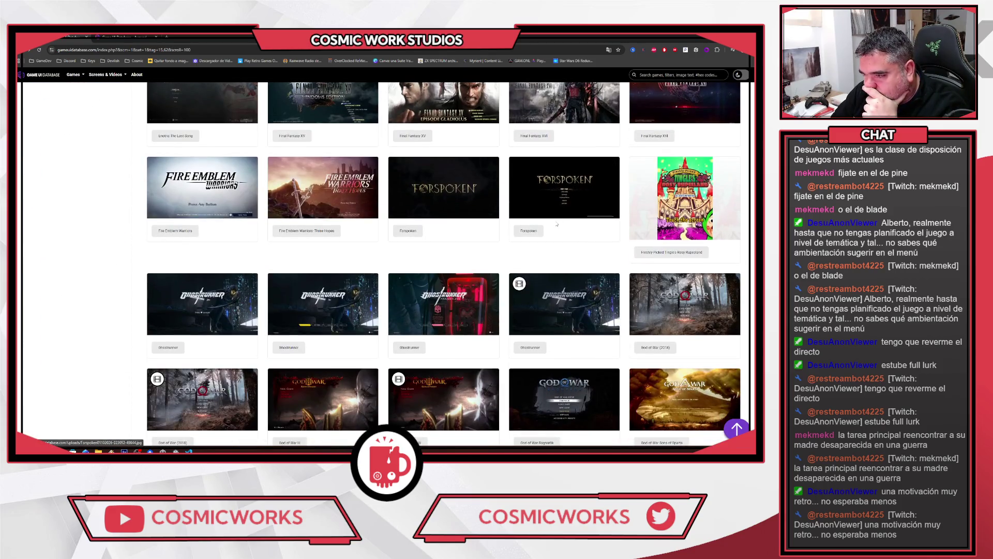
scroll(556, 224, down, 4)
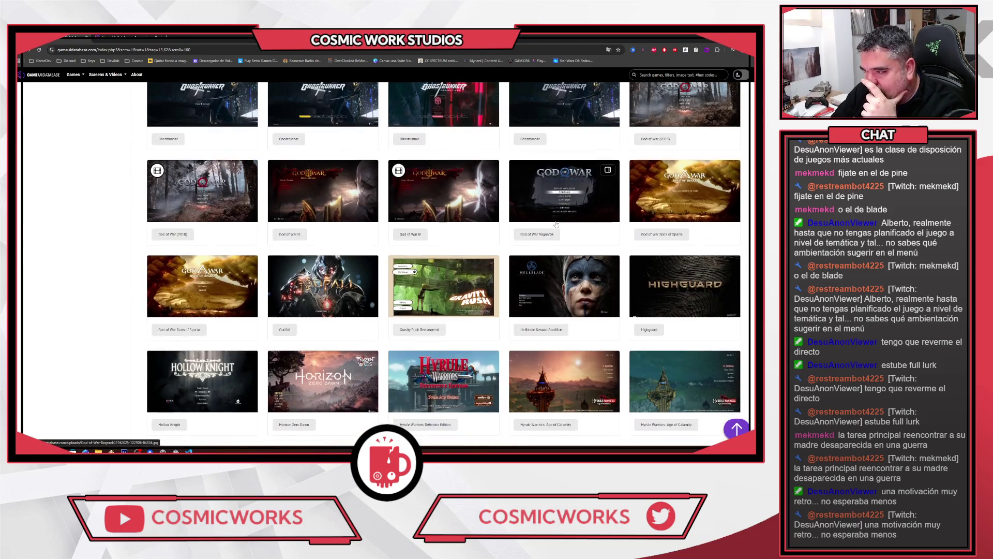
scroll(556, 225, down, 4)
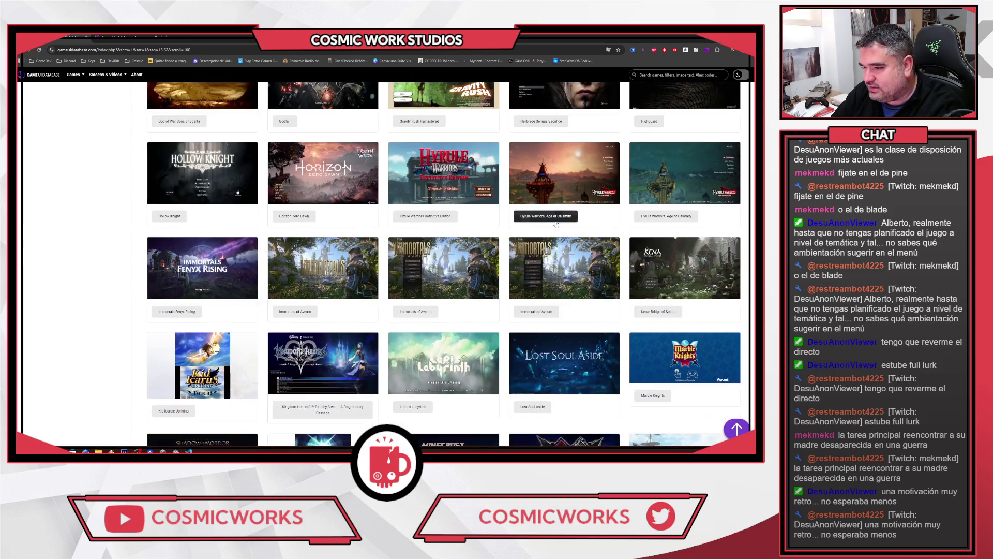
scroll(557, 224, down, 7)
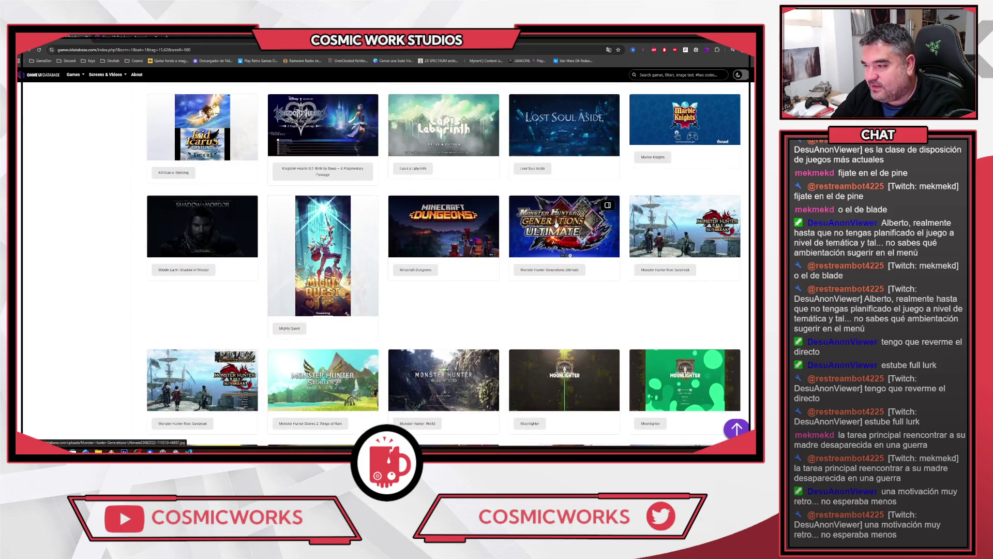
scroll(556, 224, down, 9)
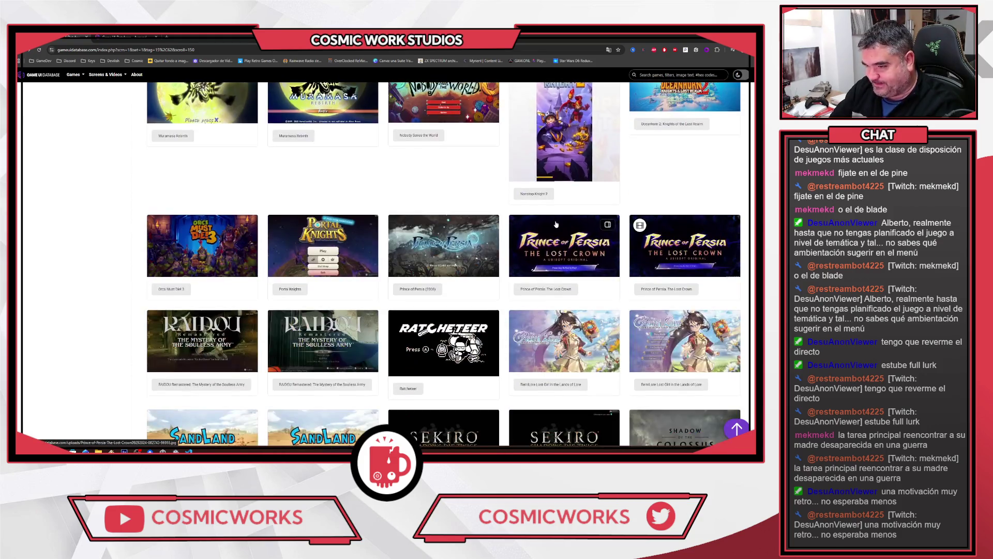
scroll(556, 224, down, 2)
scroll(556, 224, down, 9)
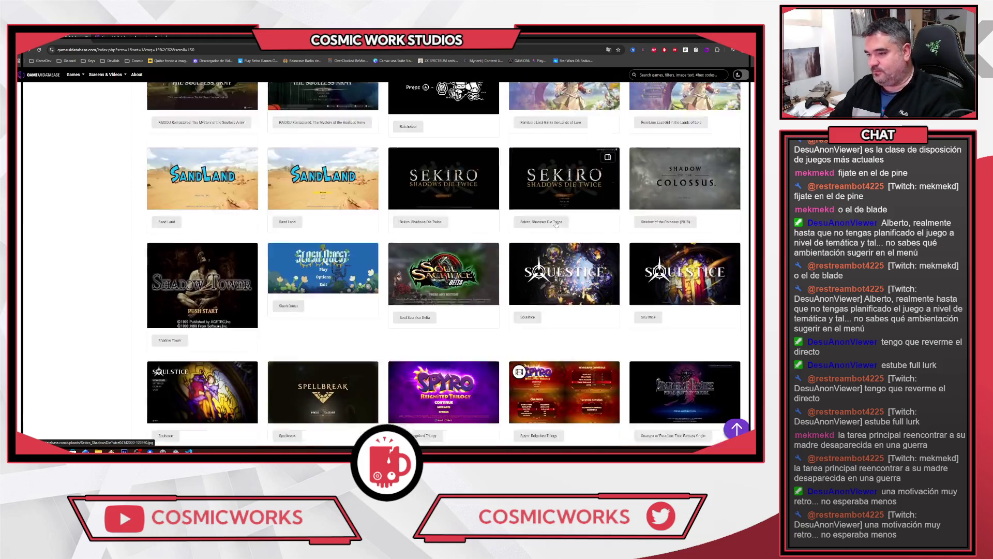
scroll(556, 224, down, 3)
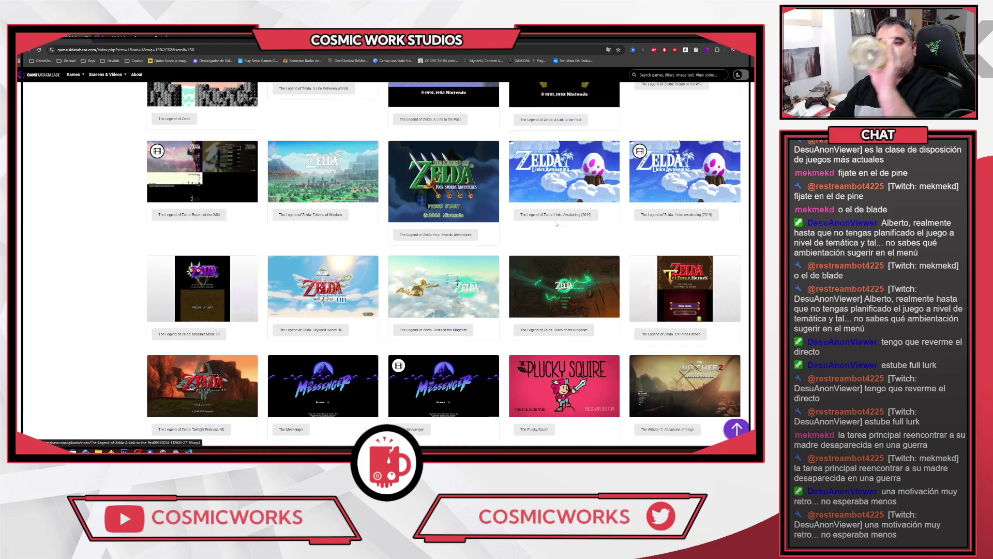
scroll(556, 224, down, 2)
scroll(556, 224, down, 2)
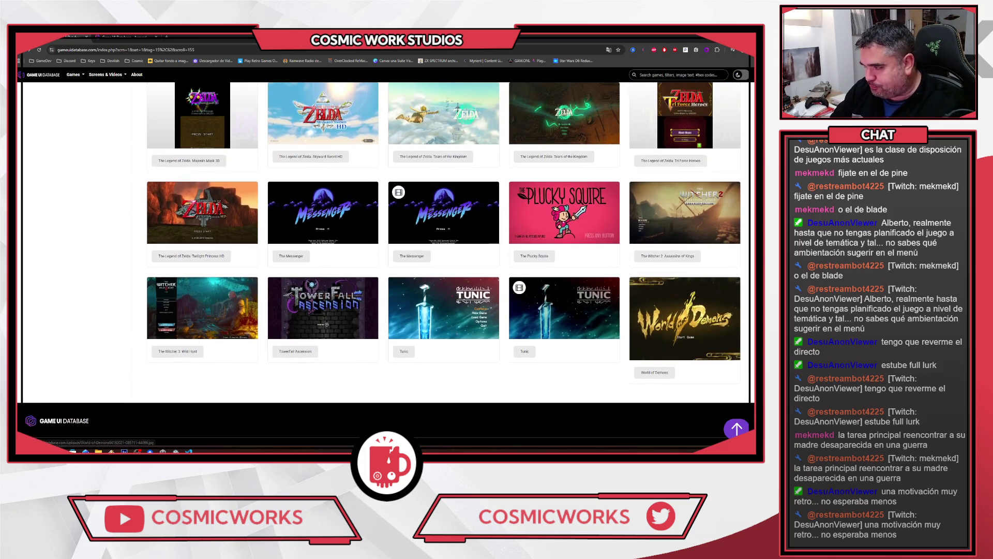
key(Home)
scroll(160, 220, up, 4)
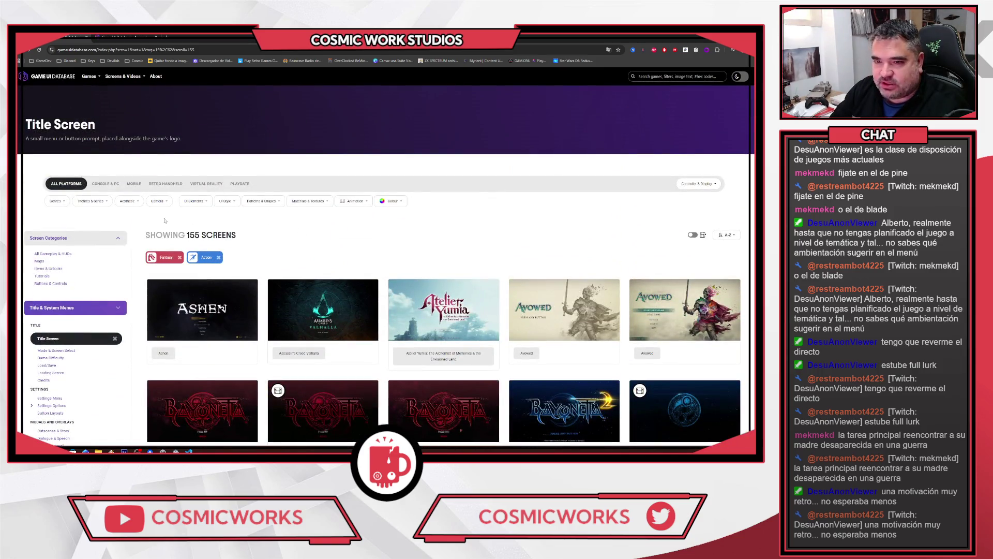
Add the 3D Stylized aesthetic filter and scroll through the 53 resulting title screens
click(90, 201)
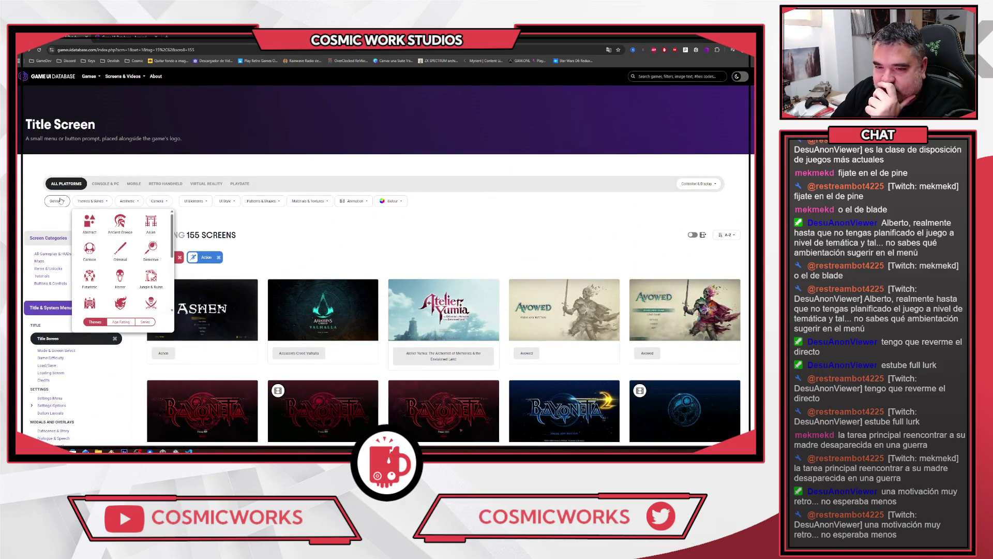
click(56, 200)
scroll(116, 241, down, 1)
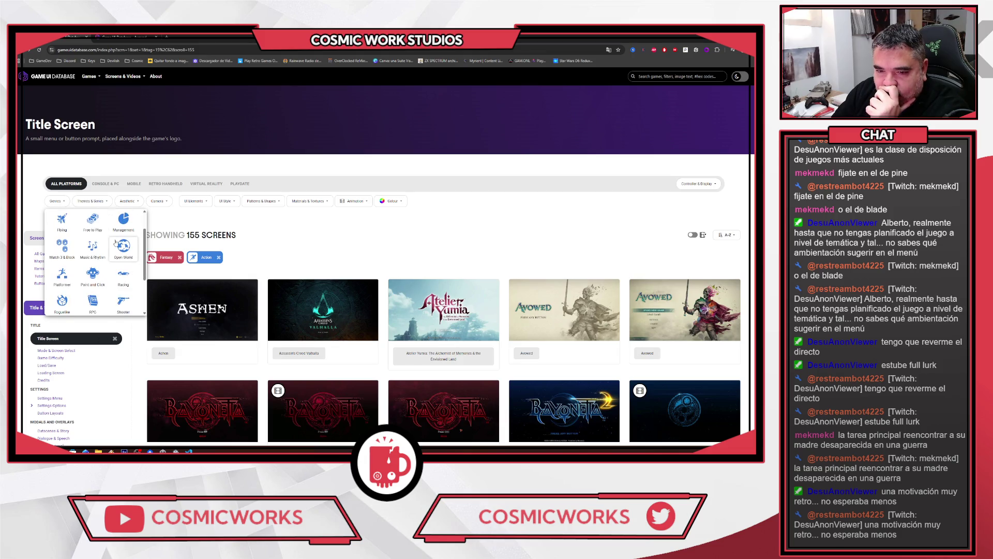
scroll(114, 244, up, 1)
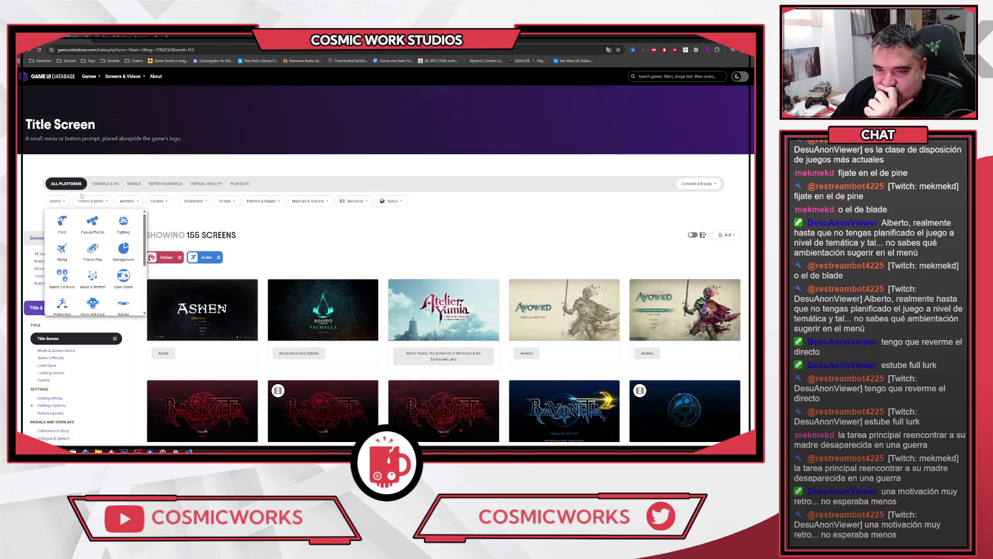
click(121, 202)
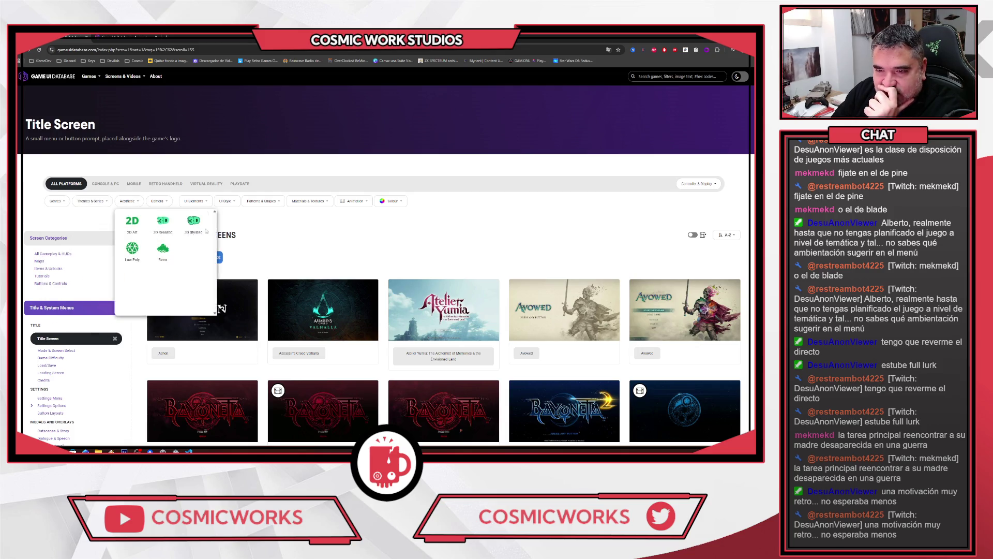
click(190, 226)
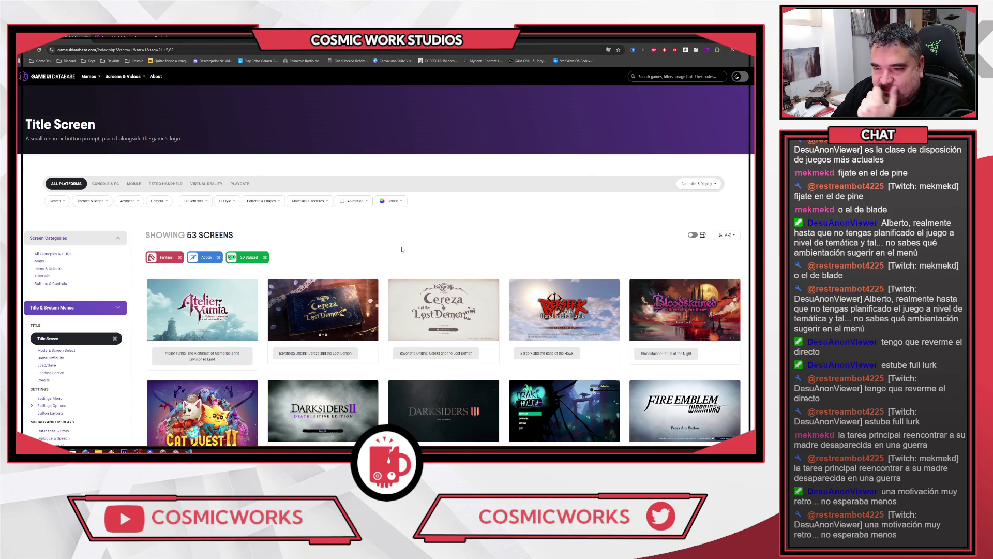
scroll(468, 247, down, 10)
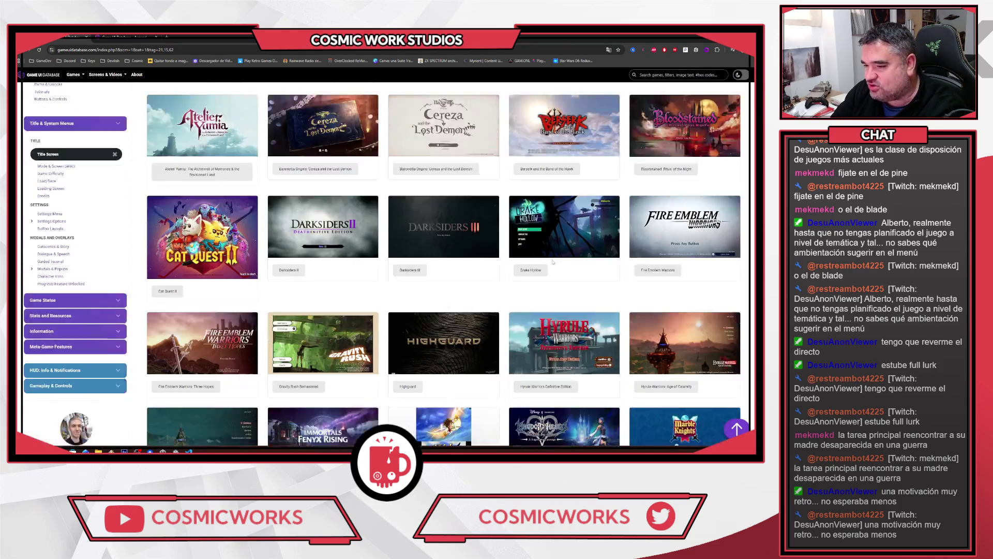
scroll(576, 266, down, 7)
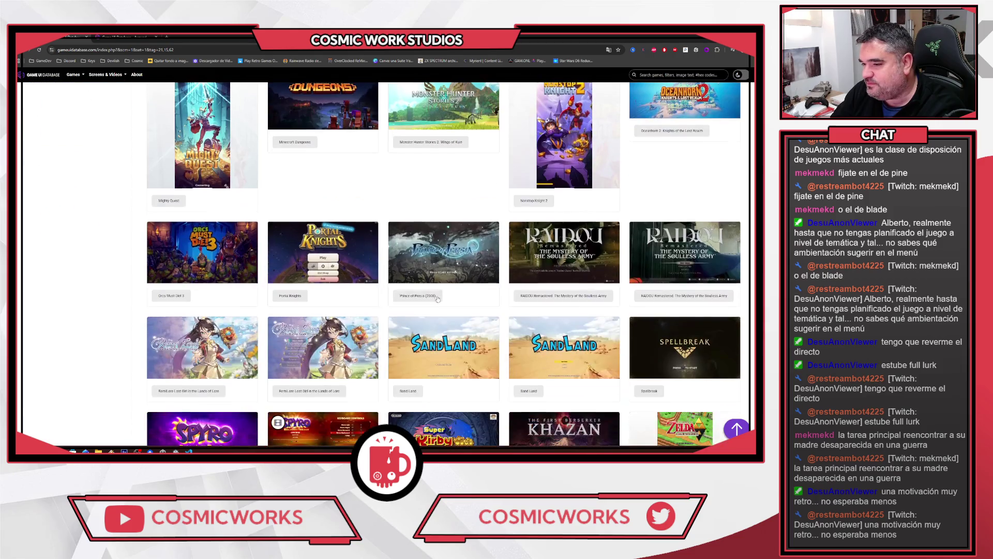
scroll(40, 256, down, 6)
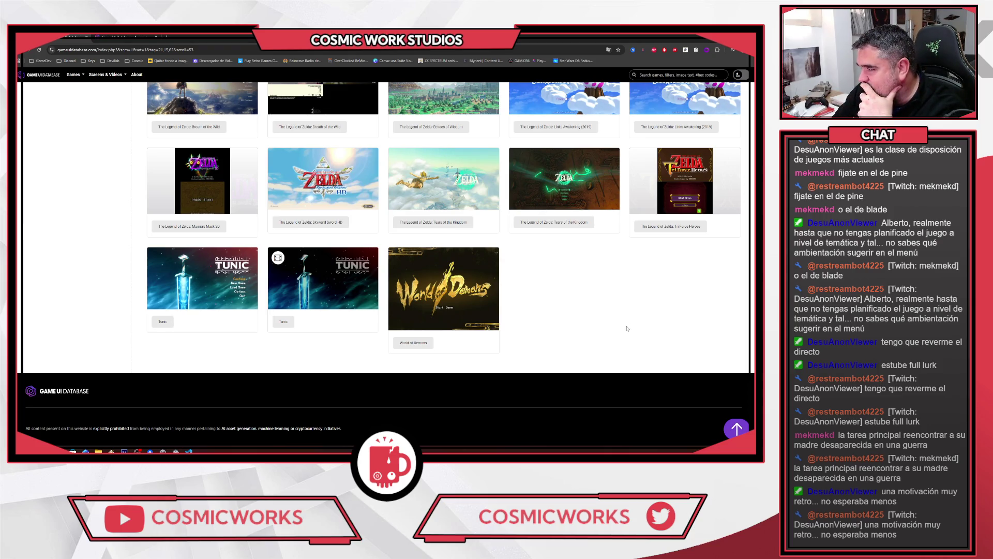
scroll(127, 407, up, 10)
scroll(128, 407, up, 5)
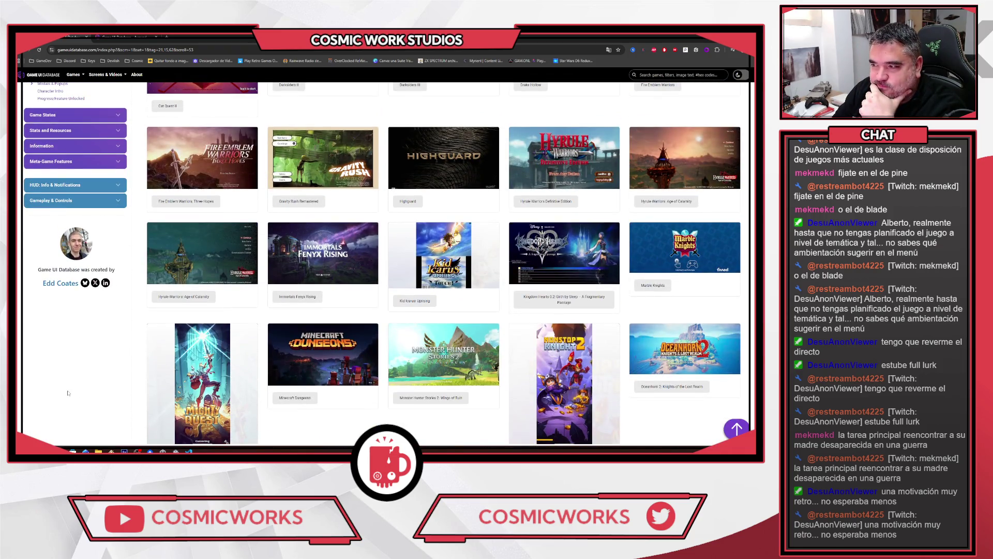
scroll(68, 393, up, 6)
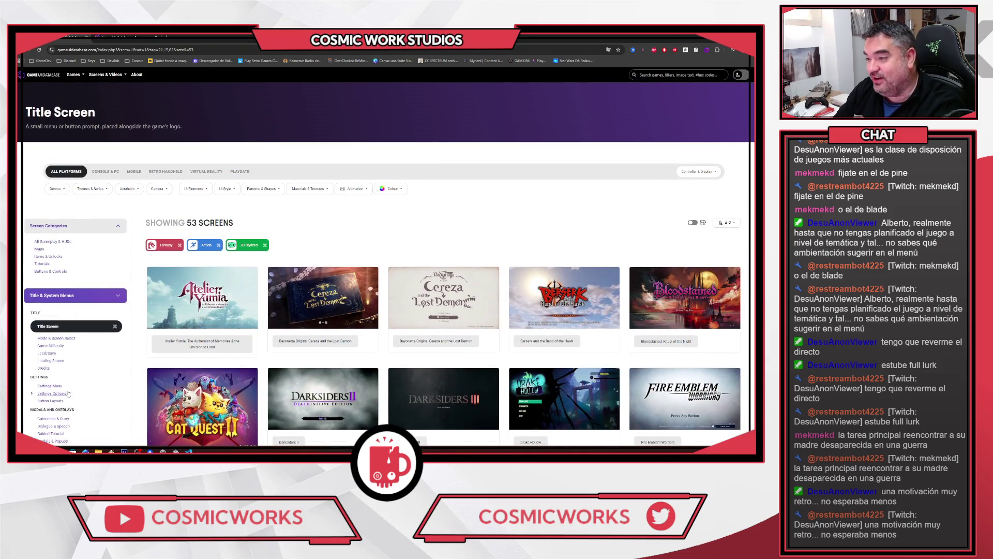
click(121, 37)
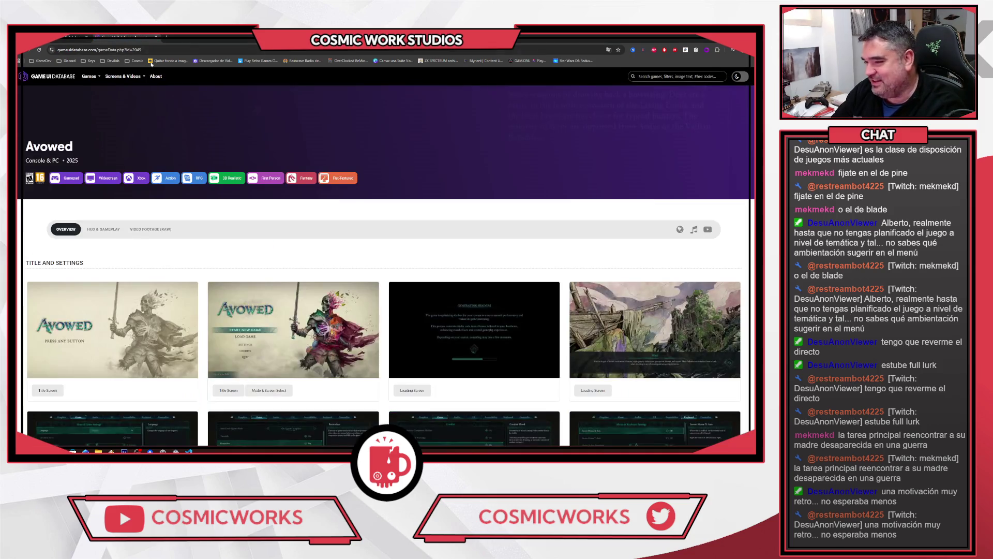
scroll(486, 127, down, 3)
scroll(290, 207, down, 1)
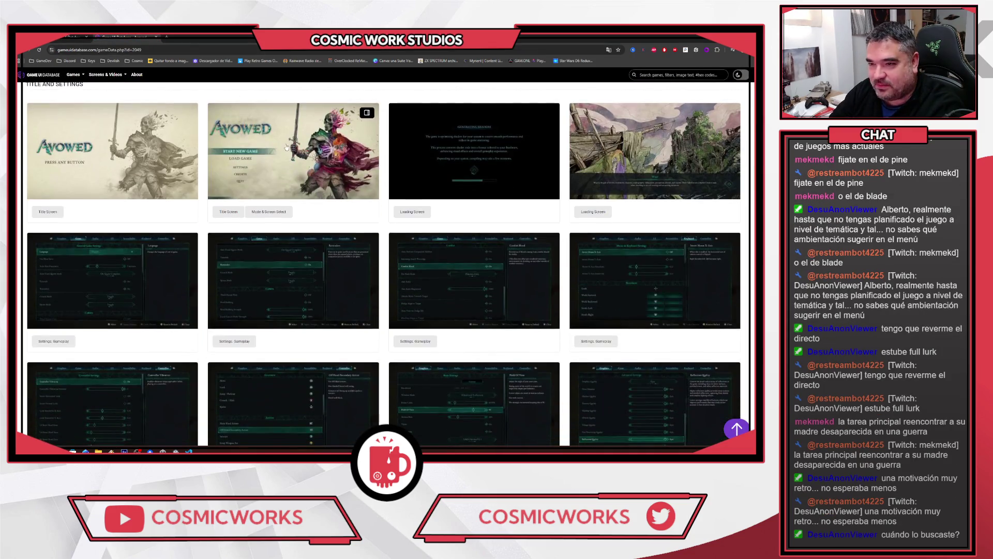
scroll(290, 207, down, 10)
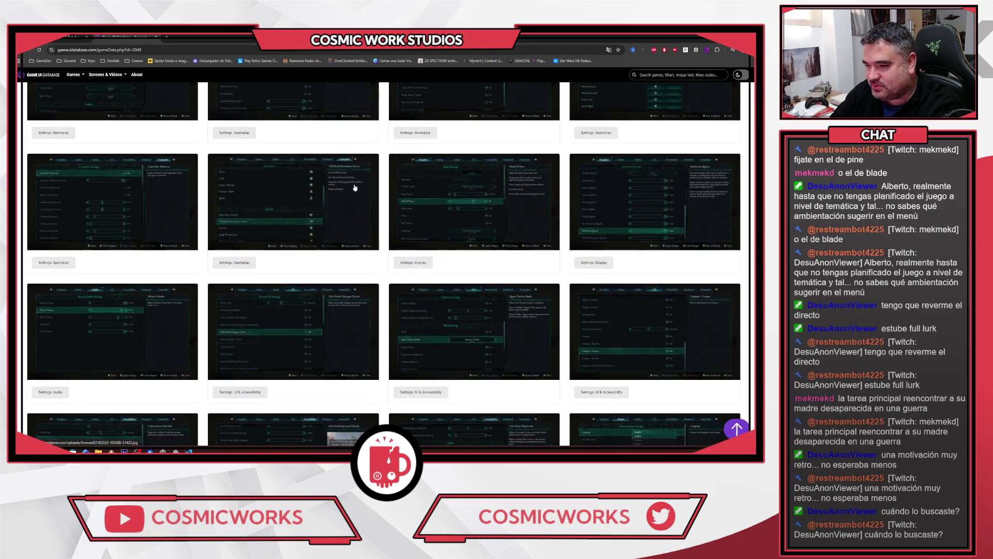
scroll(469, 244, down, 7)
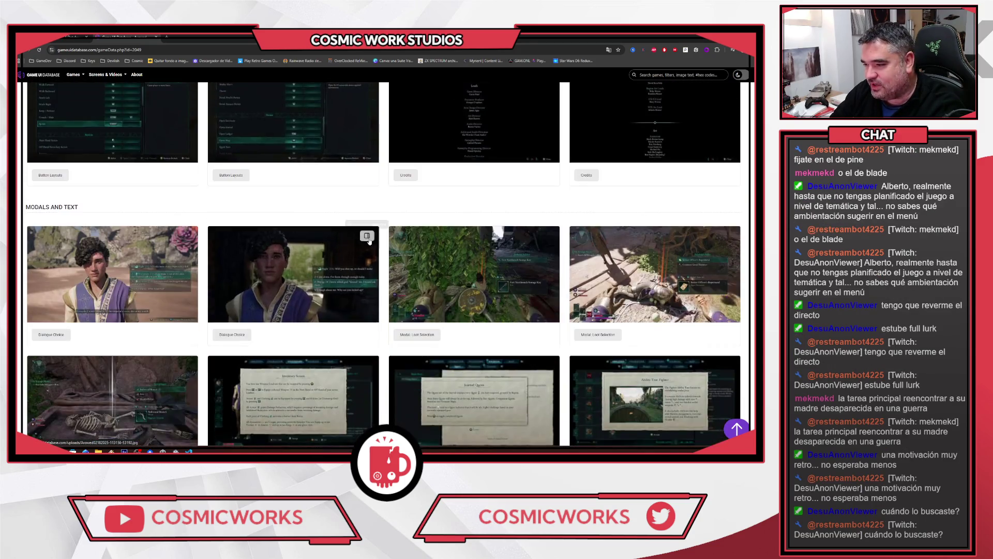
scroll(319, 261, down, 2)
scroll(269, 227, up, 4)
scroll(224, 195, down, 3)
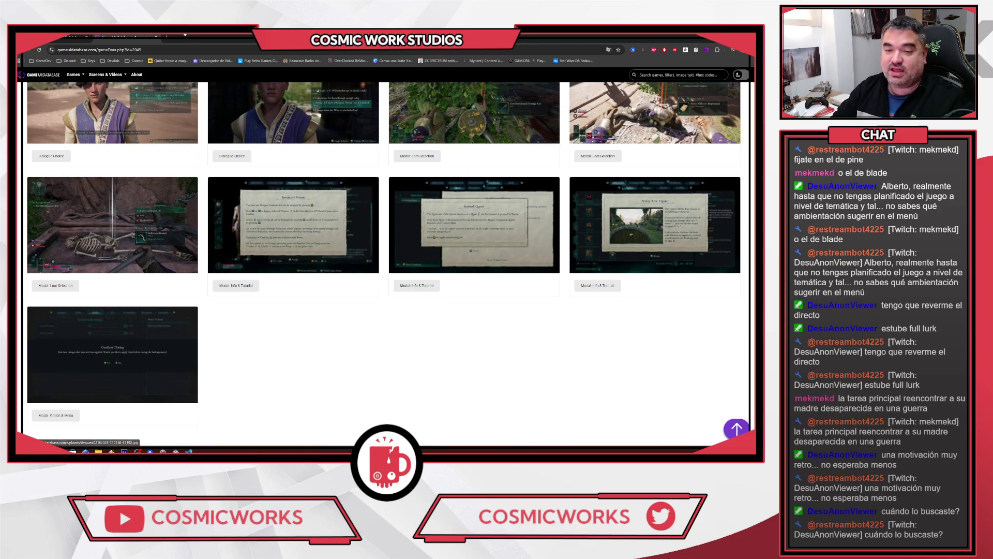
click(157, 38)
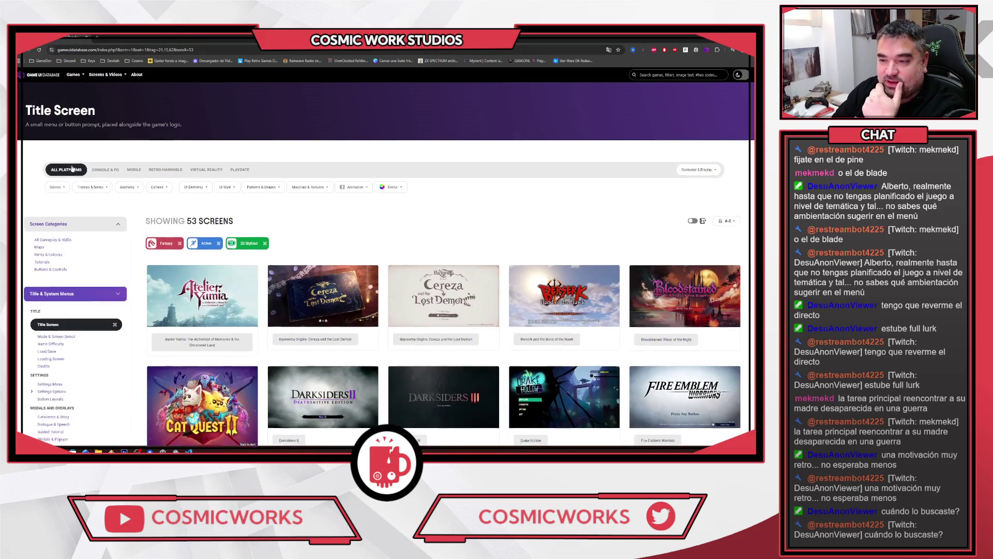
scroll(275, 162, down, 4)
scroll(364, 166, up, 2)
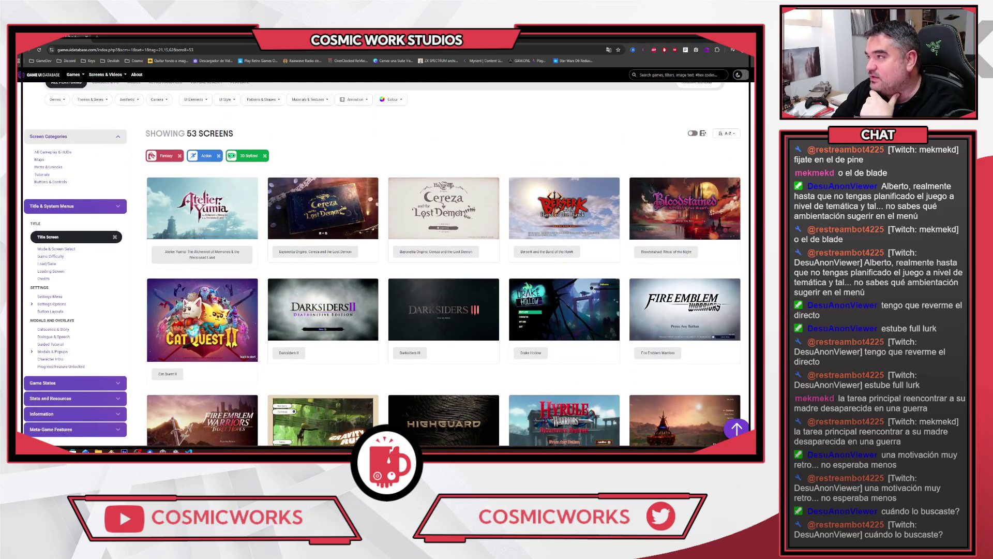
scroll(251, 141, down, 2)
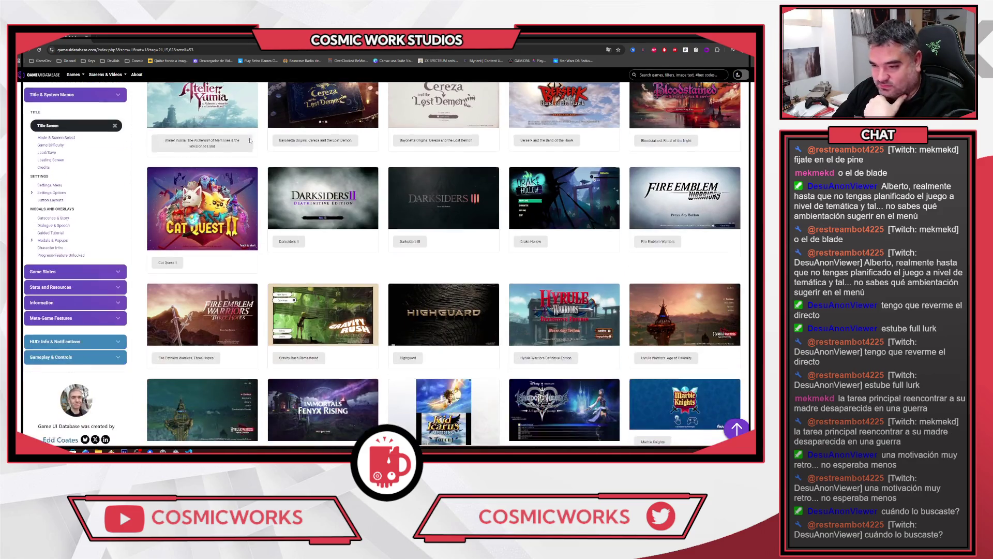
scroll(223, 129, up, 5)
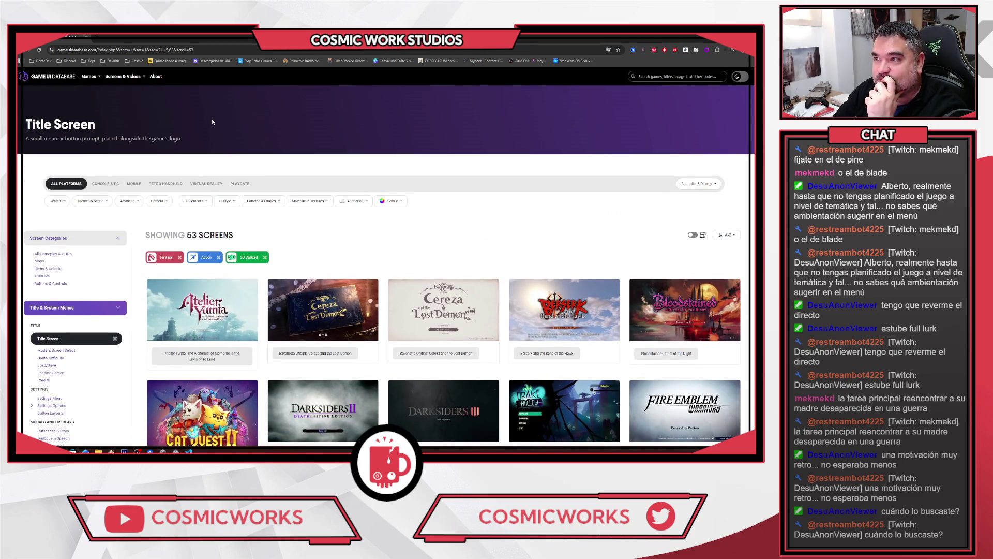
click(41, 64)
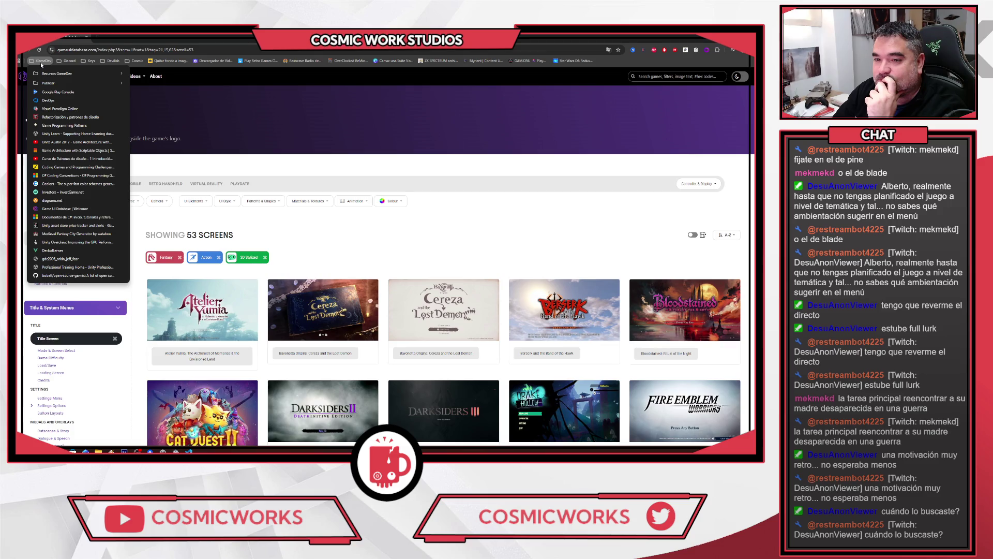
mouse_move(59, 63)
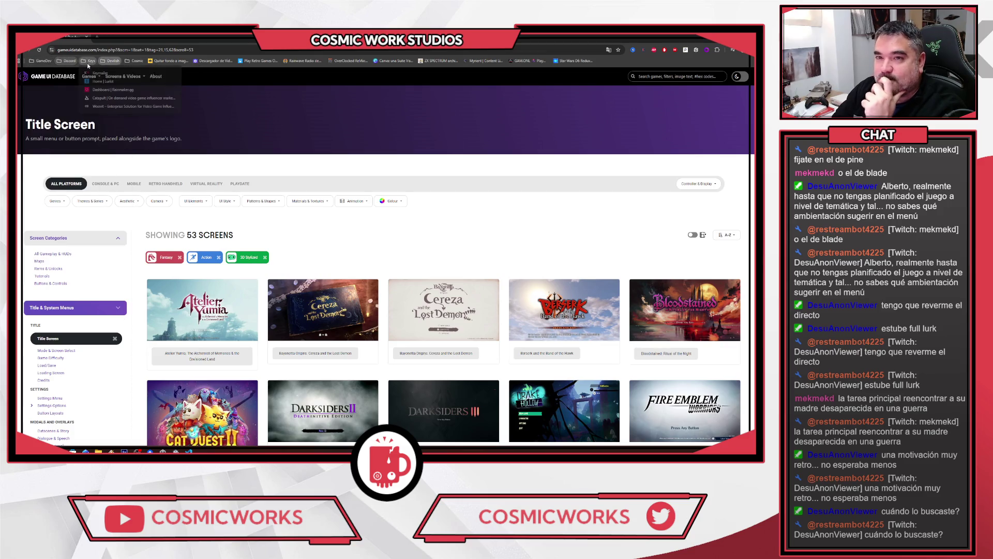
mouse_move(133, 61)
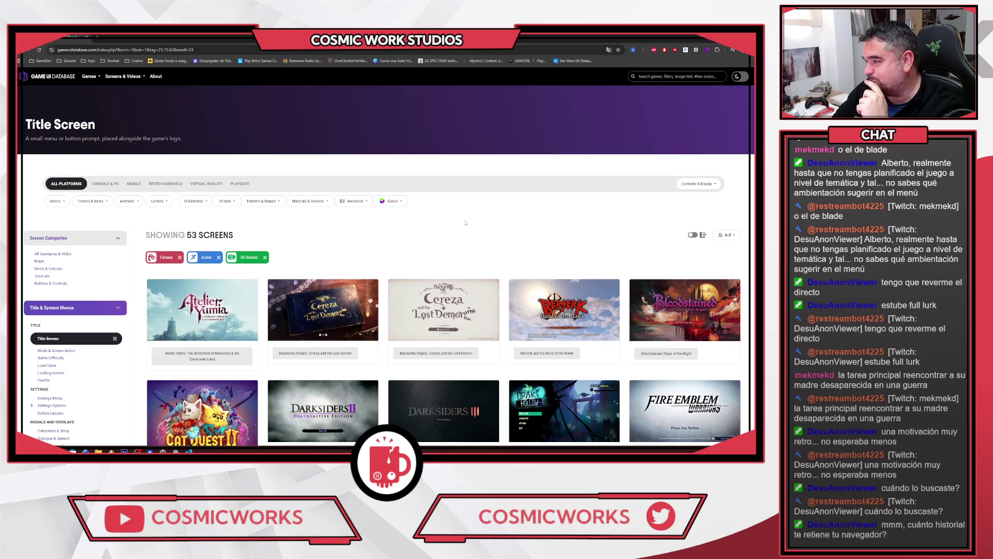
scroll(426, 192, down, 3)
scroll(425, 191, down, 15)
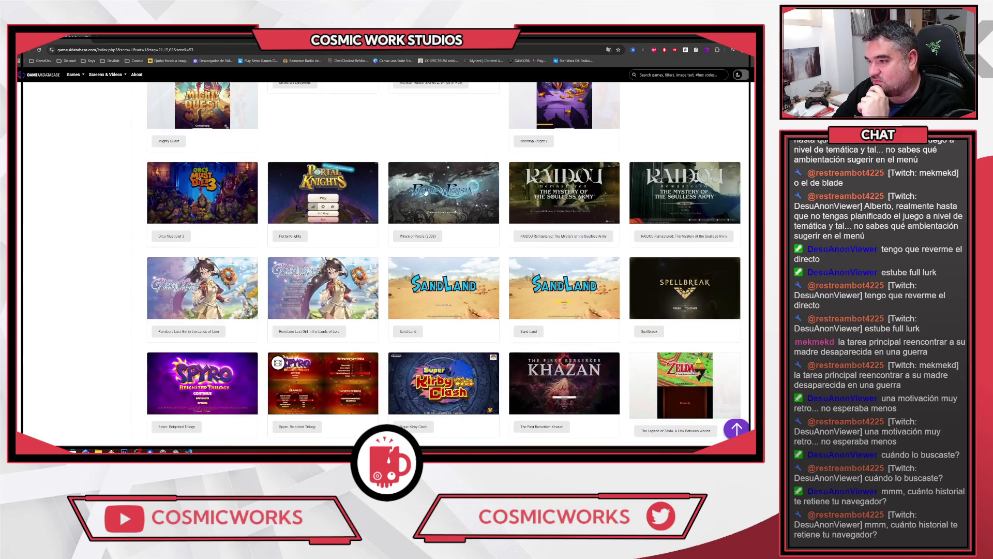
scroll(426, 193, down, 2)
scroll(426, 191, down, 2)
scroll(425, 192, up, 20)
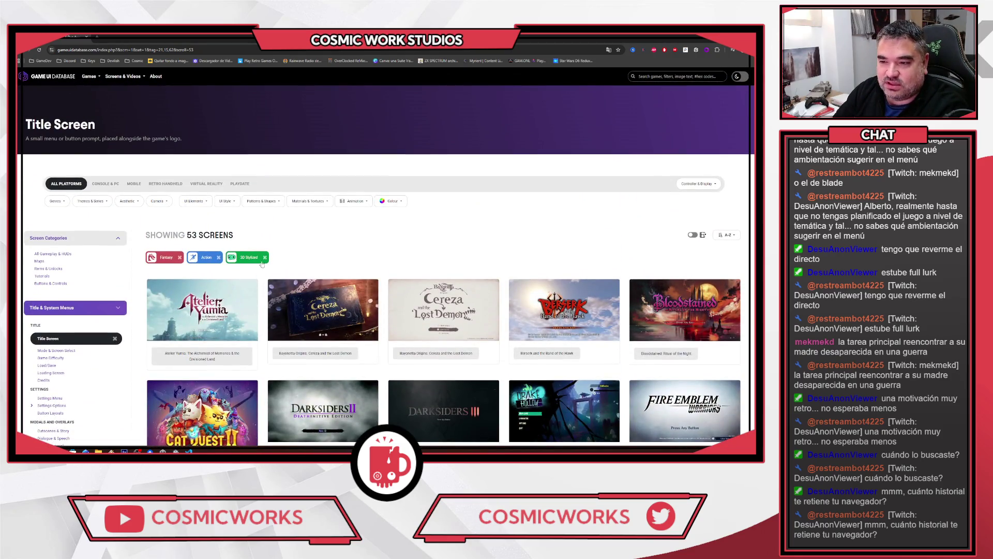
Scroll the 155 Fantasy and Action title screens down to the footer, then jump back to the top
scroll(484, 230, down, 6)
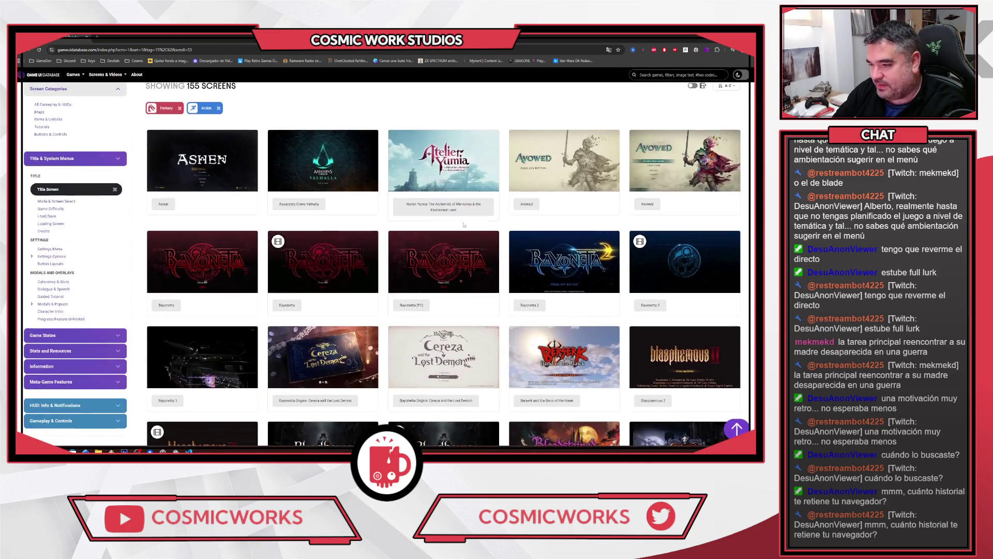
scroll(483, 229, down, 10)
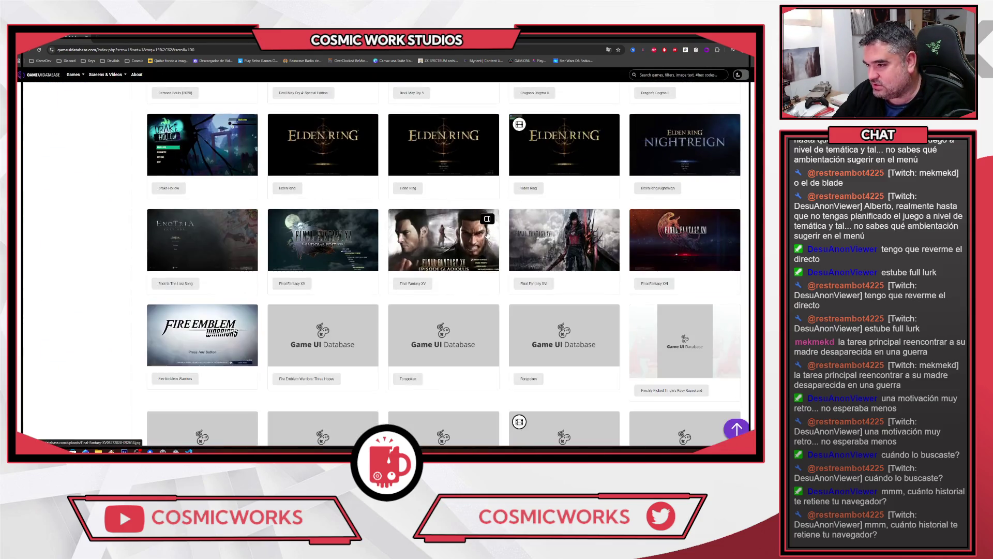
scroll(201, 233, down, 5)
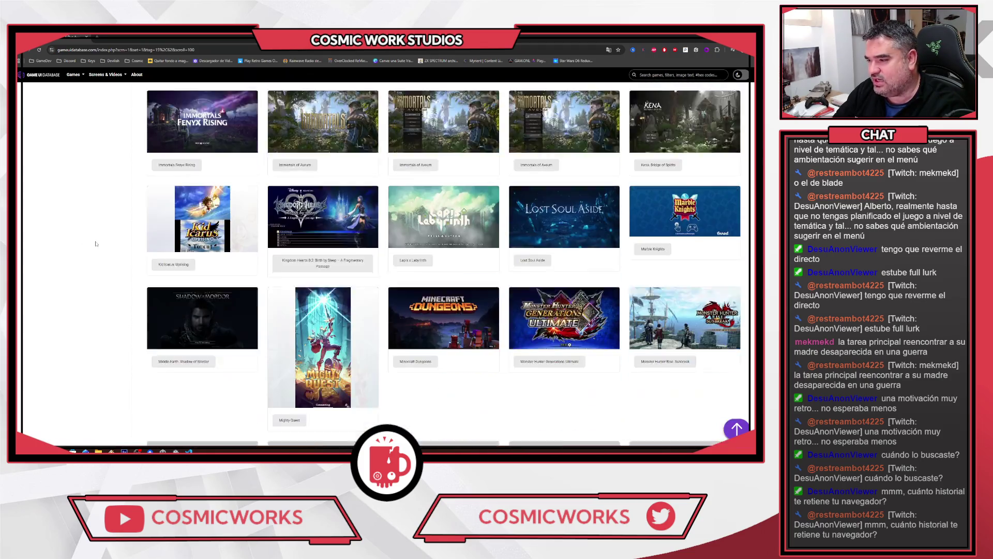
scroll(96, 243, down, 3)
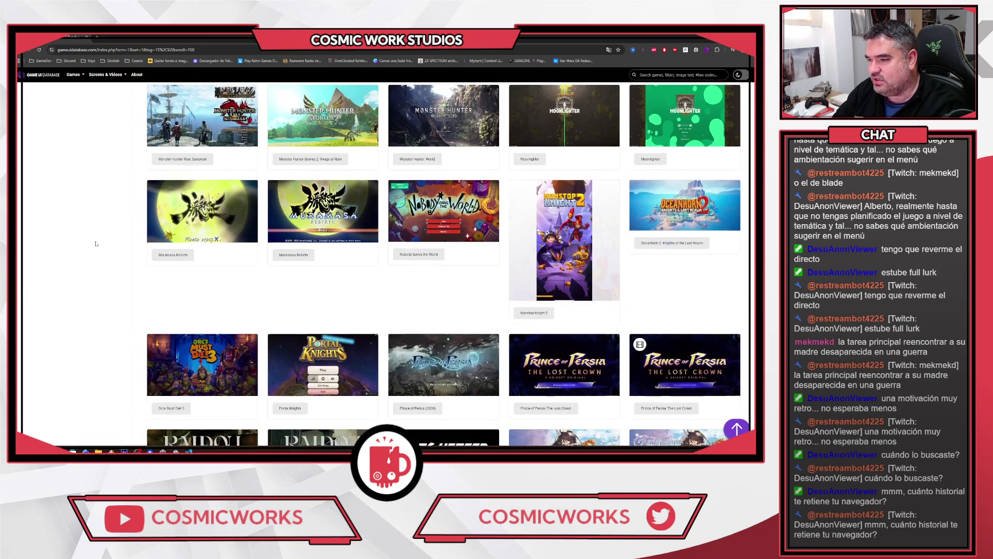
scroll(96, 243, down, 6)
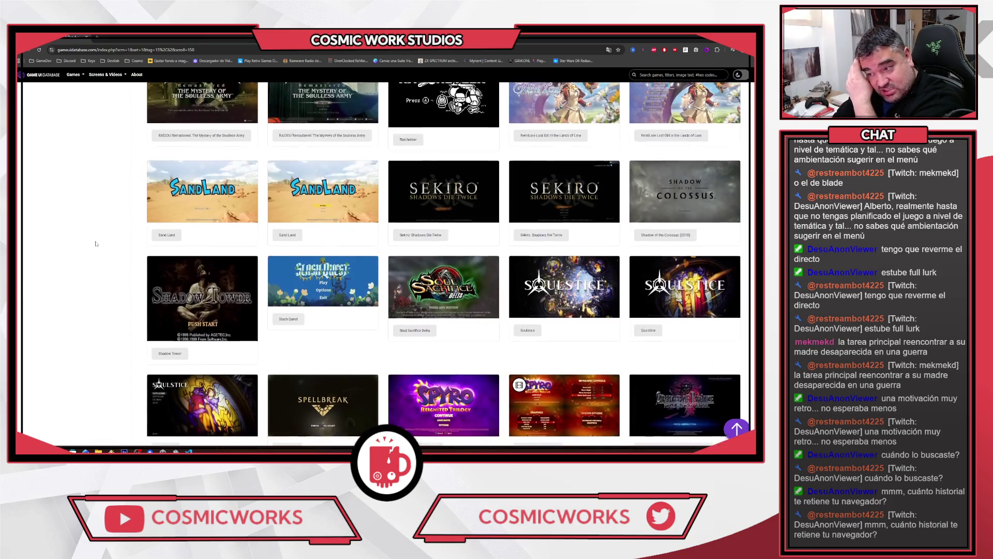
scroll(96, 243, down, 6)
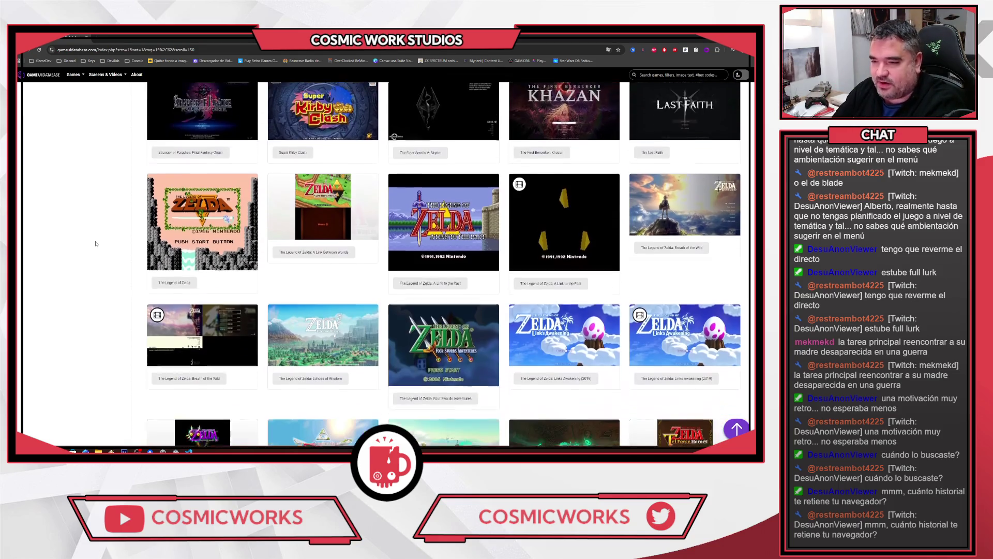
scroll(95, 243, down, 7)
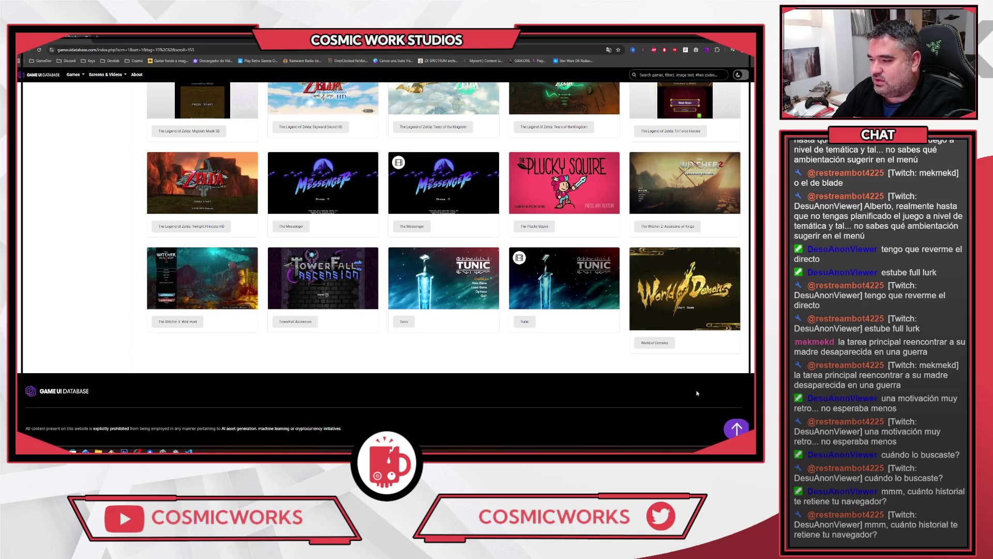
click(737, 428)
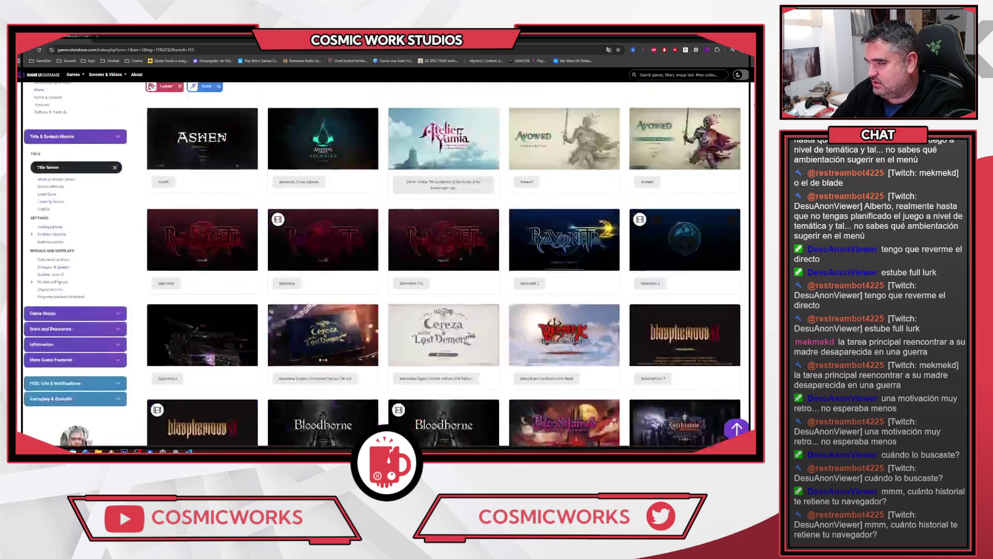
Bring up the Genres filter list
scroll(151, 190, down, 1)
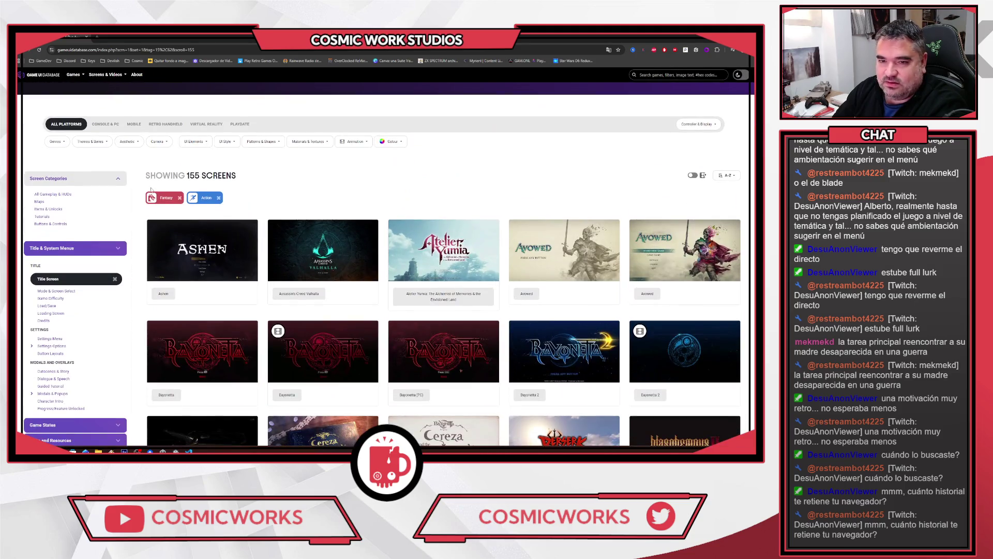
click(58, 141)
click(58, 140)
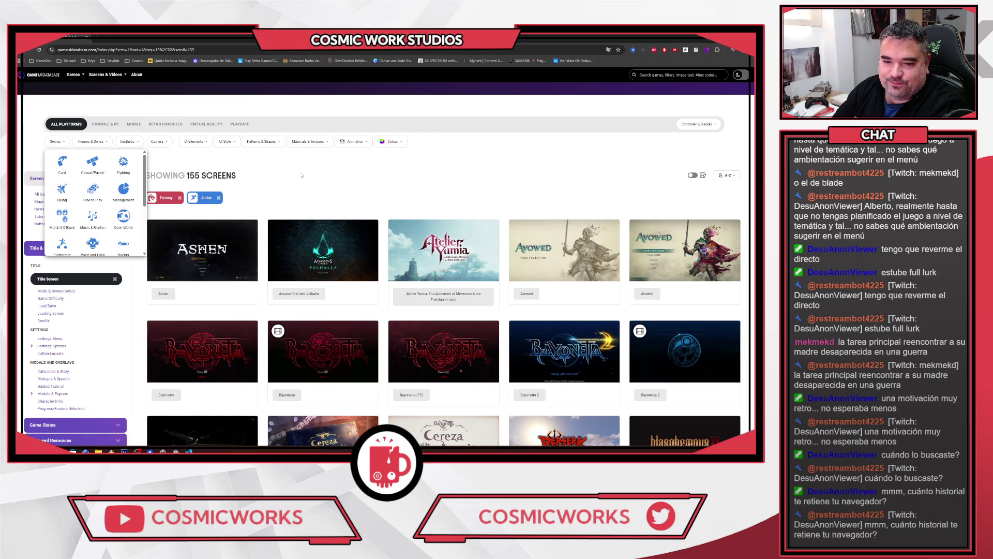
Browse the 72 Fantasy and Action Settings Menu screens, then remove the Action filter
click(52, 345)
click(50, 339)
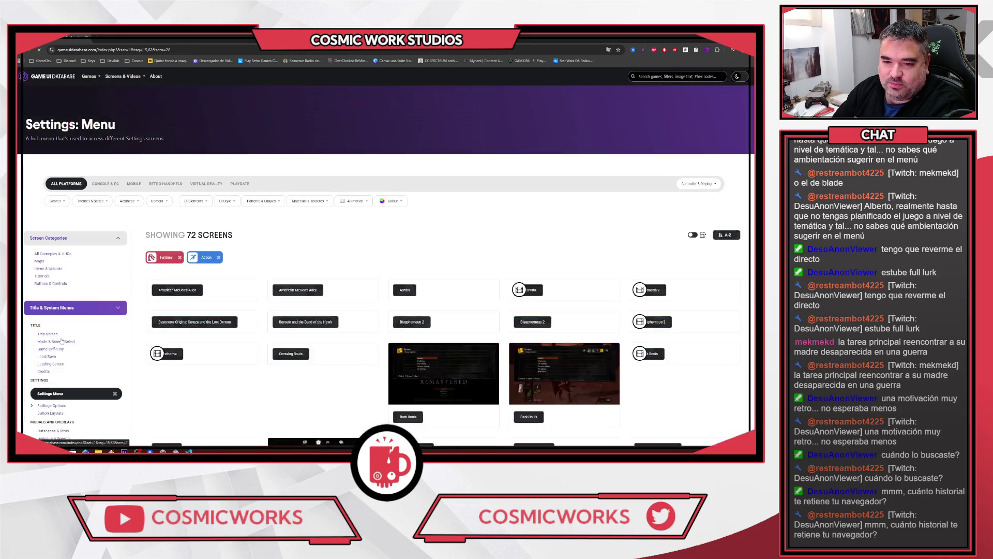
scroll(429, 227, down, 8)
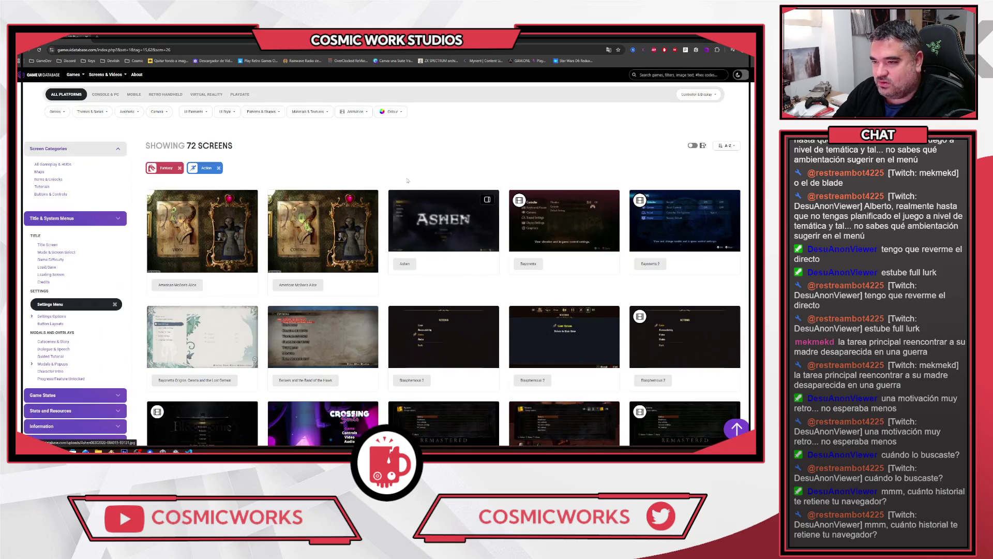
scroll(459, 191, down, 10)
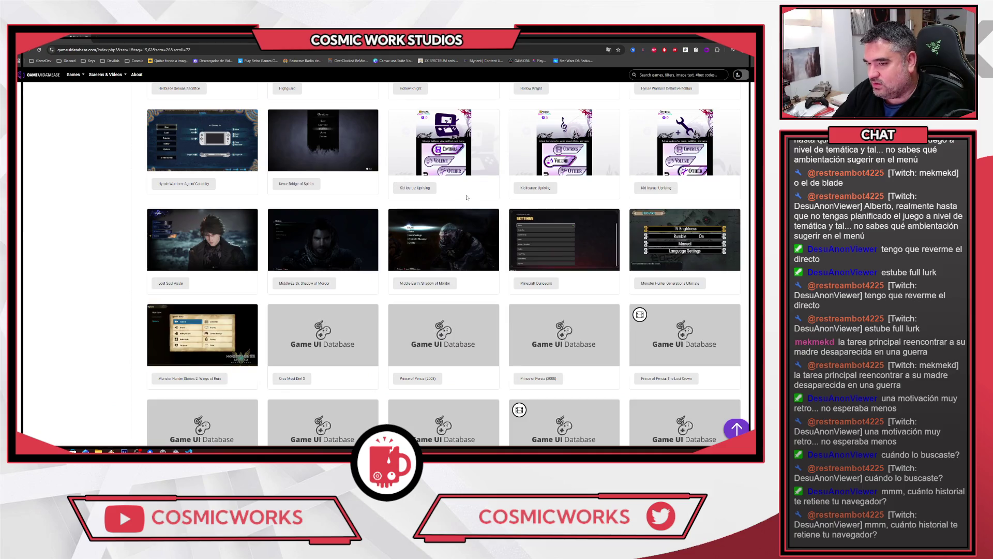
scroll(465, 197, down, 5)
scroll(470, 200, down, 3)
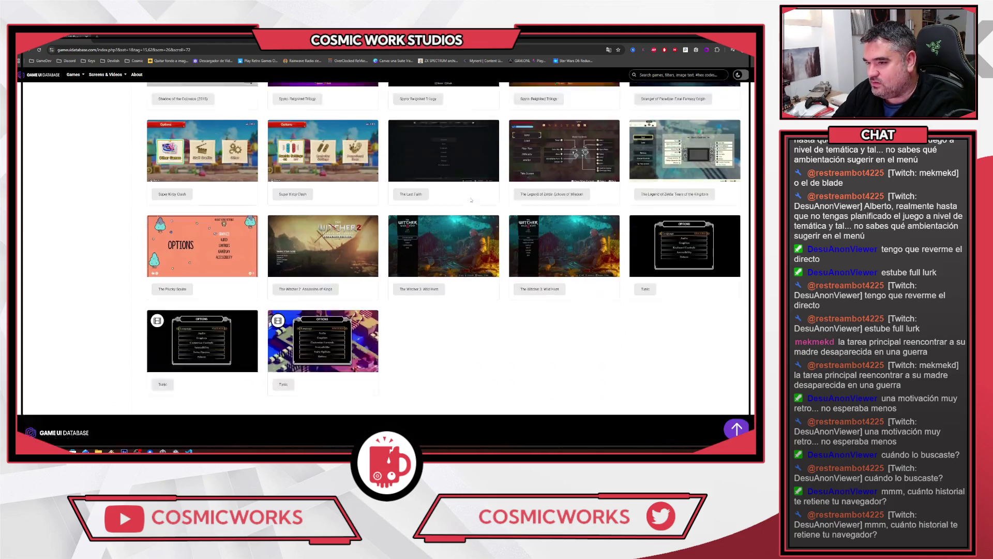
scroll(470, 200, up, 8)
scroll(470, 200, up, 15)
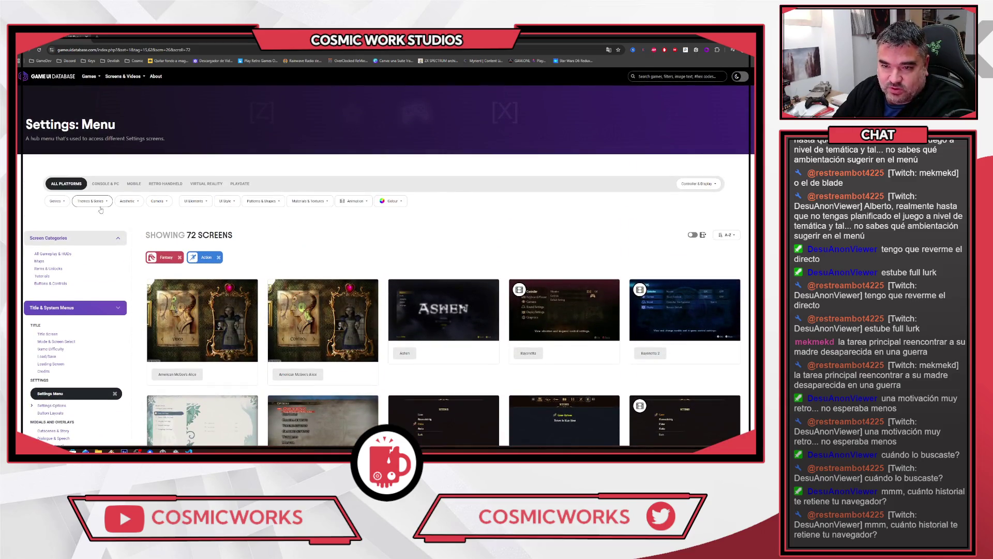
click(218, 258)
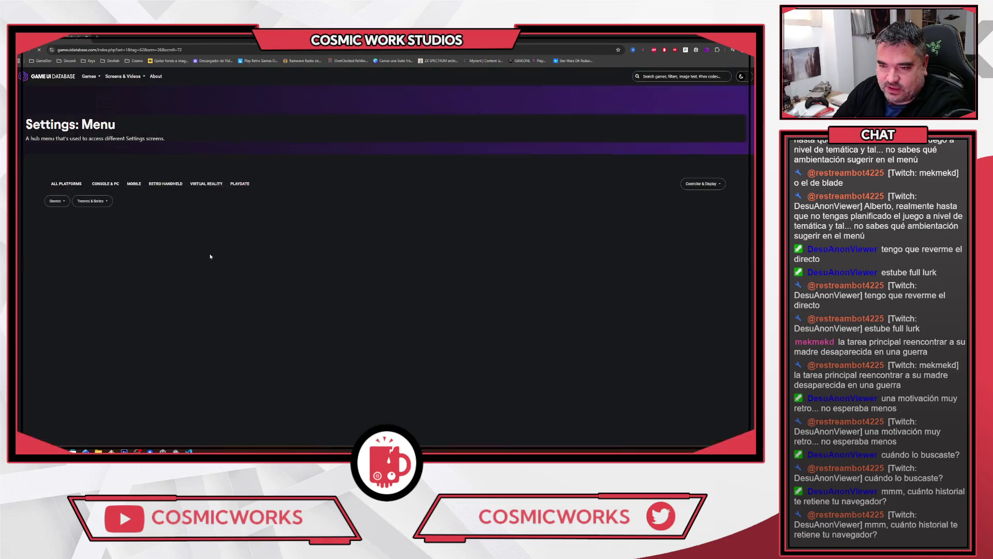
Add the 3D Stylized aesthetic filter to the Fantasy Settings Menu screens
mouse_move(57, 201)
scroll(134, 253, down, 5)
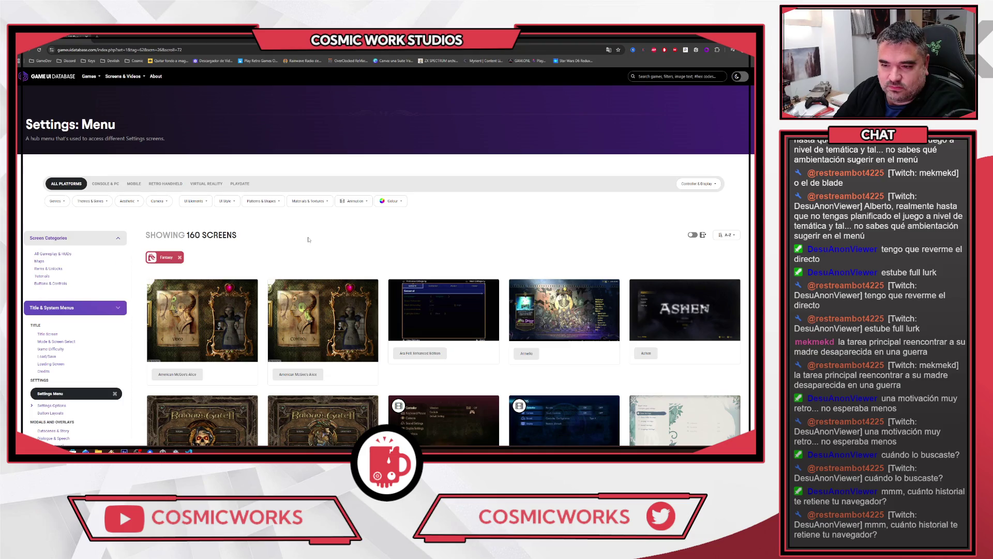
mouse_move(129, 207)
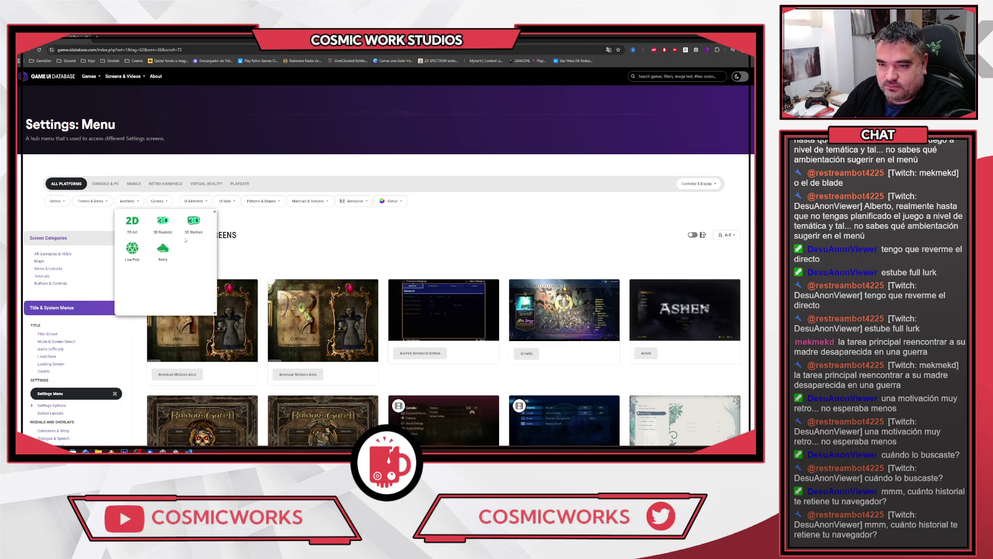
click(206, 231)
Scroll through the 66 filtered results, then move to the Children of Zodiarcs game page
scroll(569, 155, down, 15)
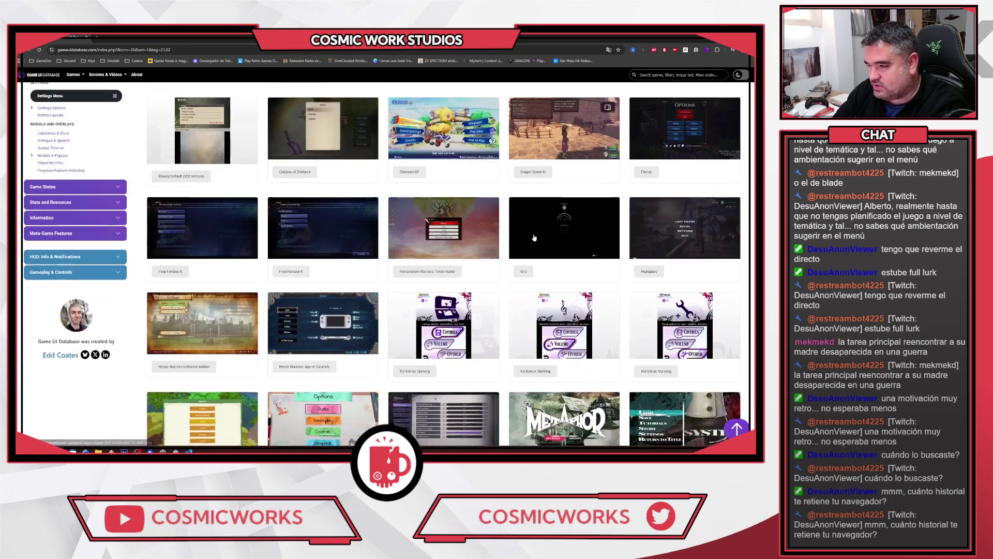
scroll(549, 223, down, 3)
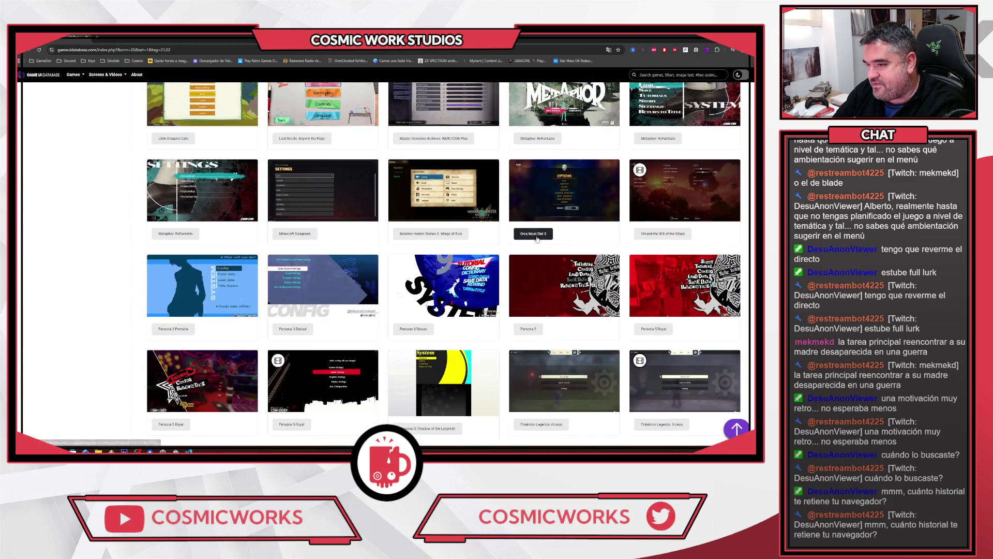
scroll(539, 242, down, 2)
scroll(539, 242, down, 4)
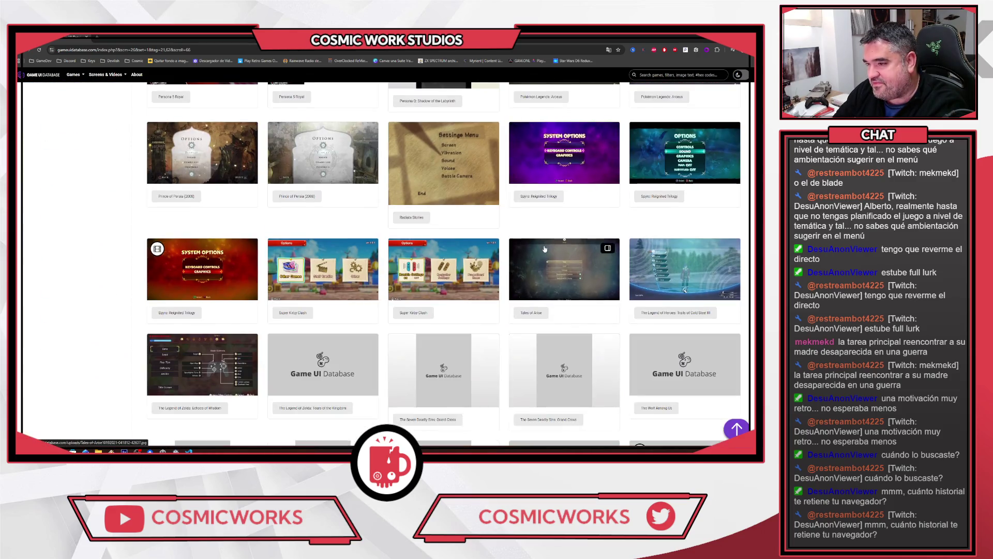
scroll(545, 250, up, 1)
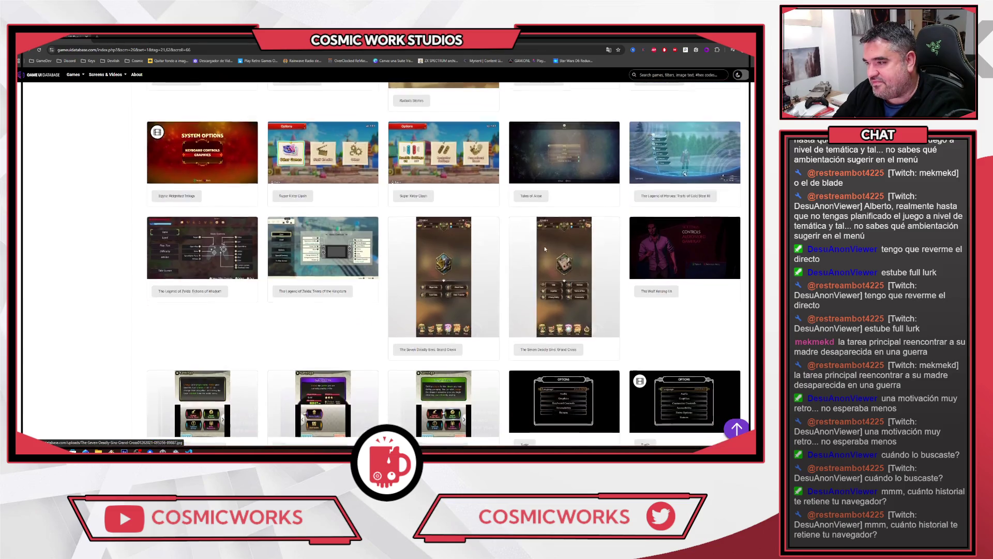
scroll(456, 269, down, 5)
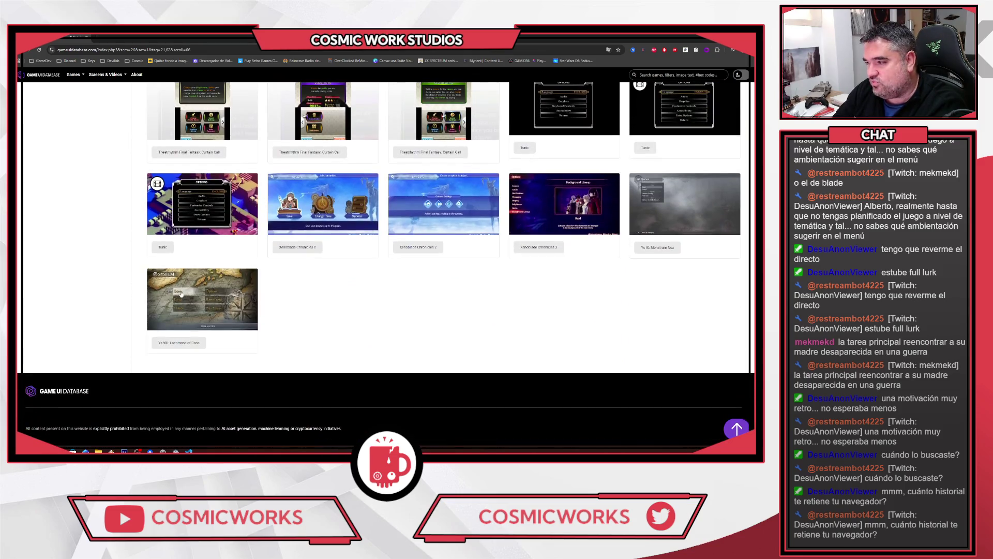
scroll(515, 335, up, 8)
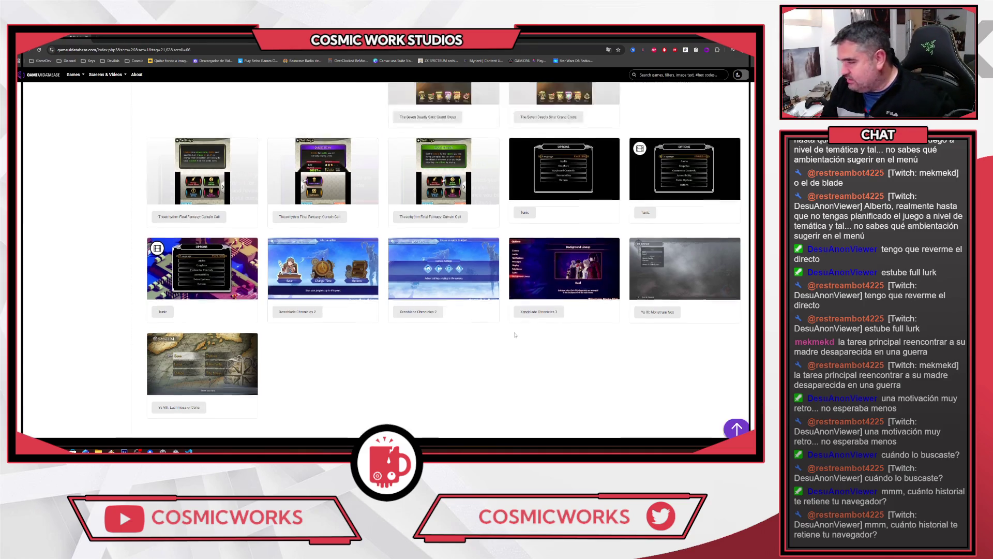
scroll(515, 336, up, 15)
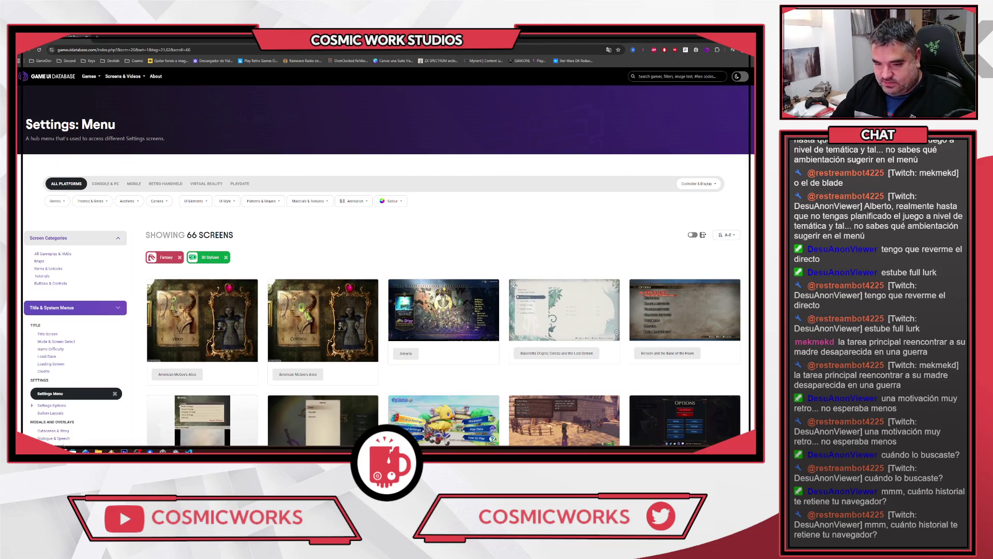
mouse_move(86, 451)
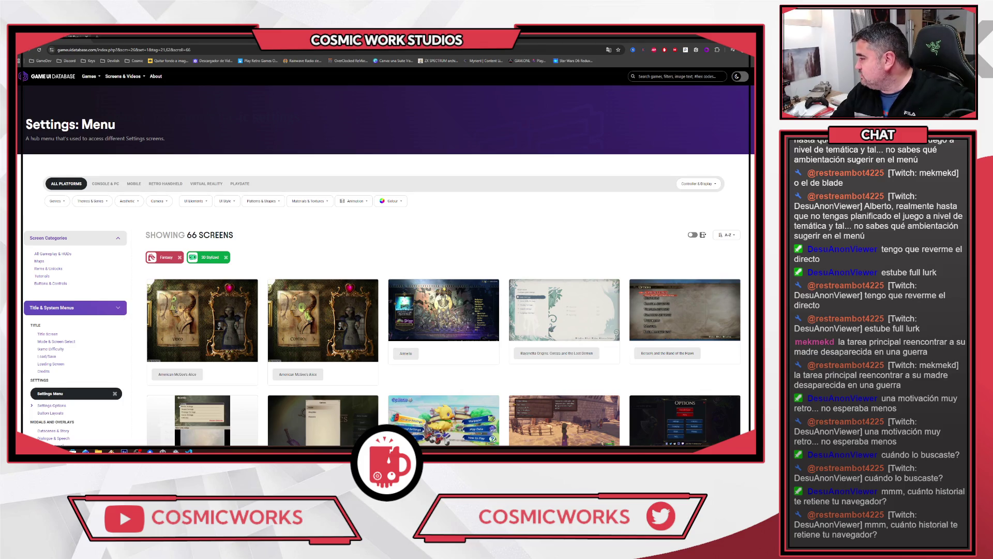
key(alt+Left)
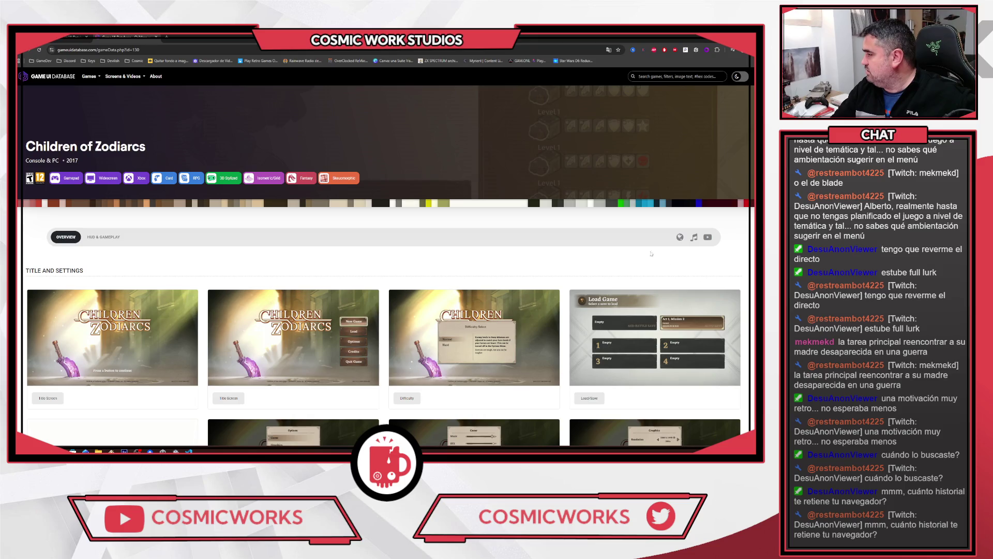
Look over the Children of Zodiarcs Title and Settings screenshots, then return to the filtered gallery
scroll(477, 127, down, 2)
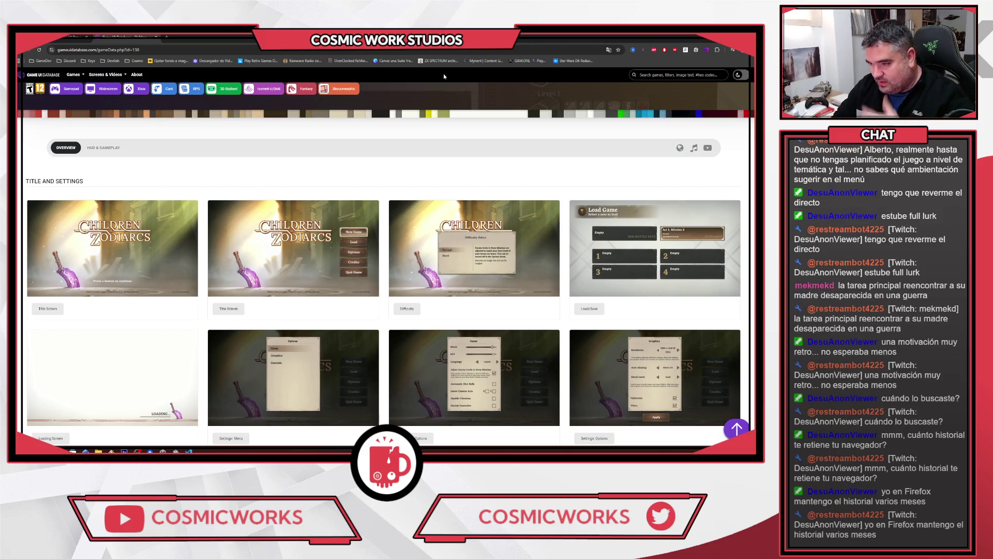
scroll(518, 259, down, 3)
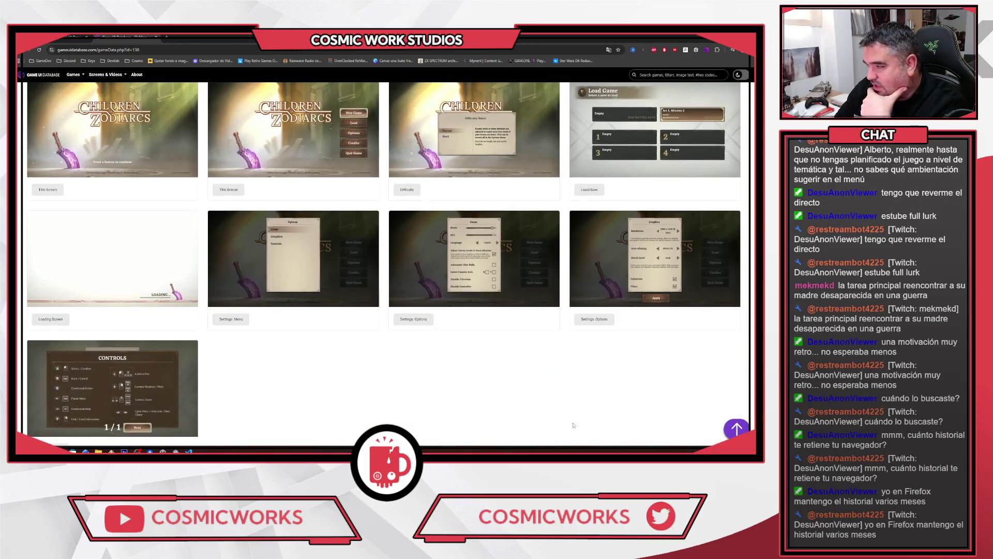
scroll(549, 412, up, 4)
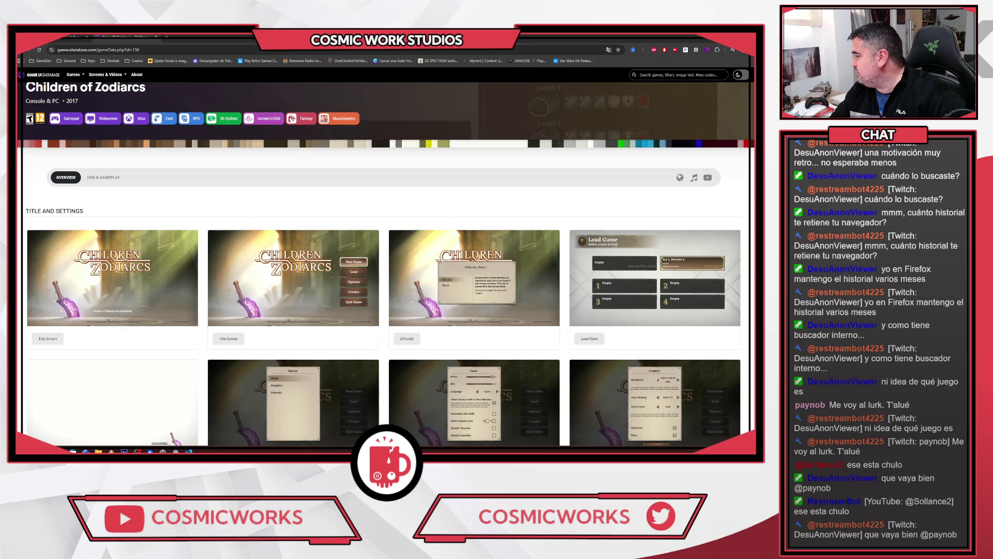
key(alt+Left)
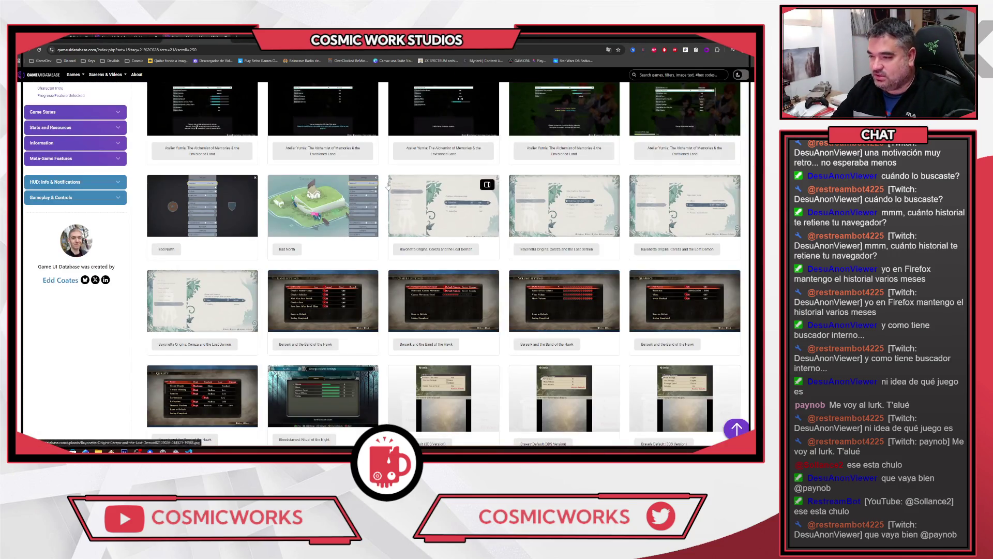
Open the Children of Zodiarcs page and enlarge its Game options screenshot, image 7 of 36
scroll(362, 176, down, 6)
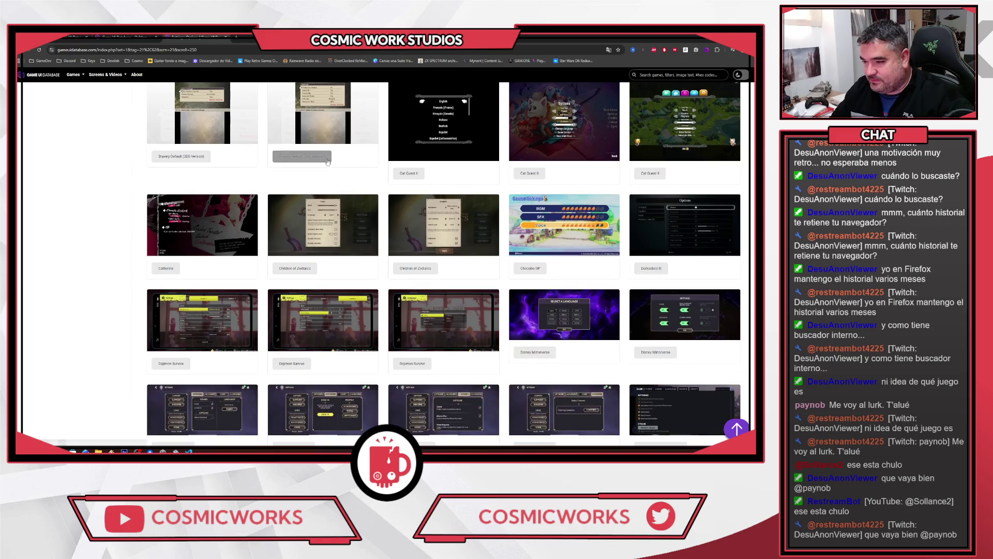
scroll(159, 176, down, 2)
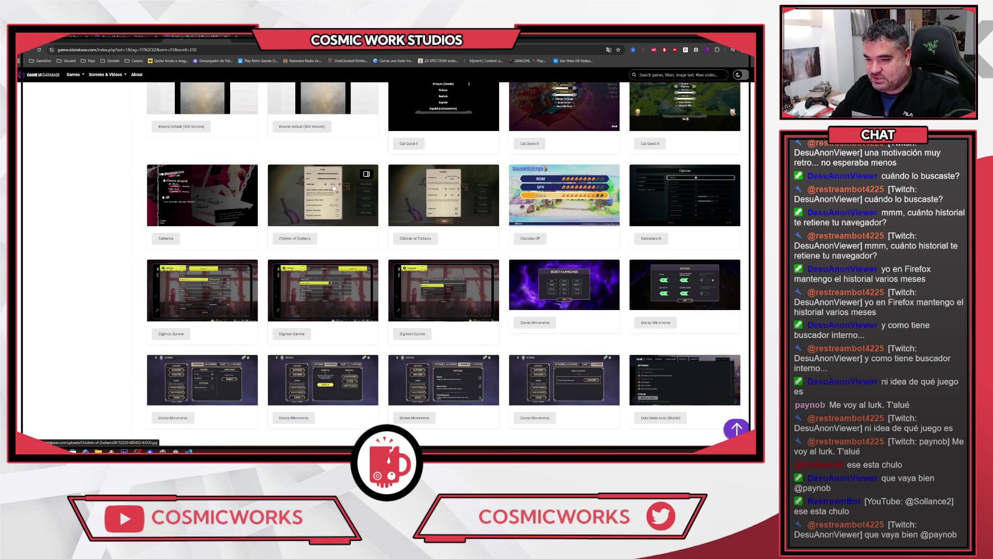
click(331, 187)
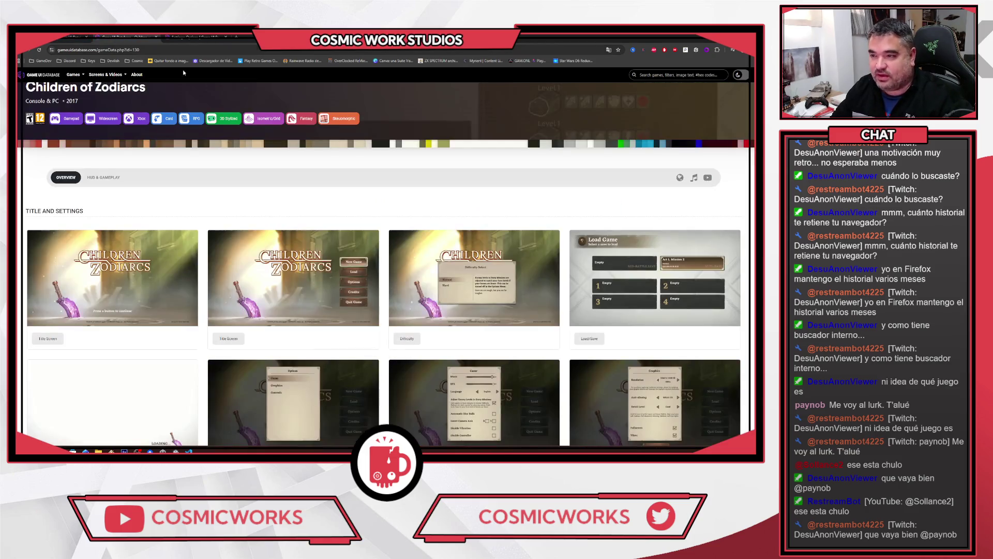
scroll(331, 259, down, 4)
click(412, 297)
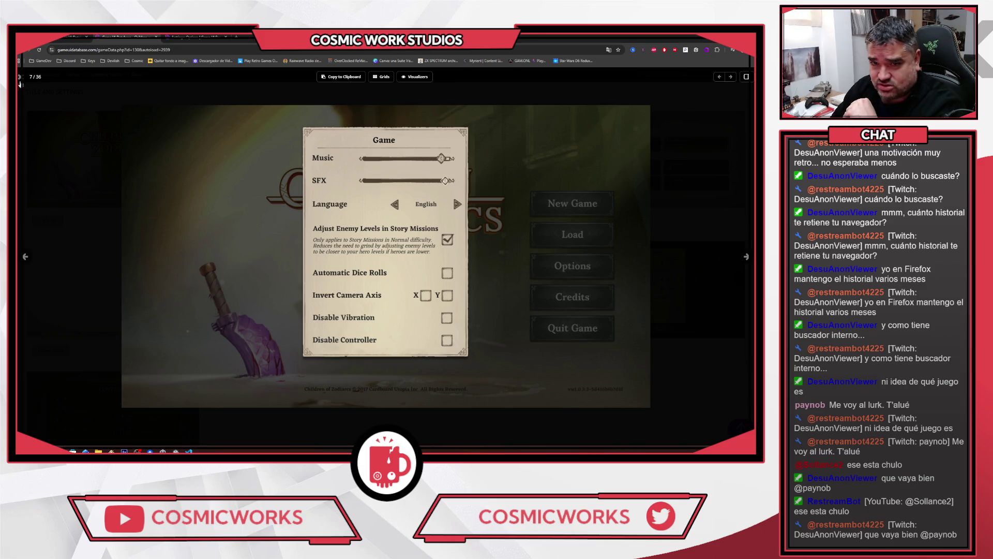
Close the enlarged Game settings screenshot with Escape
key(Escape)
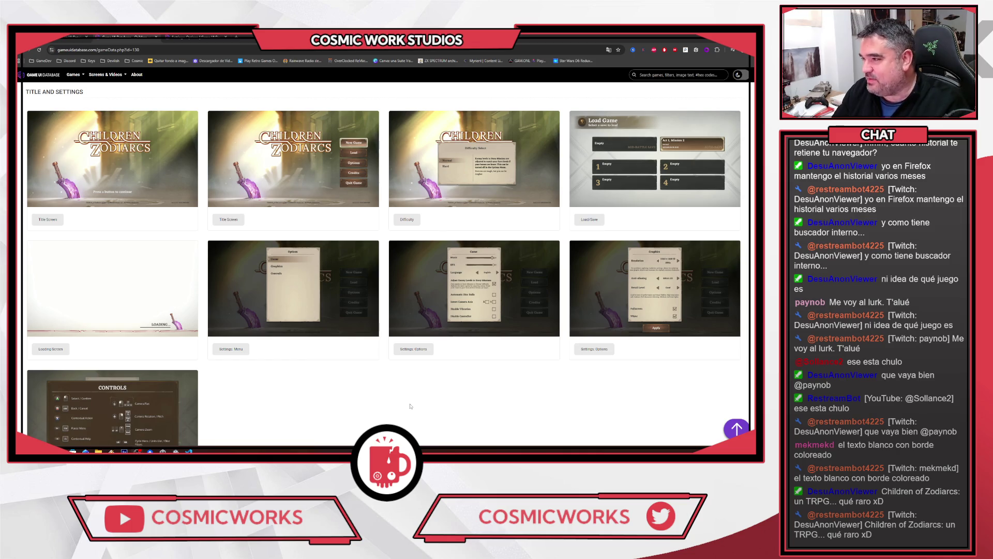
View the Children of Zodiarcs Controls screenshot at full size
scroll(411, 404, down, 2)
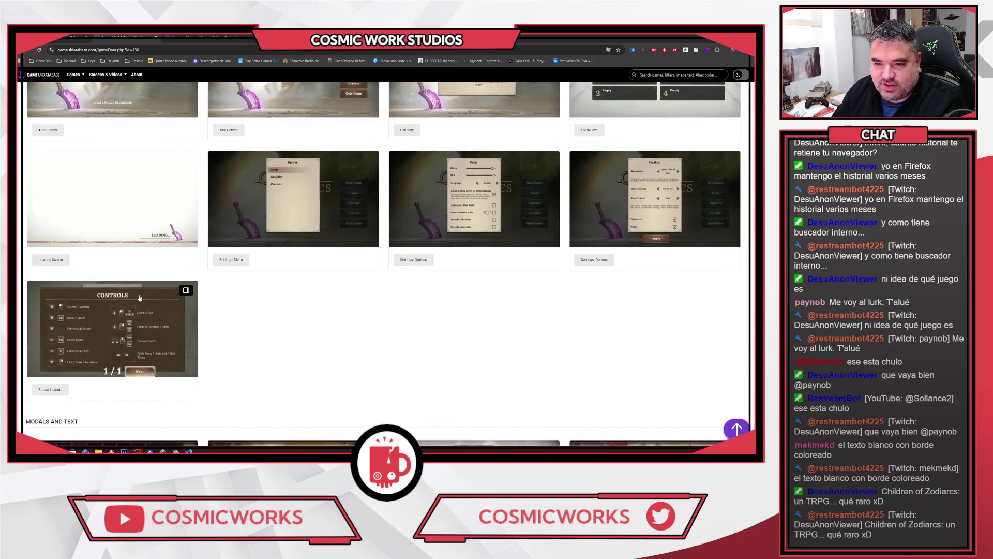
click(114, 331)
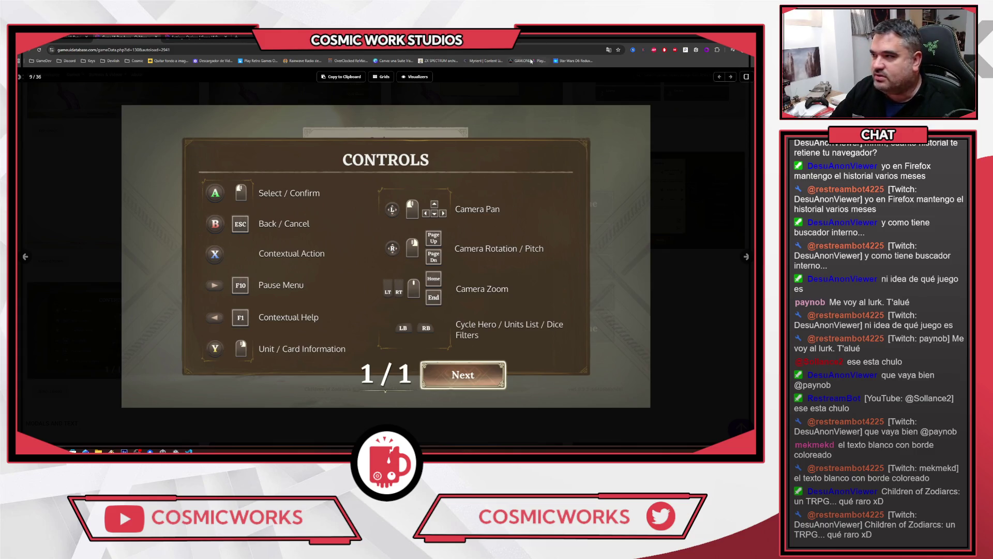
Step back through the Graphics and Game settings screenshots, then close the viewer
click(24, 257)
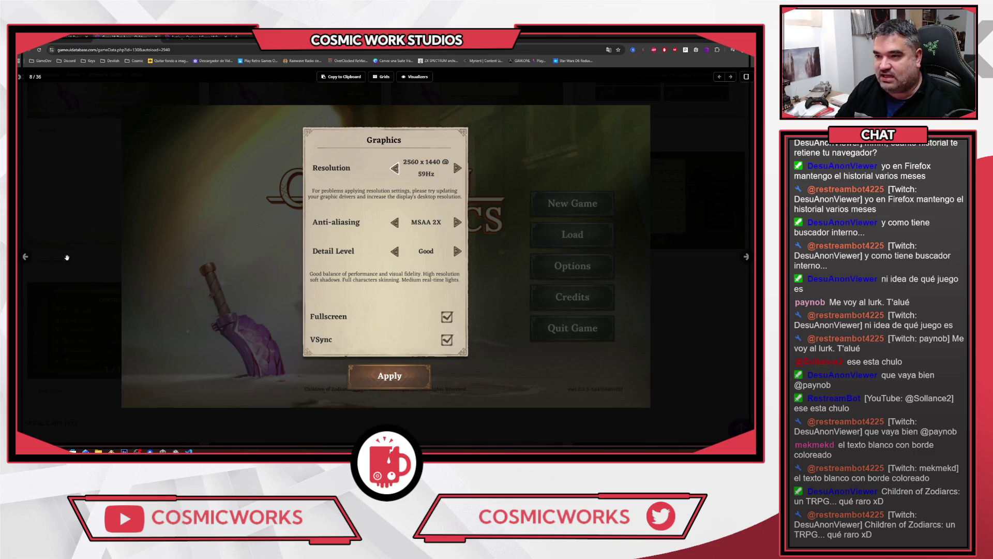
click(25, 256)
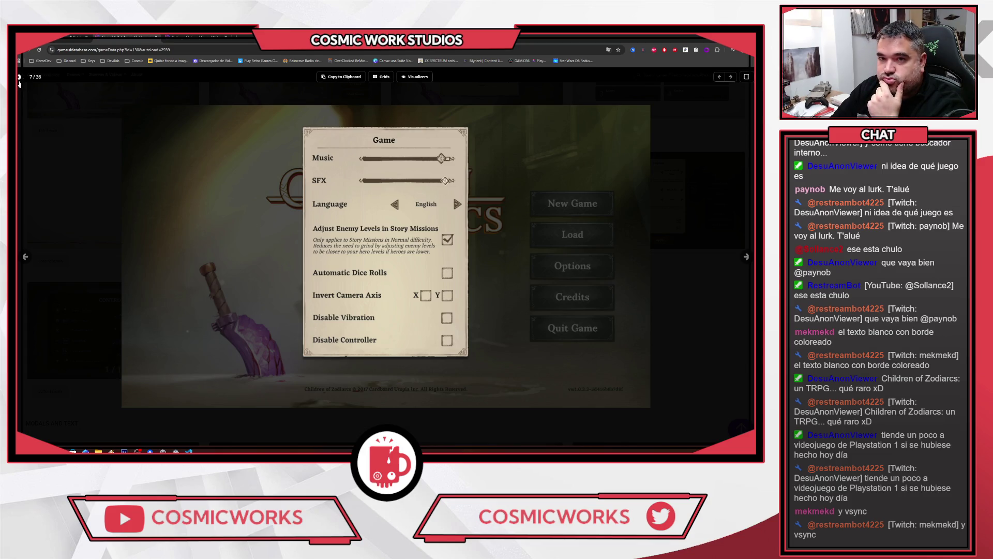
click(20, 77)
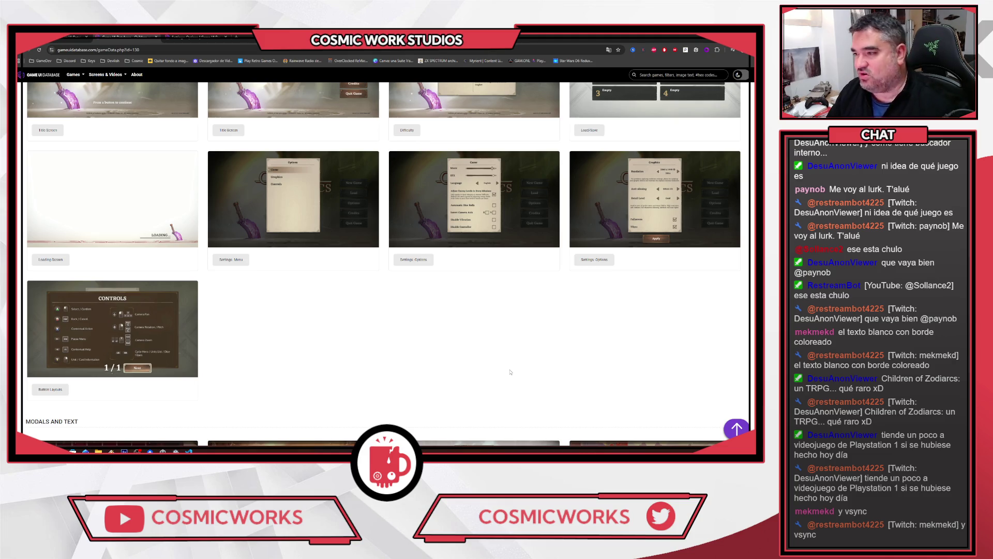
View the Children of Zodiarcs title screen full size, then return to the Unity editor
scroll(510, 371, up, 2)
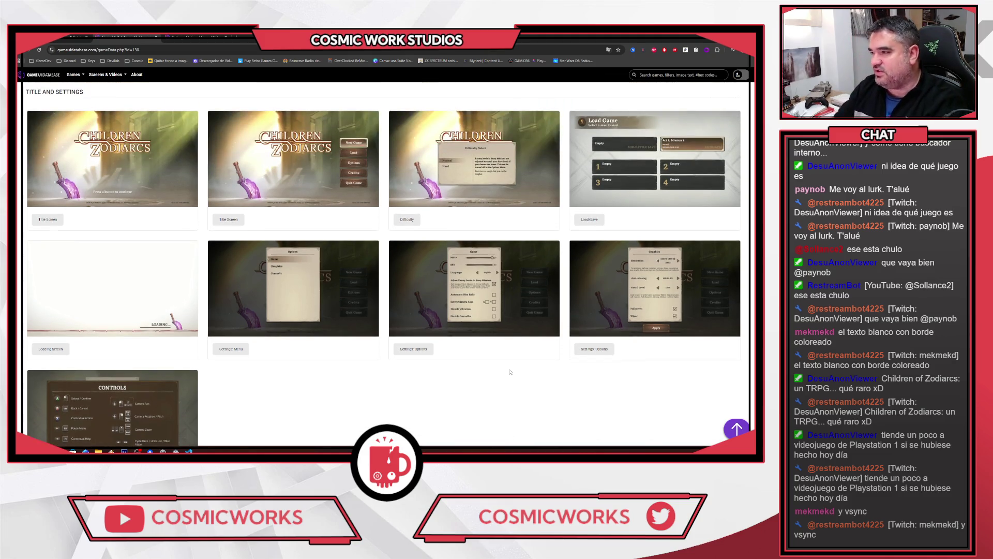
scroll(497, 393, down, 1)
scroll(494, 402, down, 1)
scroll(493, 402, up, 2)
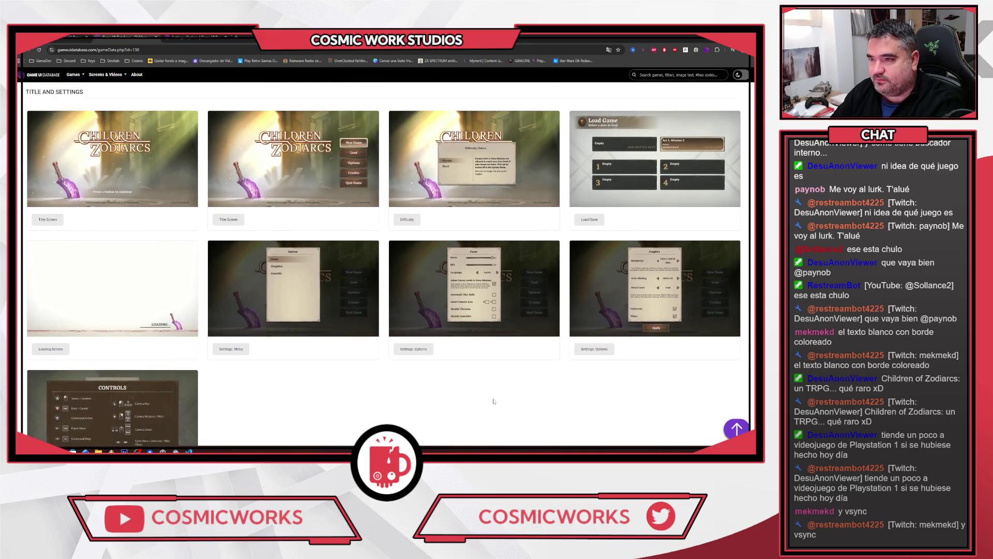
click(312, 163)
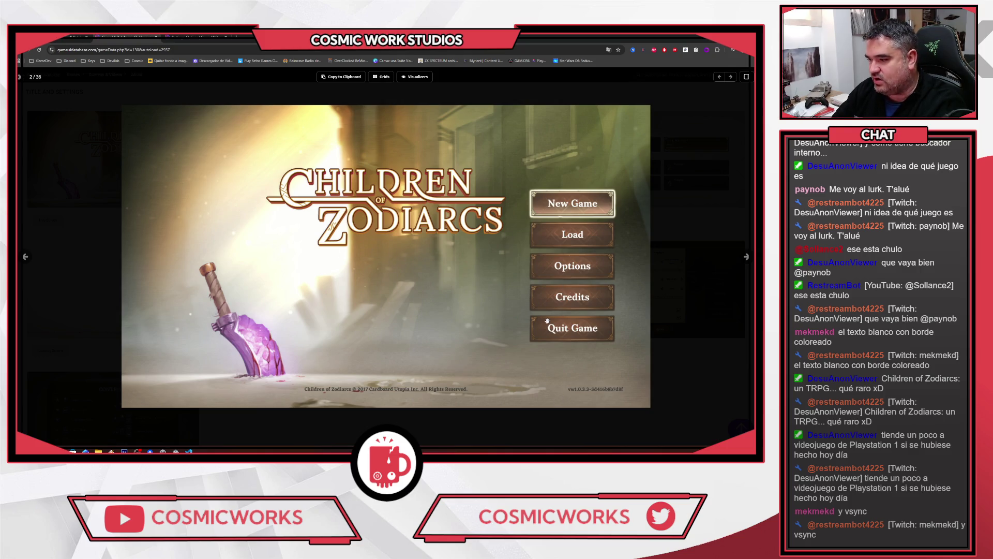
key(alt+Tab)
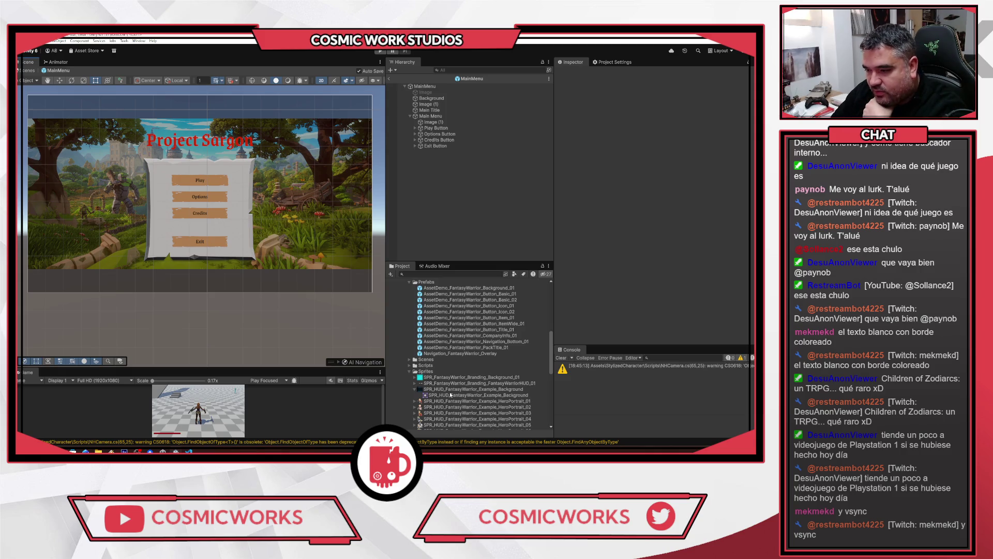
Collapse the SPR_HUD_FantasyWarrior_Example_Background sprite entry in the Project panel
click(416, 390)
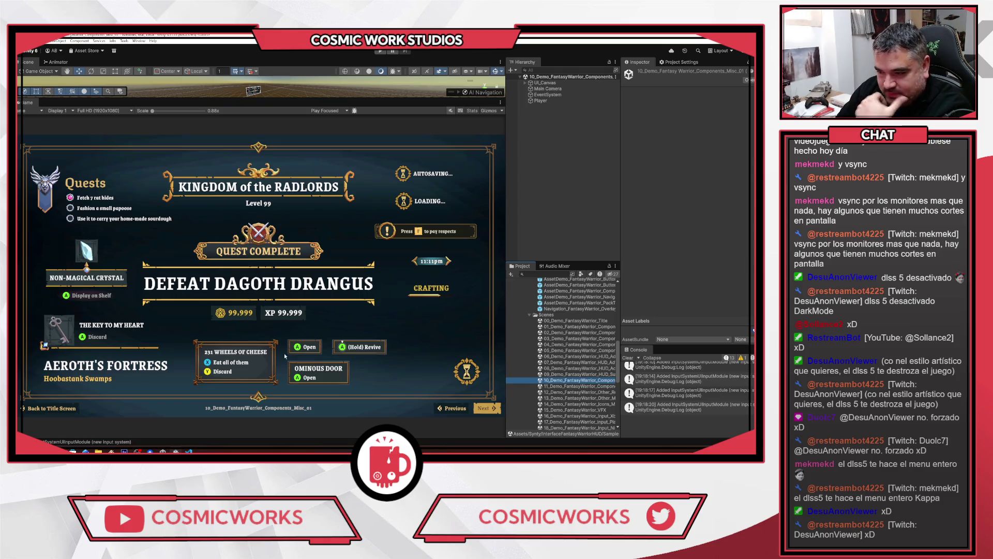
Open demo scenes 11 through 16: Reticles, MasterSprites, Icons_Misc, VFX and Input_Xbox
scroll(279, 360, up, 2)
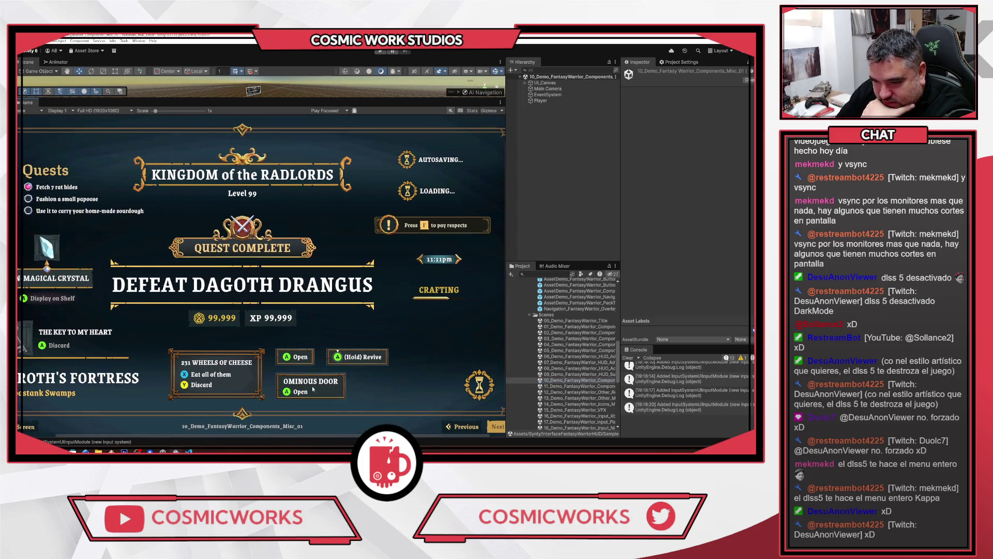
scroll(316, 389, down, 2)
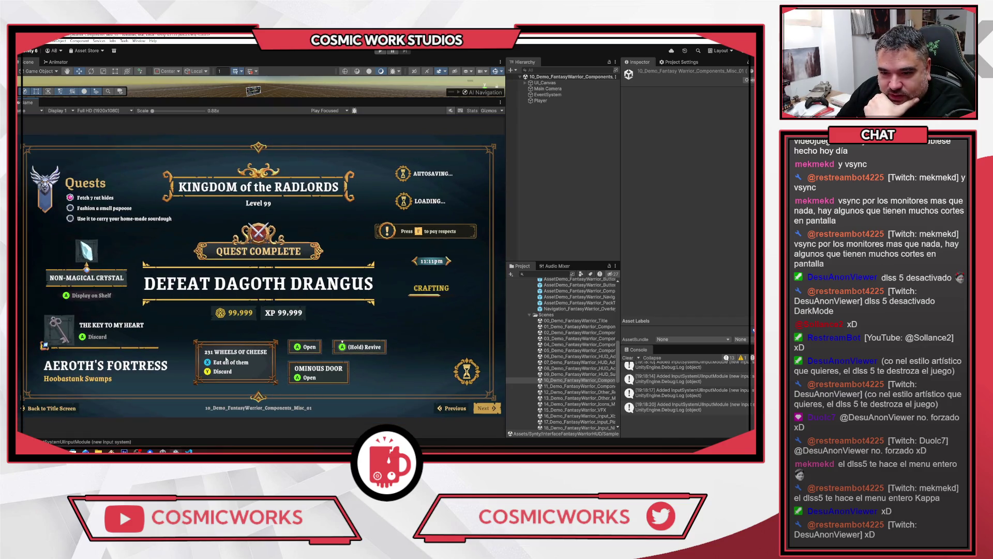
double_click(574, 387)
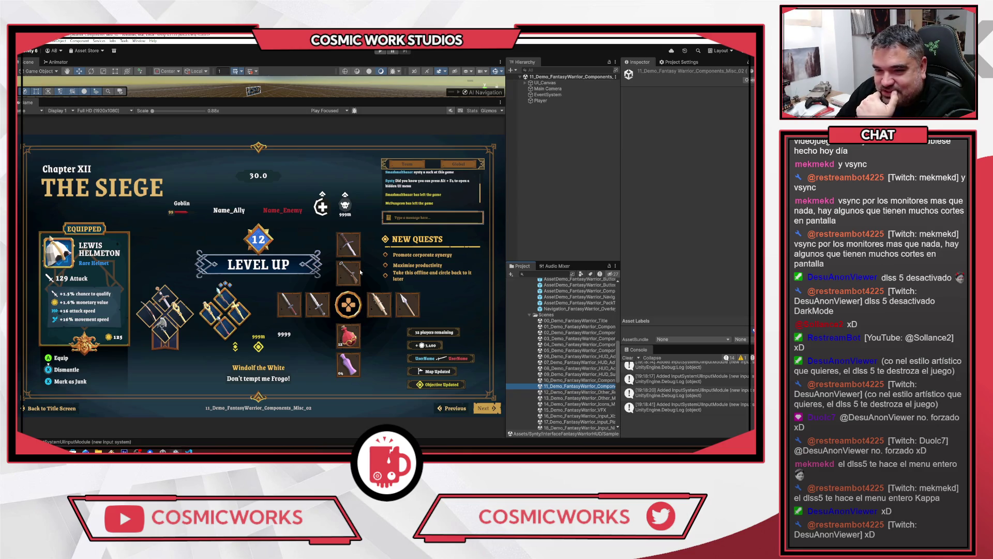
double_click(554, 392)
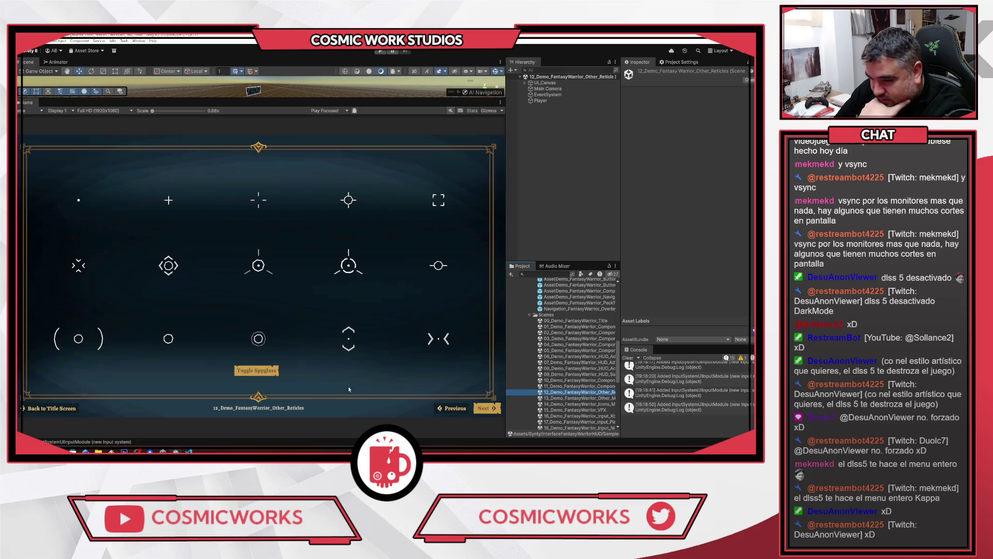
double_click(563, 399)
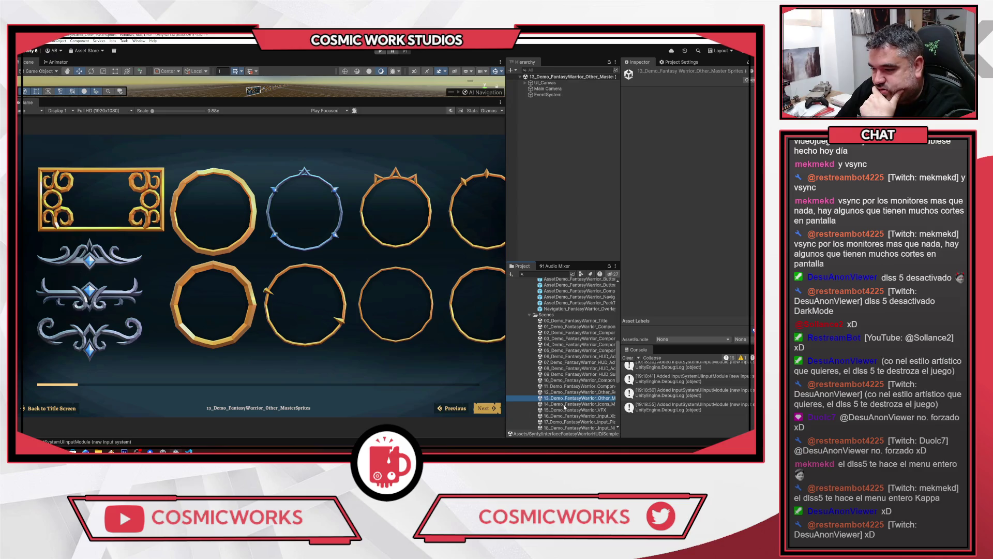
double_click(564, 404)
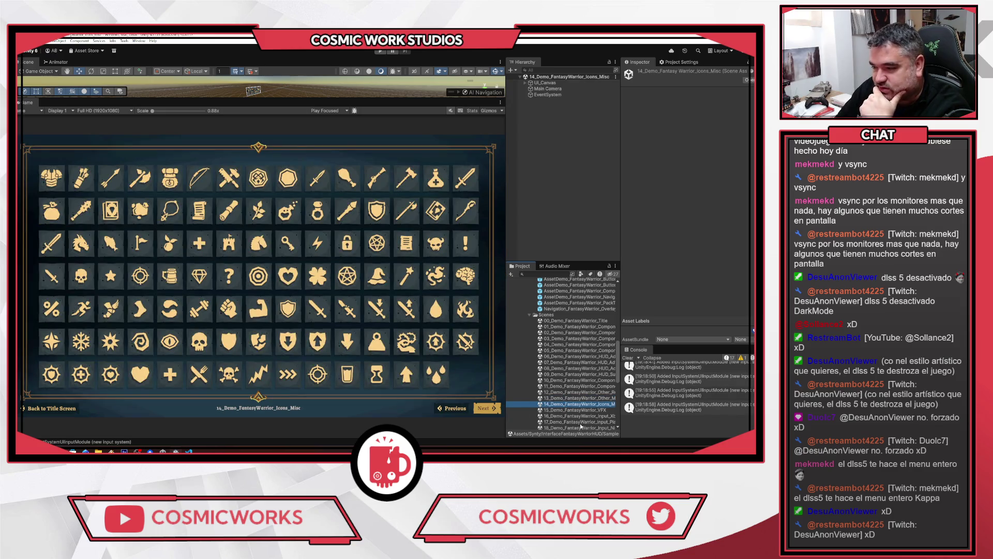
double_click(563, 411)
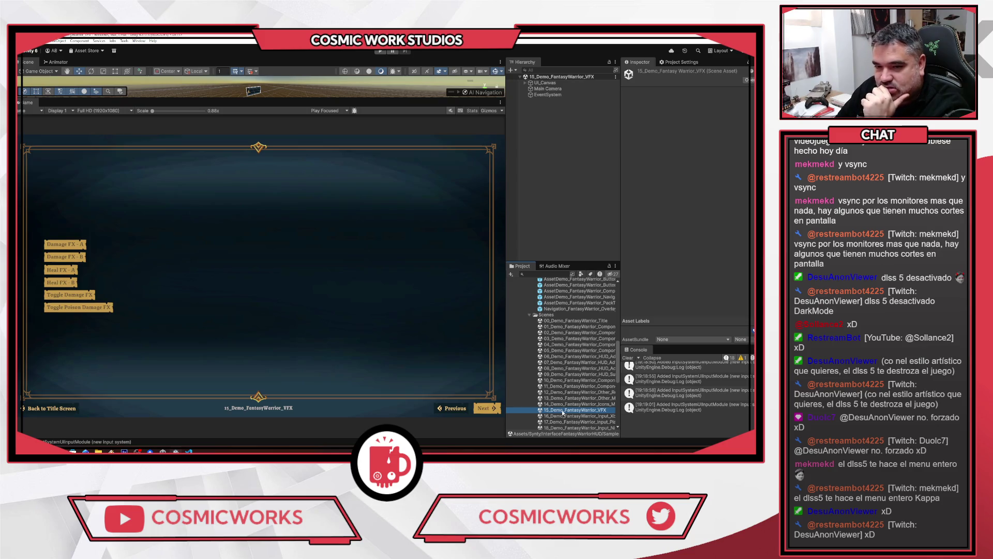
double_click(578, 416)
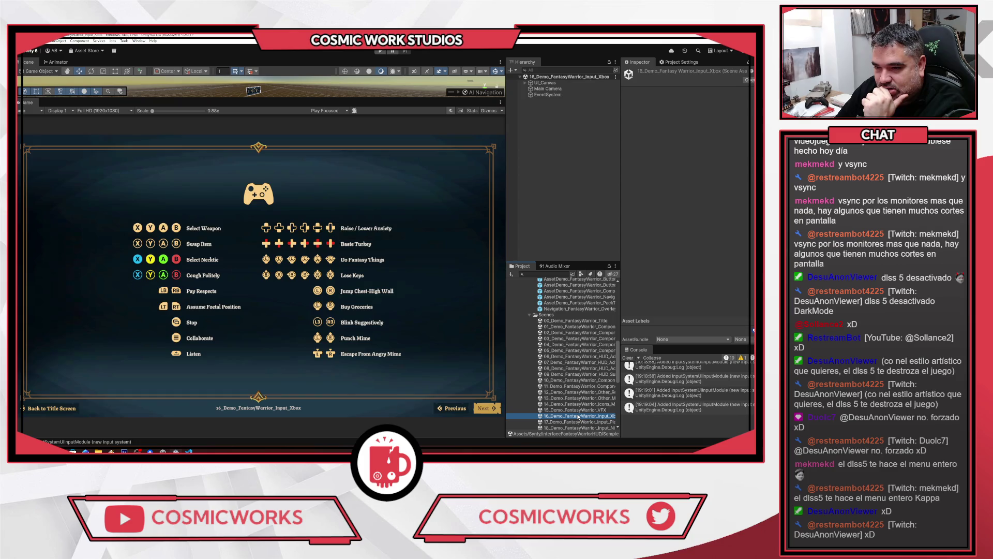
Open the PlayStation, Switch, keyboard-mouse and Steam Deck input demos, then Weapons_01 and Weapons_02
scroll(559, 369, down, 5)
double_click(567, 332)
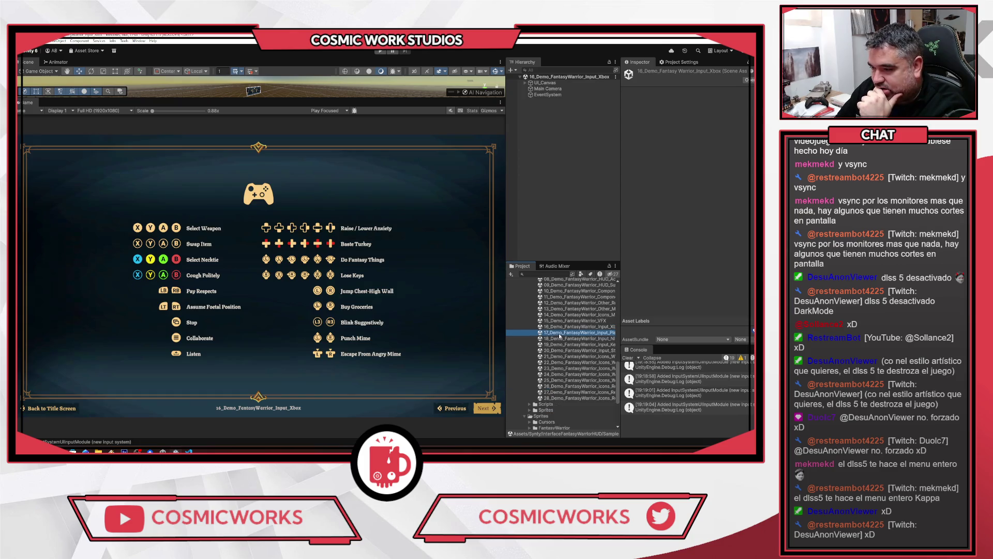
double_click(568, 339)
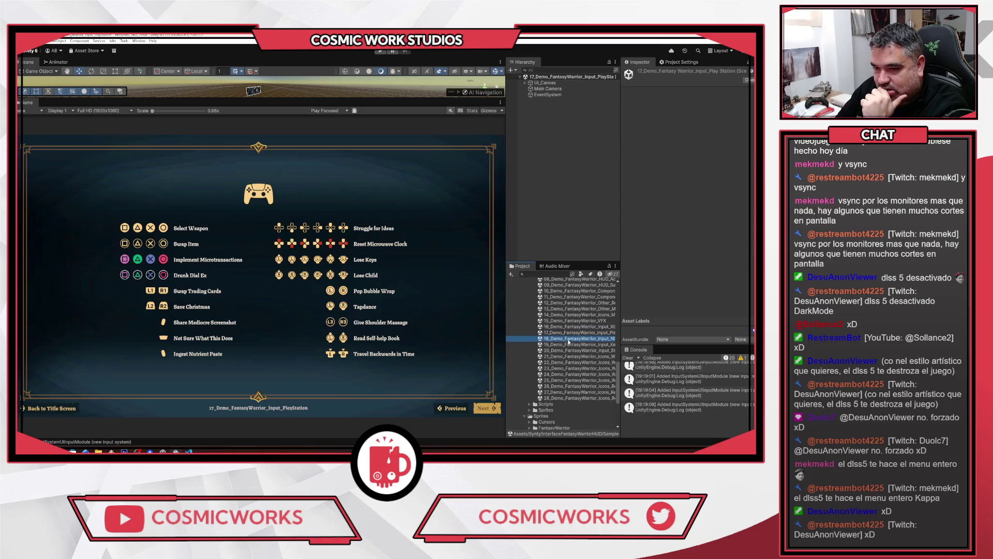
double_click(567, 344)
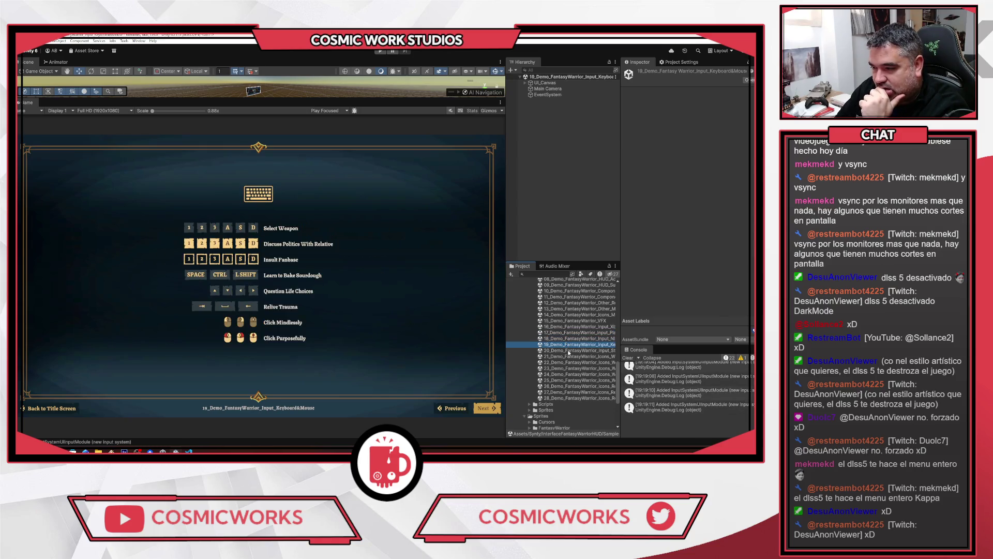
double_click(569, 350)
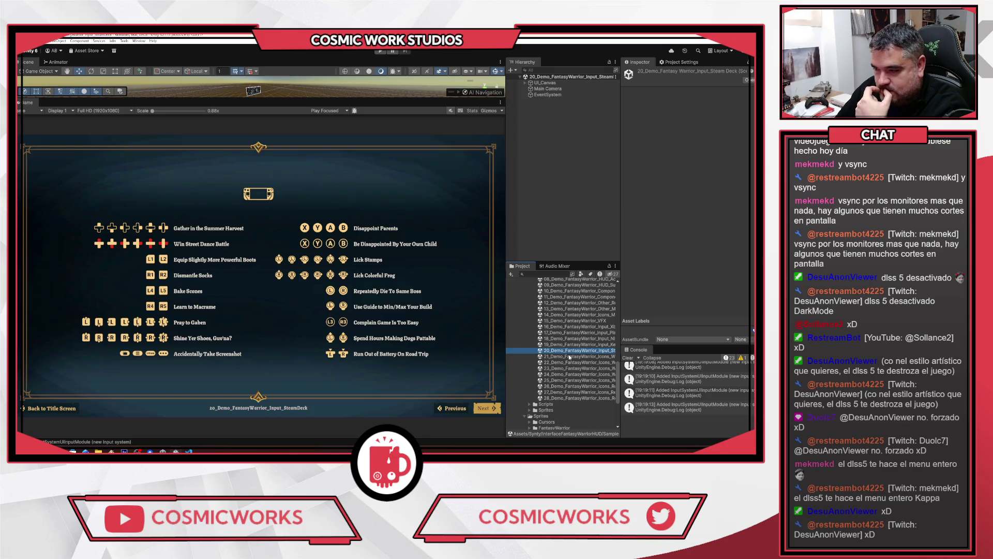
double_click(569, 357)
double_click(571, 363)
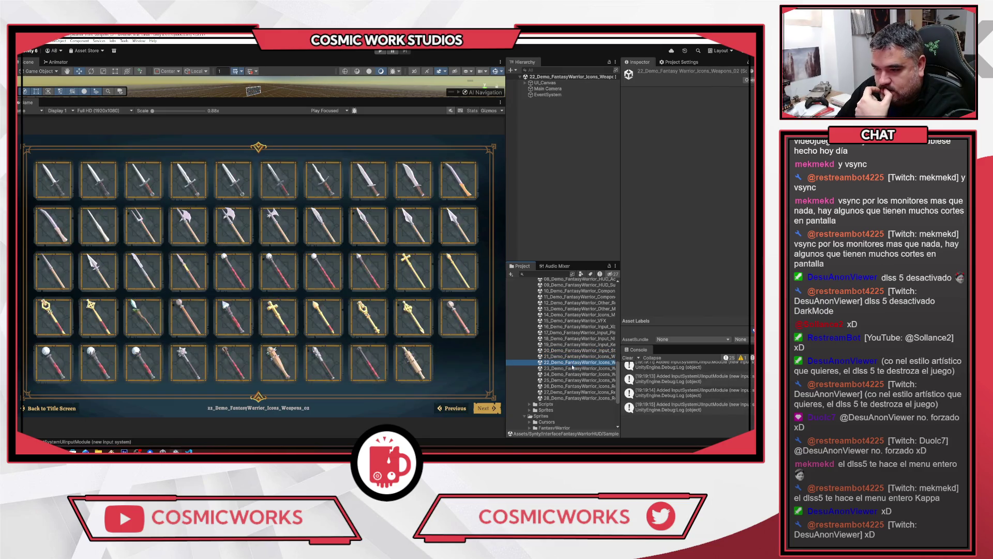
Open WeaponsSide_01–03 and Resources_01–03 icon scenes, then 00_Demo_FantasyWarrior_Title
double_click(572, 368)
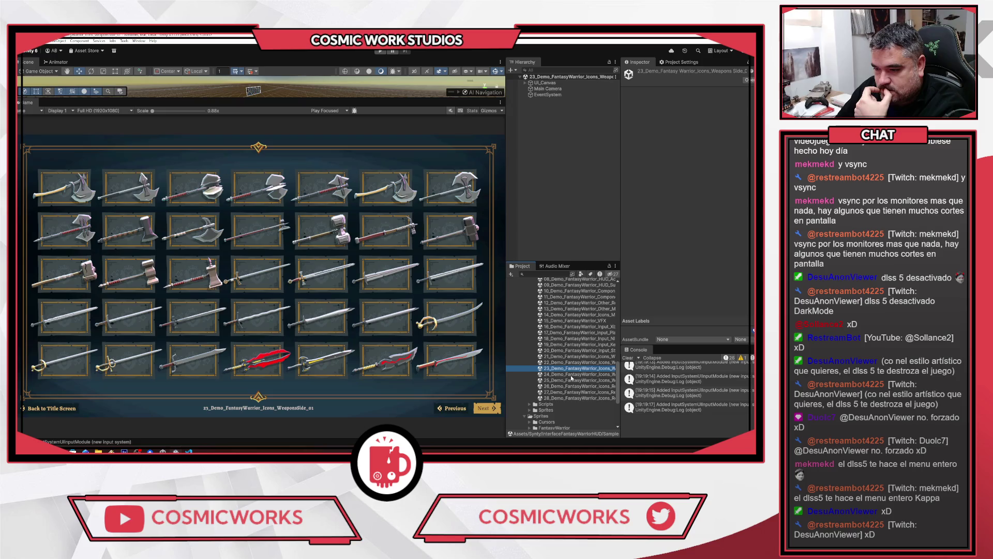
double_click(572, 374)
double_click(572, 380)
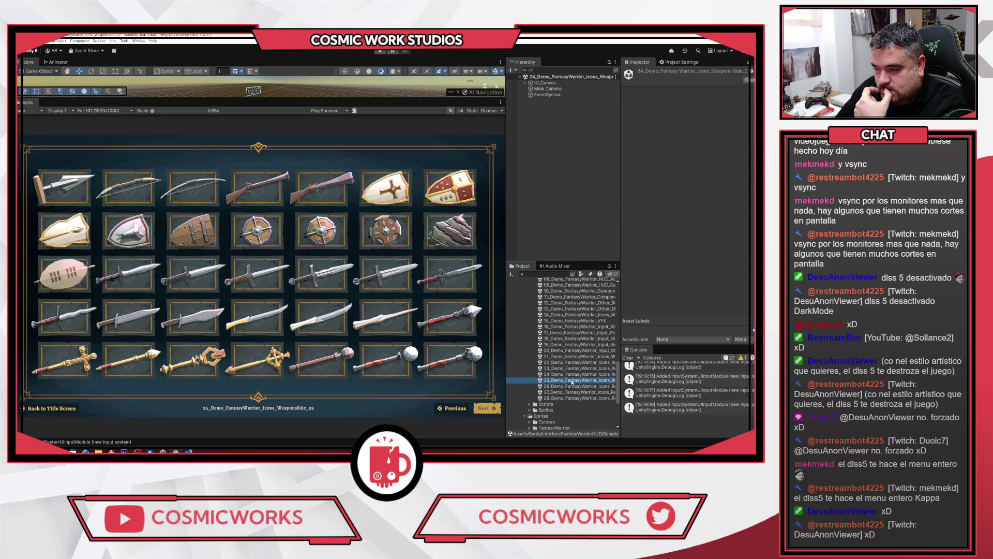
double_click(573, 386)
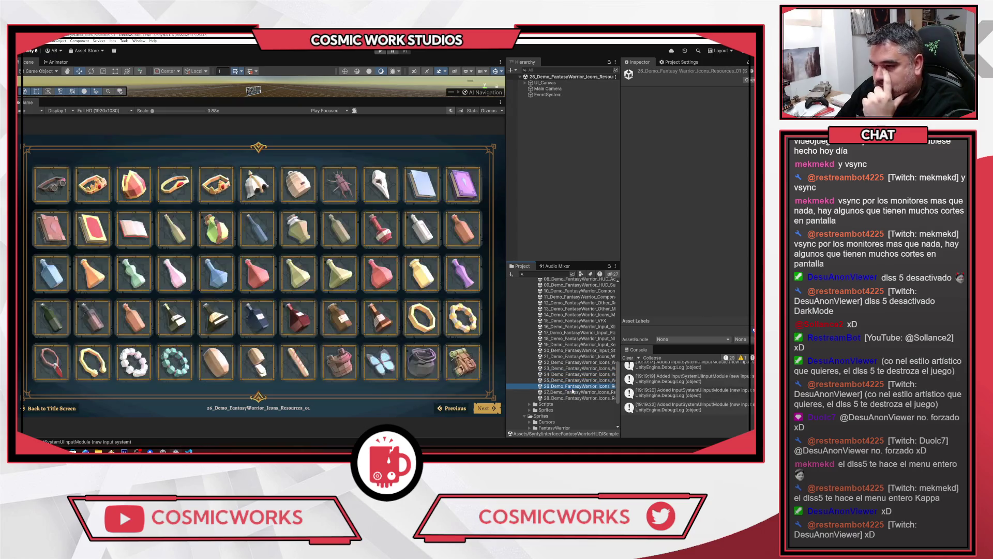
double_click(573, 392)
double_click(575, 398)
scroll(573, 400, up, 8)
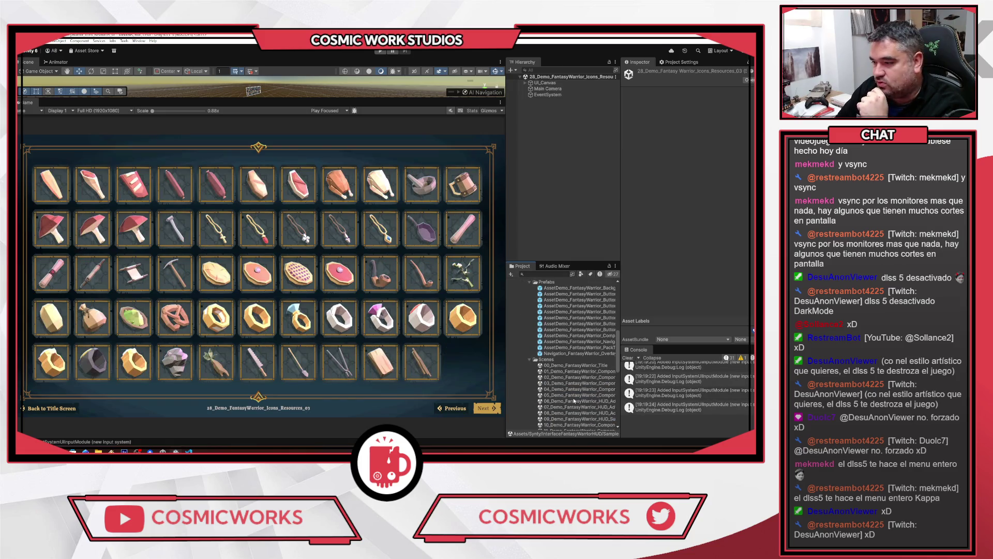
double_click(575, 365)
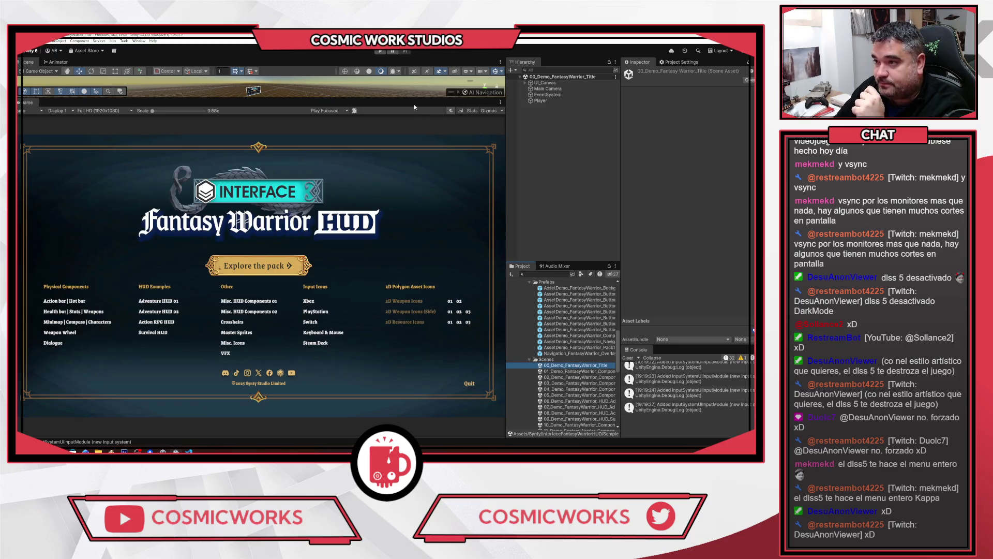
Enlarge the Scene view, focus it on the Frame object and inspect SPR_Frame_Simple
mouse_move(414, 101)
mouse_down()
mouse_move(435, 300)
mouse_move(436, 275)
mouse_up()
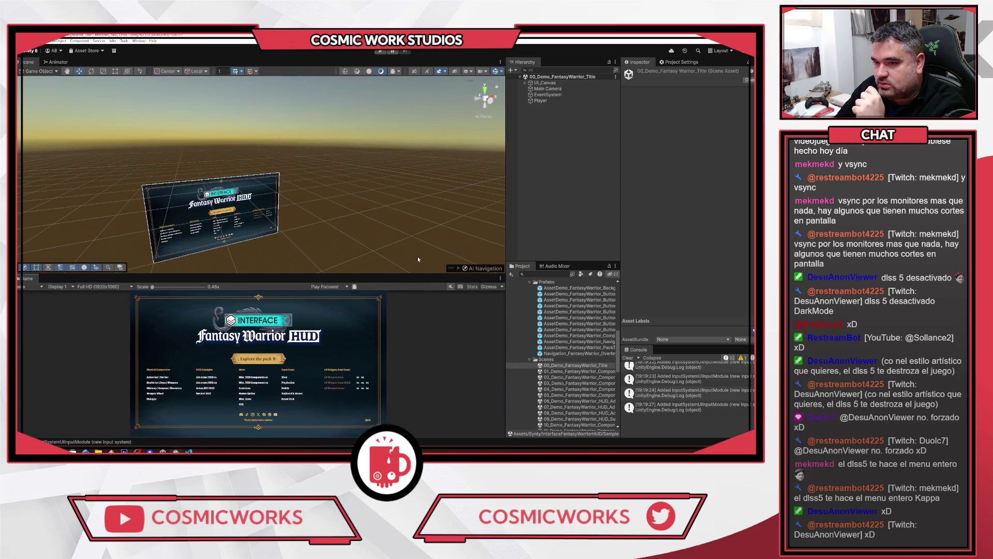
key(f)
scroll(292, 130, up, 8)
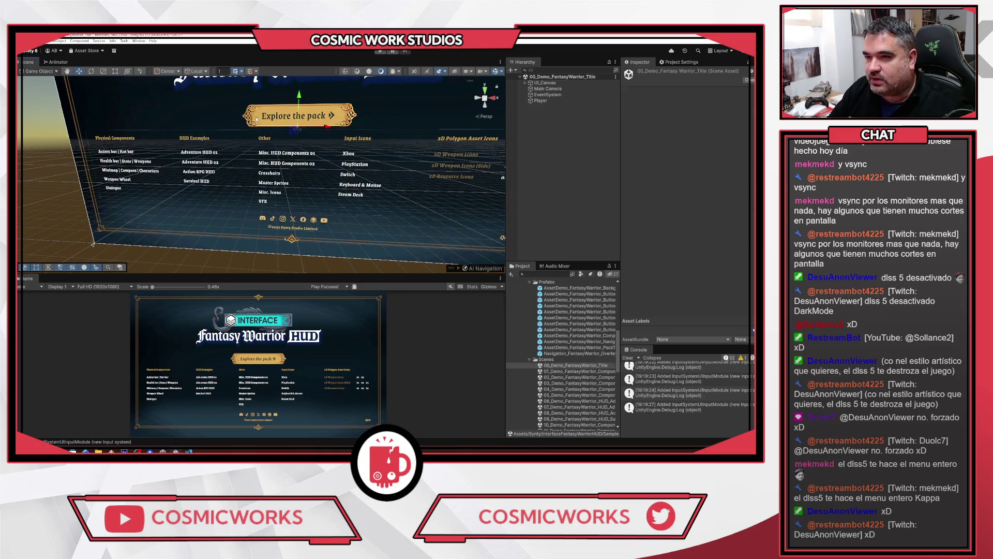
click(312, 199)
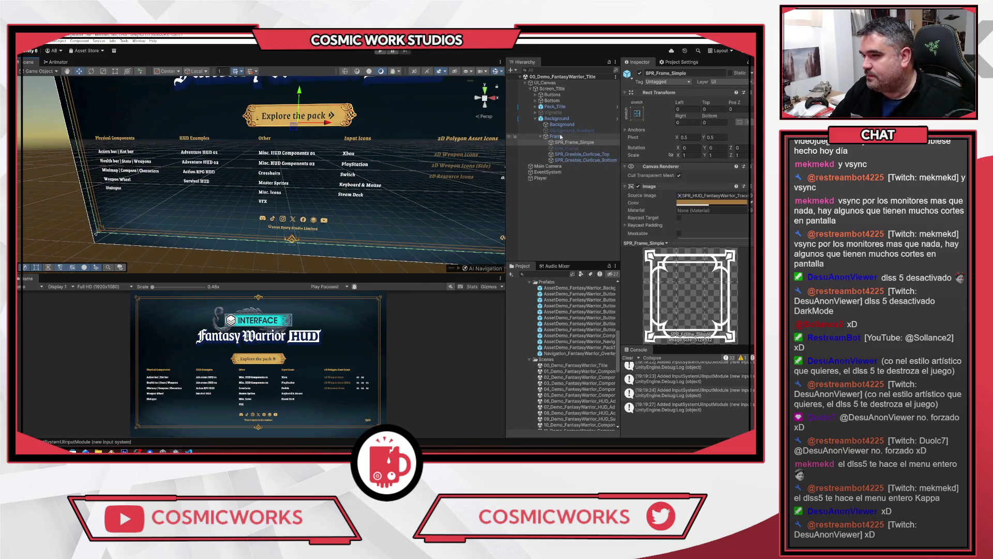
click(557, 136)
key(f)
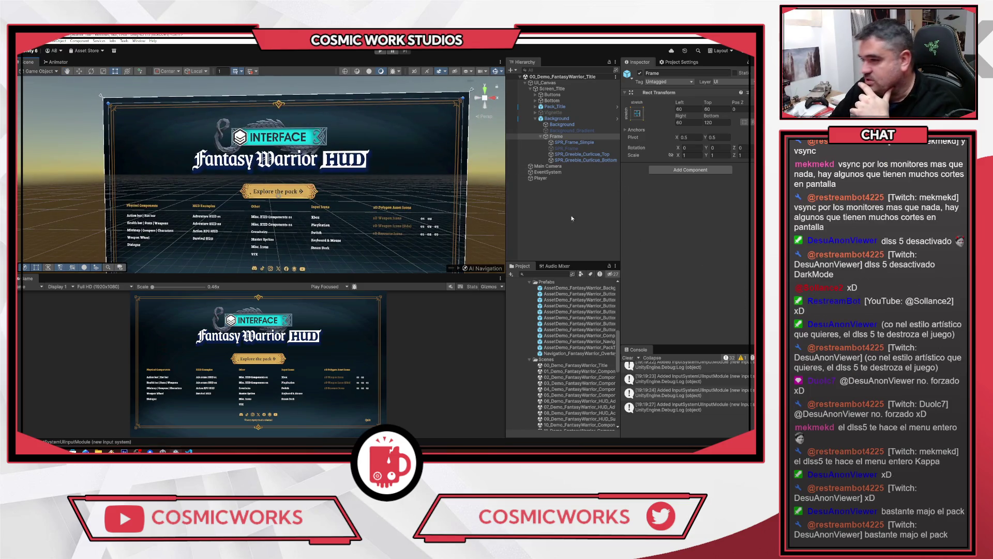
click(574, 142)
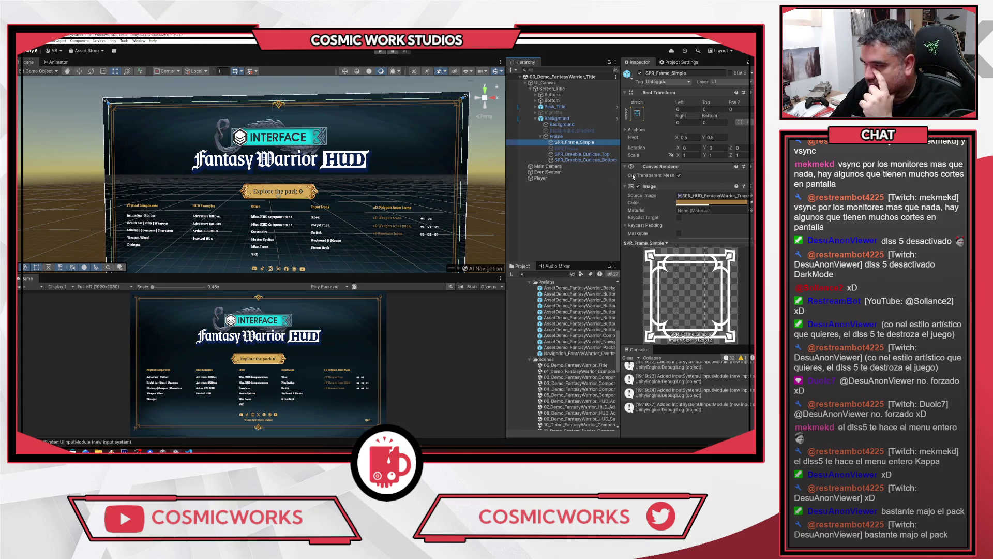
drag(620, 171, 572, 174)
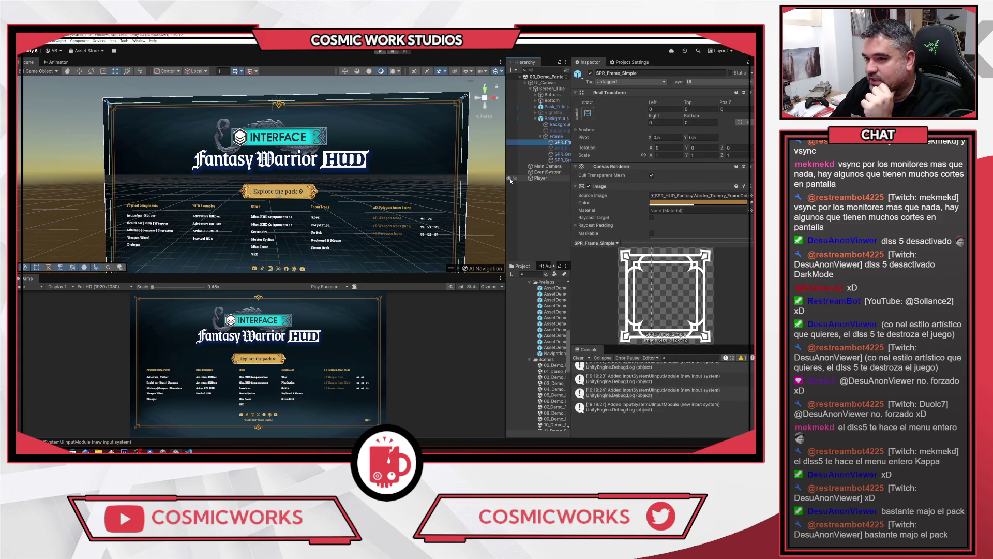
drag(506, 181, 452, 181)
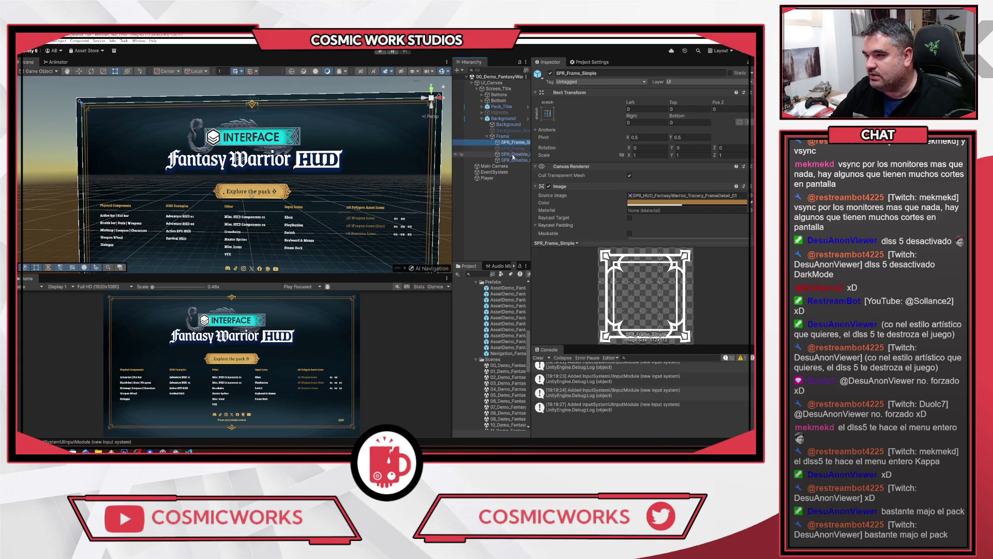
Inspect the top and bottom curlicue ornaments, then collapse the Frame and Background groups
click(469, 154)
key(Up)
key(Up)
key(Up)
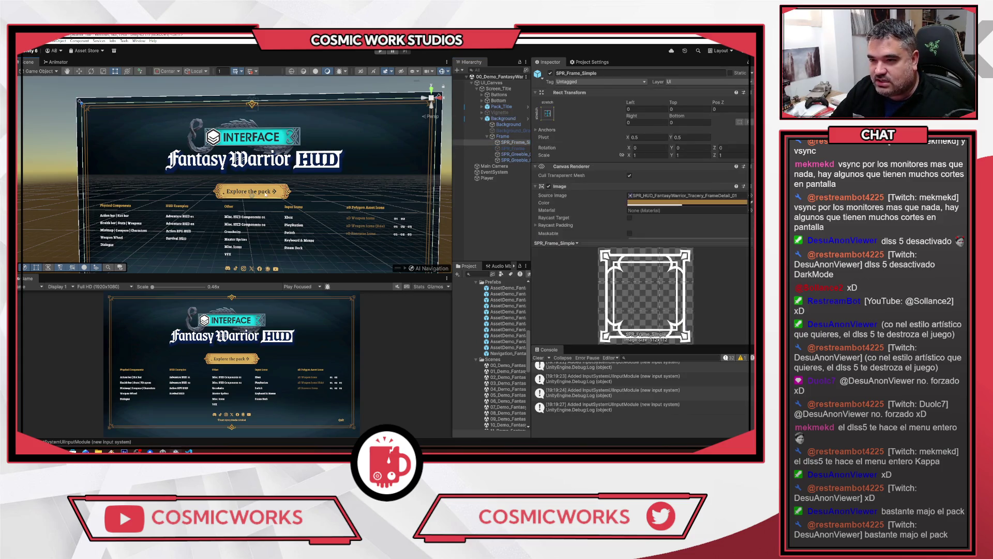
key(Up)
key(Up)
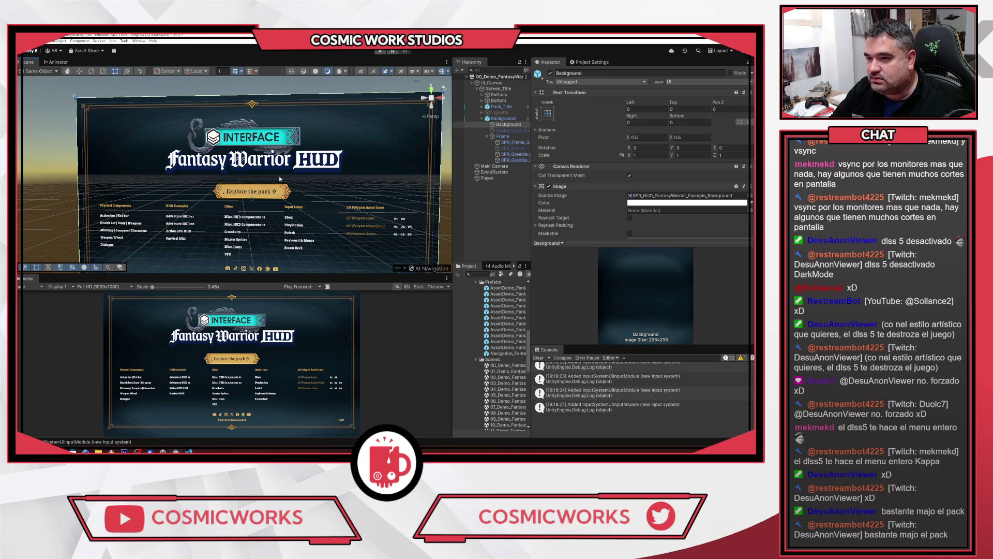
click(510, 154)
click(512, 160)
click(487, 136)
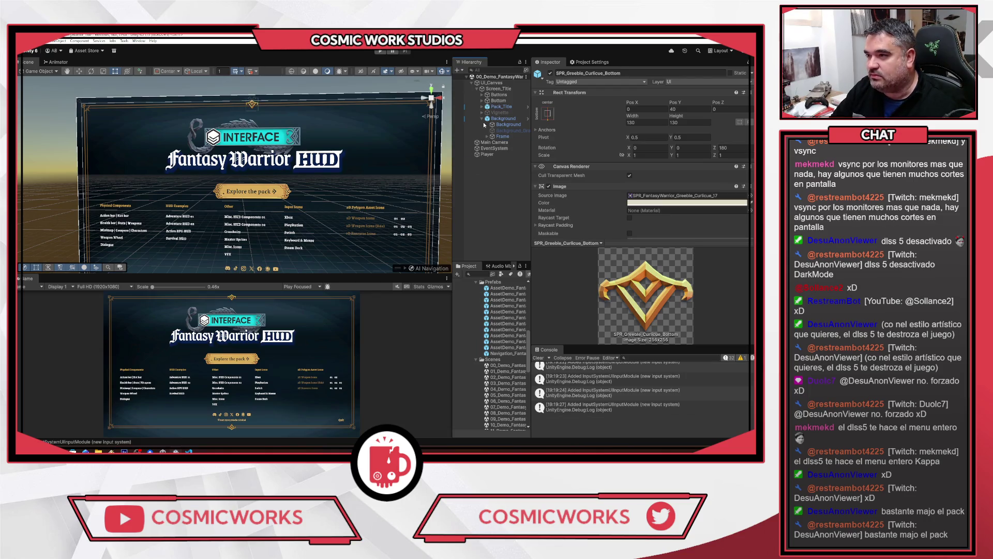
click(482, 119)
Browse Pack_Title's children, inspecting SPR_Title_Interface and the SPR_Pack_Branding logo
click(480, 106)
click(497, 107)
click(488, 112)
click(507, 137)
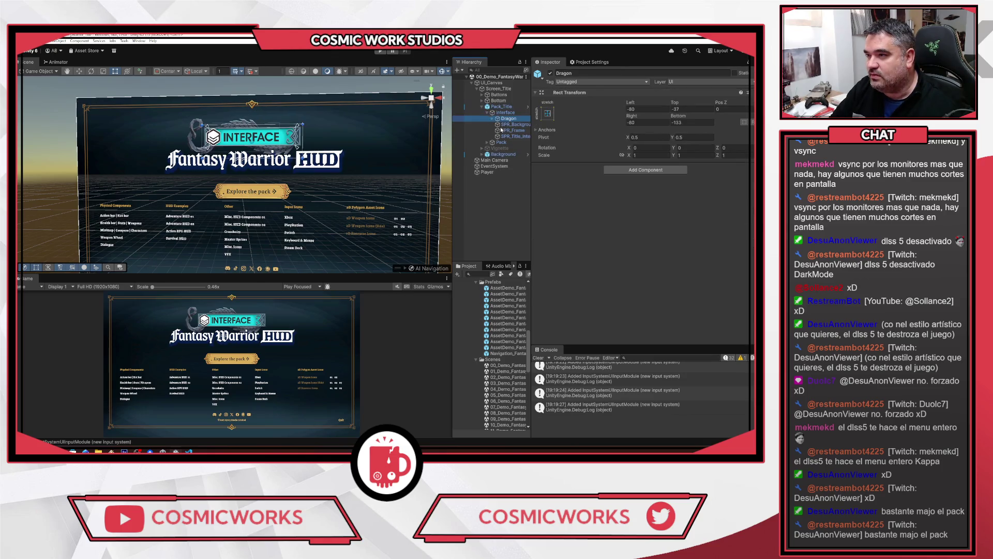
click(487, 142)
click(499, 148)
scroll(428, 150, down, 1)
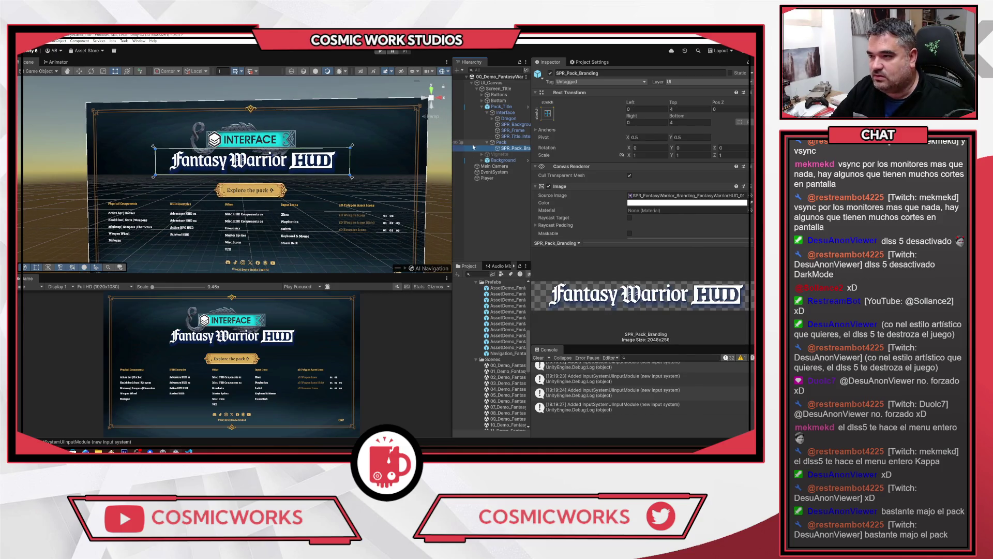
Expand Buttons > Button_Start > Content and inspect Label_ButtonName and the horizontal layout settings
click(482, 94)
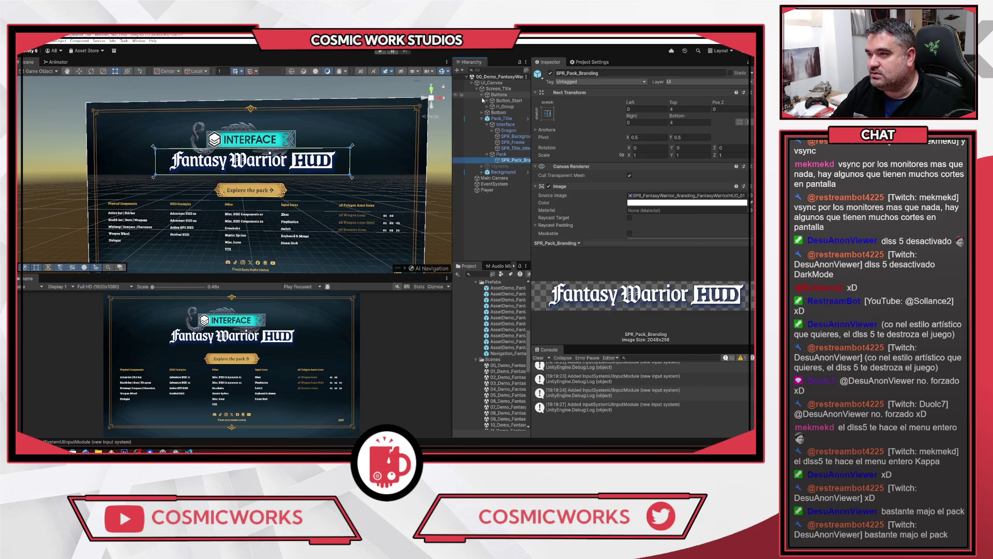
click(487, 101)
click(492, 107)
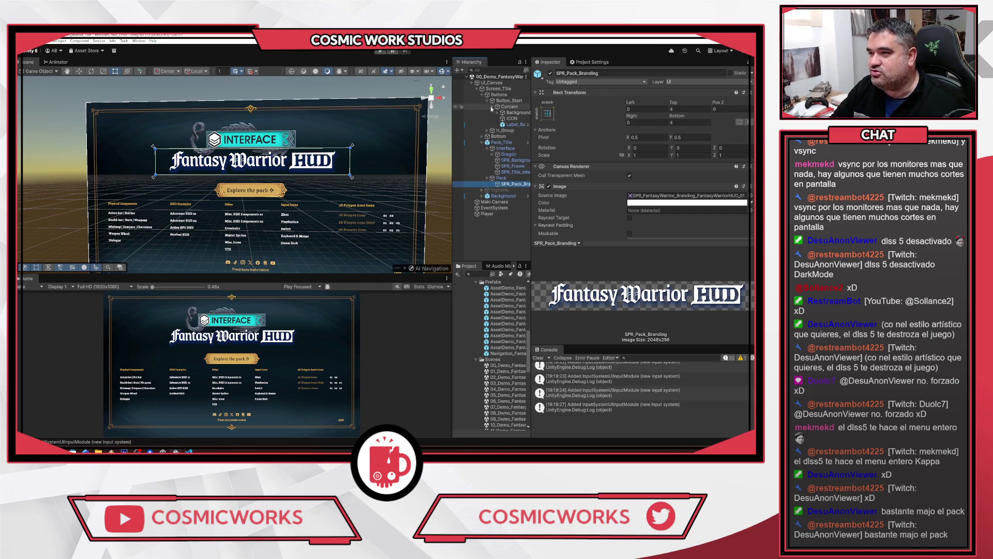
click(514, 113)
click(513, 119)
click(514, 125)
click(512, 107)
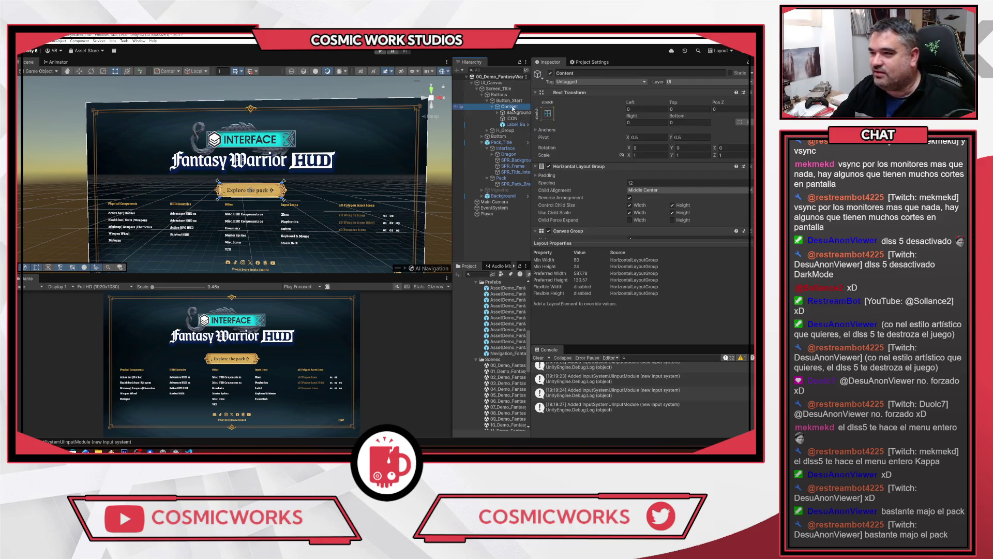
Switch the Scene view to 2D, set grid opacity to 0, and centre on Explore the pack
drag(386, 103, 361, 76)
click(361, 72)
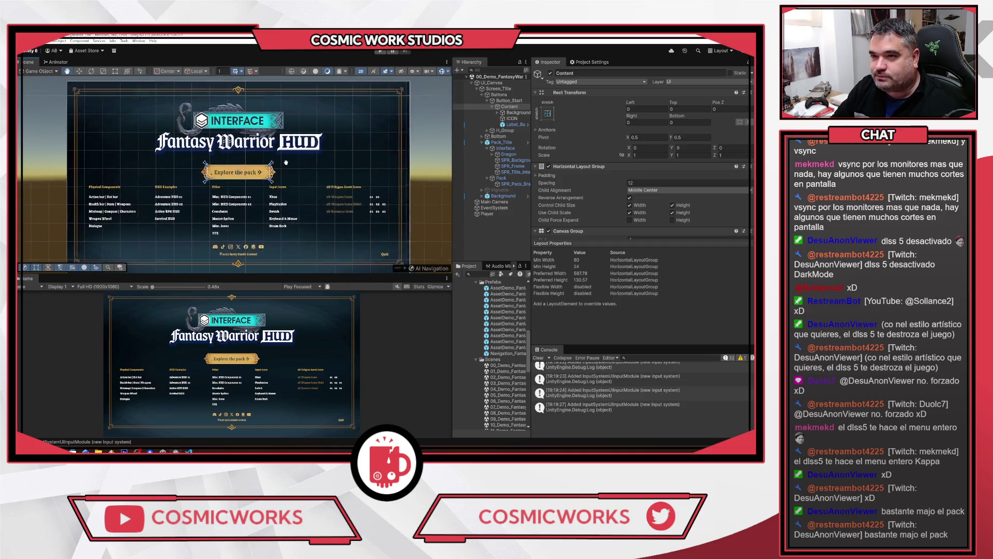
click(241, 73)
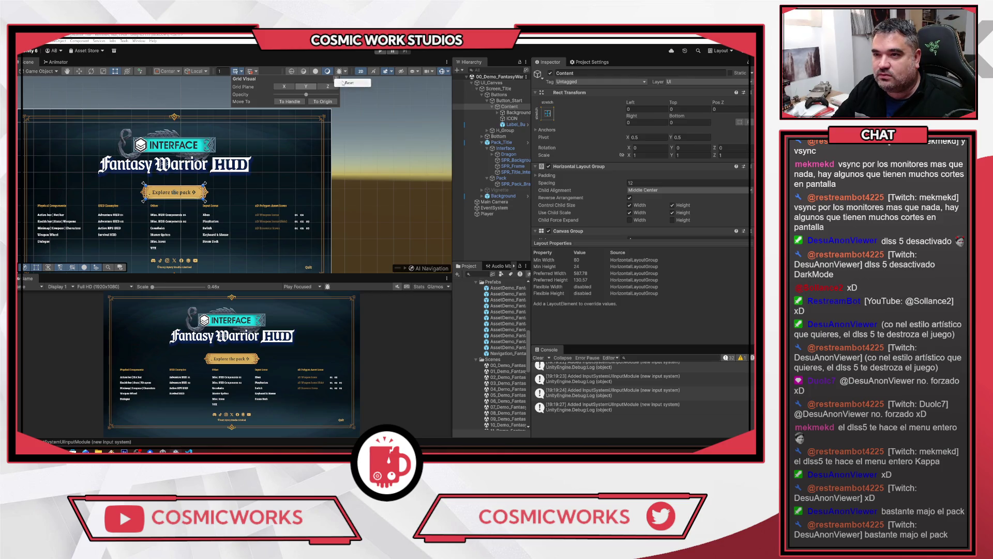
drag(305, 95, 245, 92)
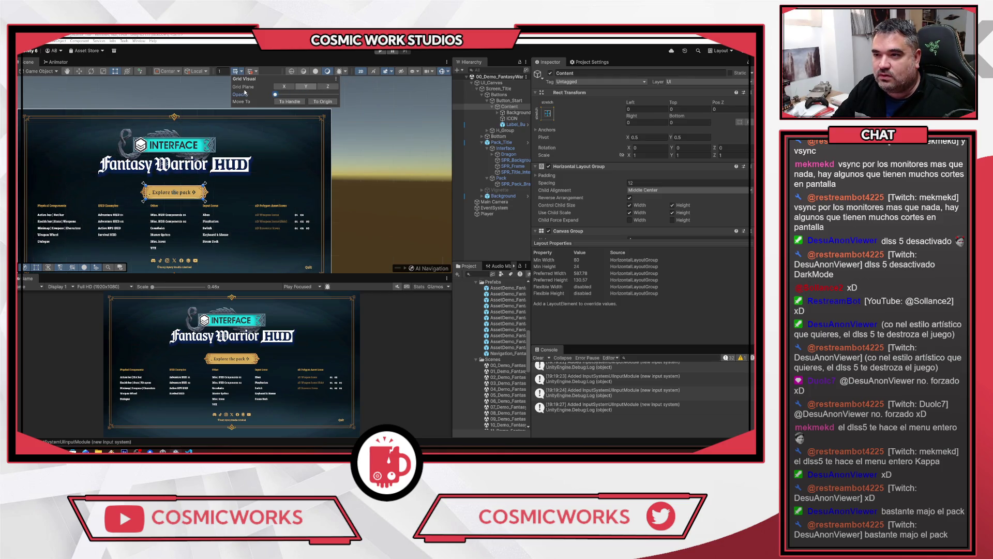
drag(202, 202, 268, 178)
scroll(267, 178, up, 5)
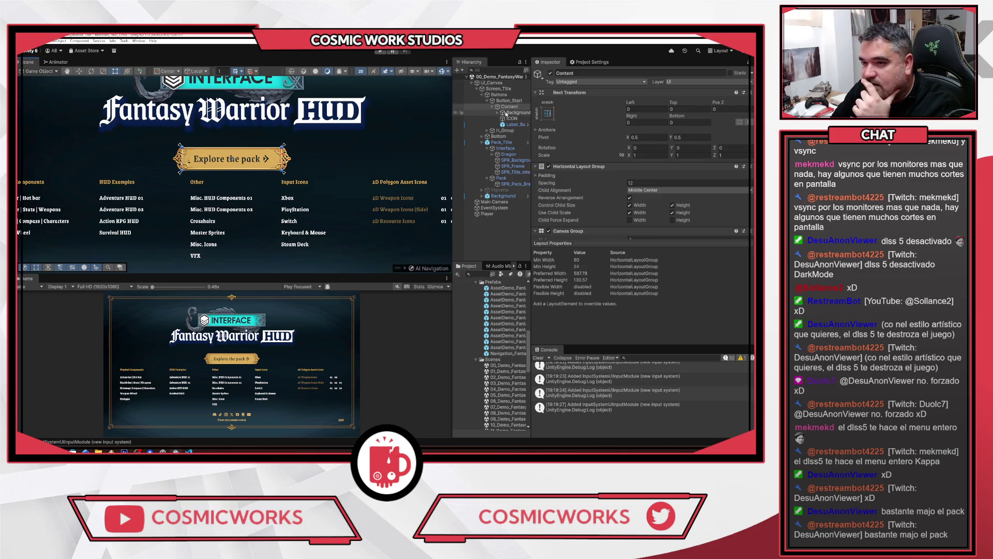
click(509, 101)
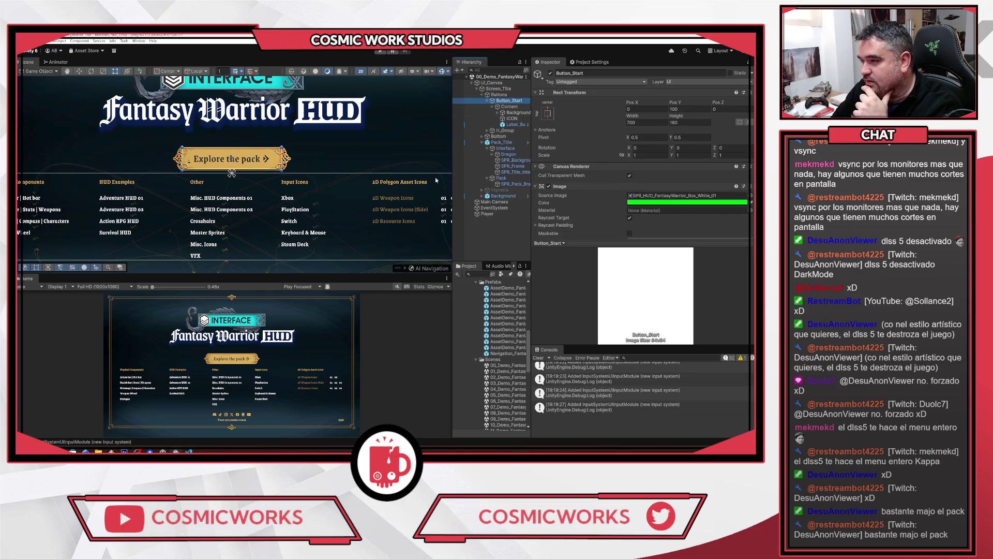
Locate the button's Source Image, SPR_HUD_FantasyWarrior_Box_White_01, and show its import settings
scroll(309, 157, down, 1)
scroll(309, 157, down, 2)
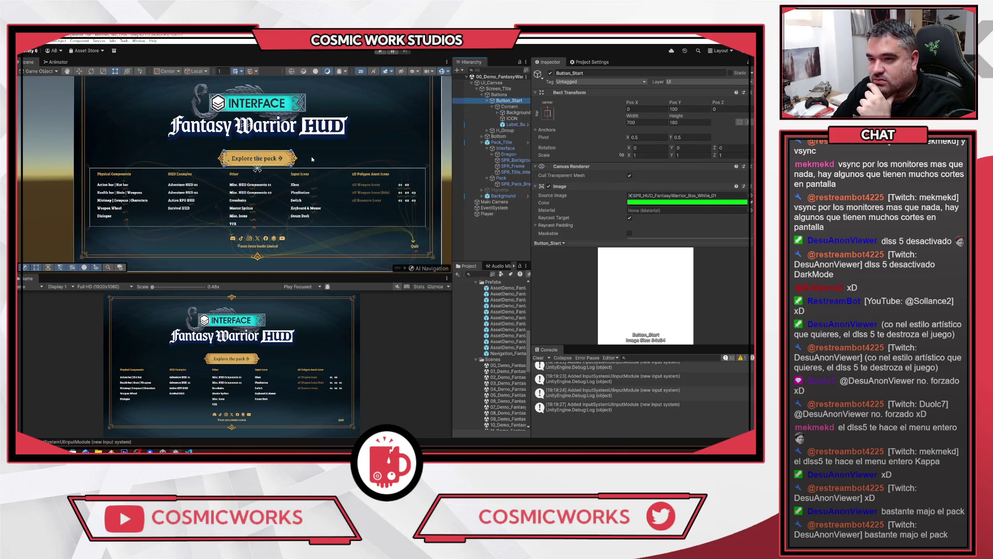
click(657, 196)
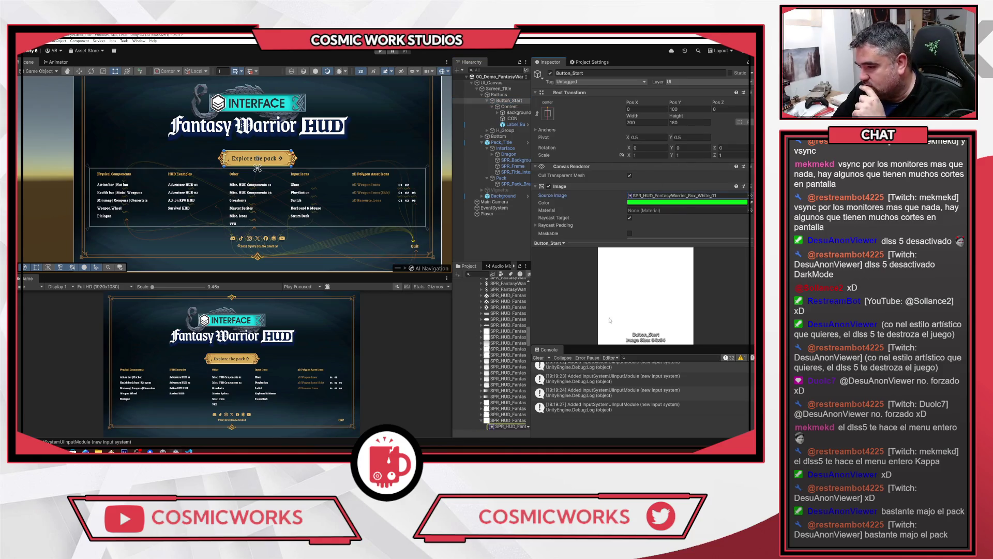
click(509, 421)
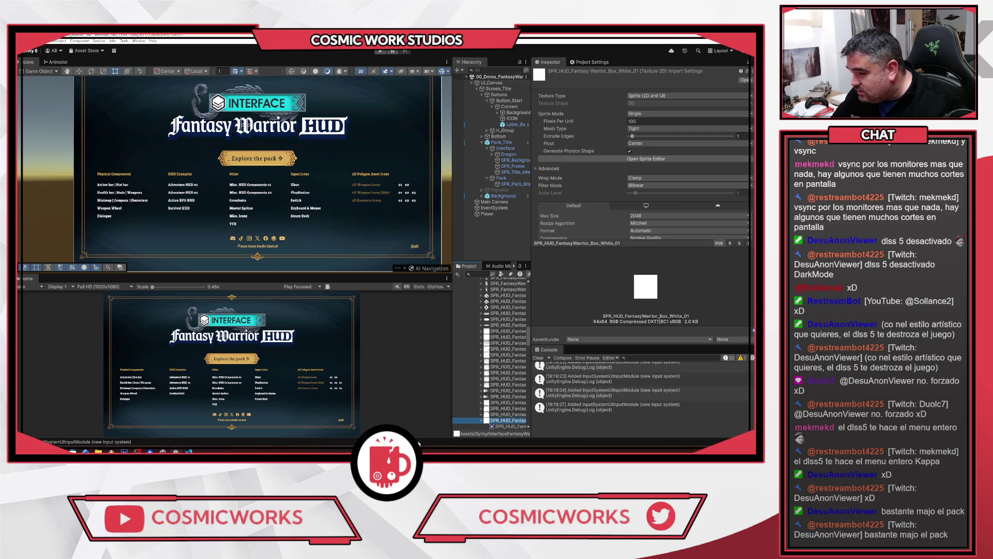
click(604, 310)
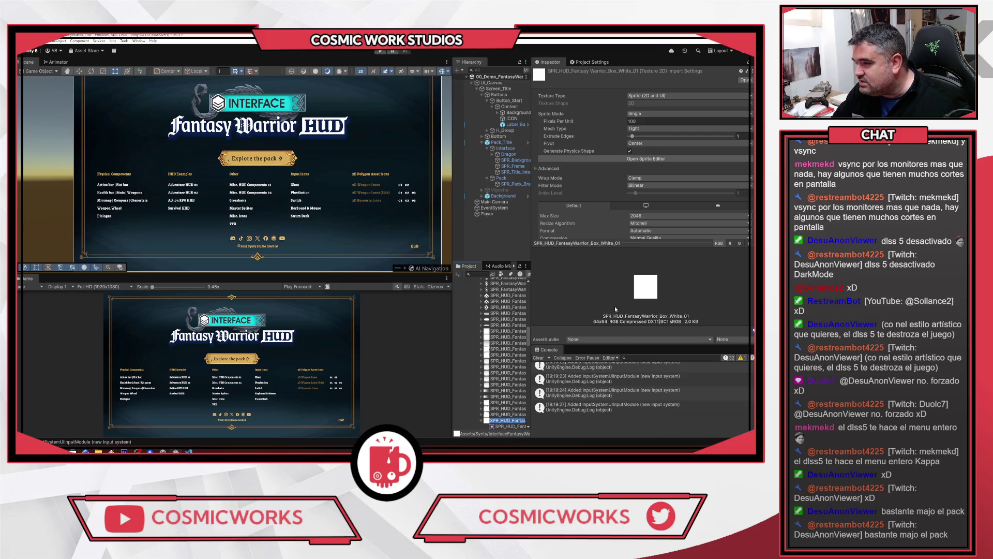
Open the SPR_HUD_FantasyWarrior_Box_White_01 texture in an external image viewer
right_click(510, 424)
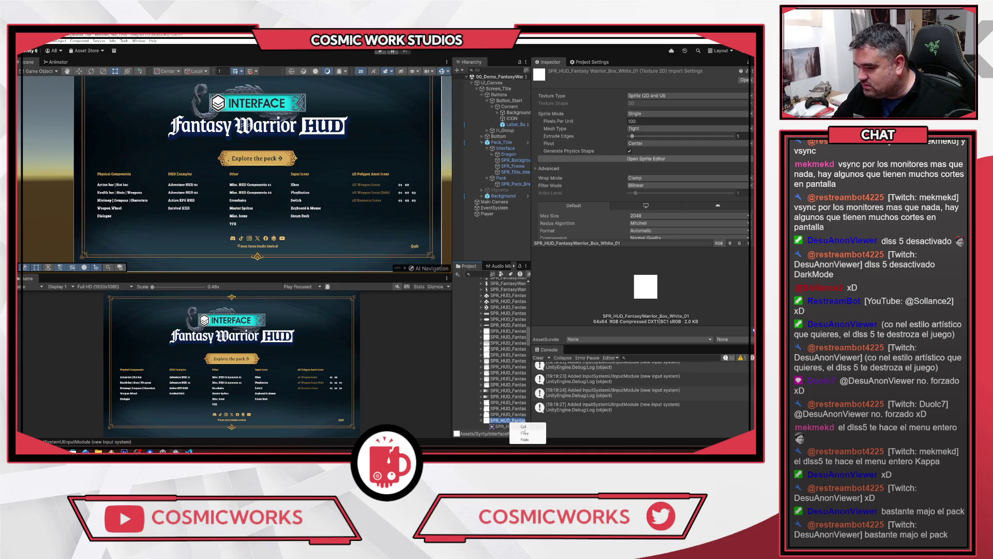
right_click(495, 425)
click(494, 426)
click(512, 420)
click(499, 426)
right_click(512, 420)
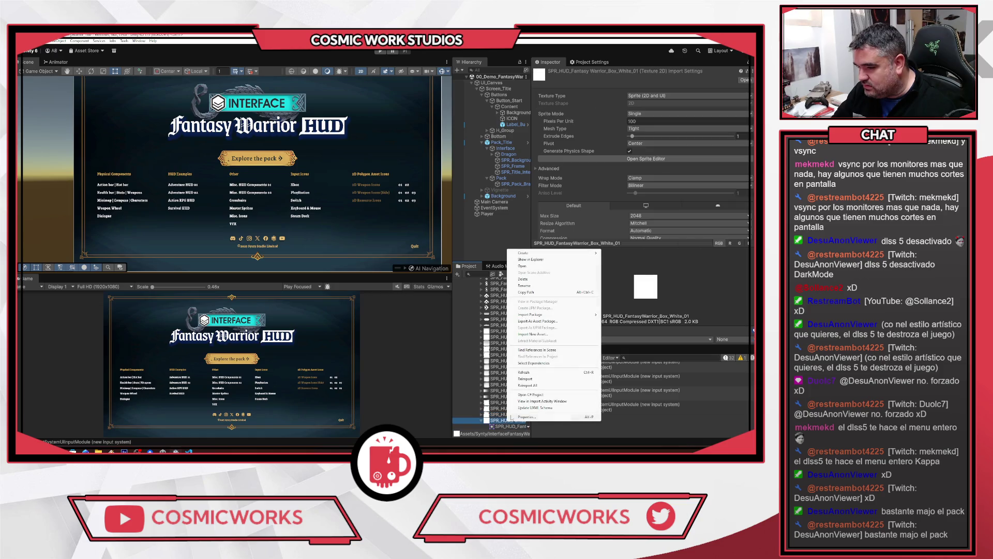
click(523, 266)
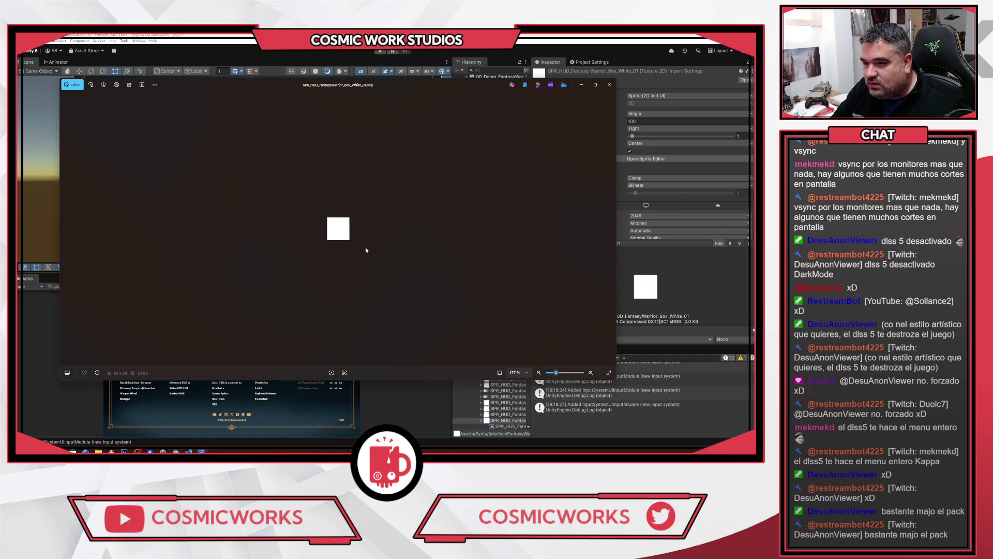
scroll(365, 250, up, 5)
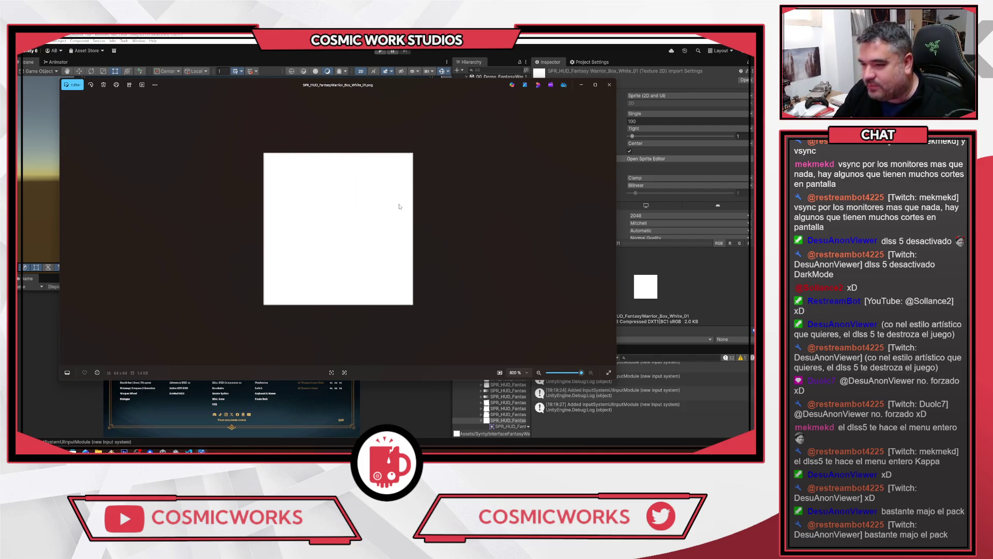
key(super+Up)
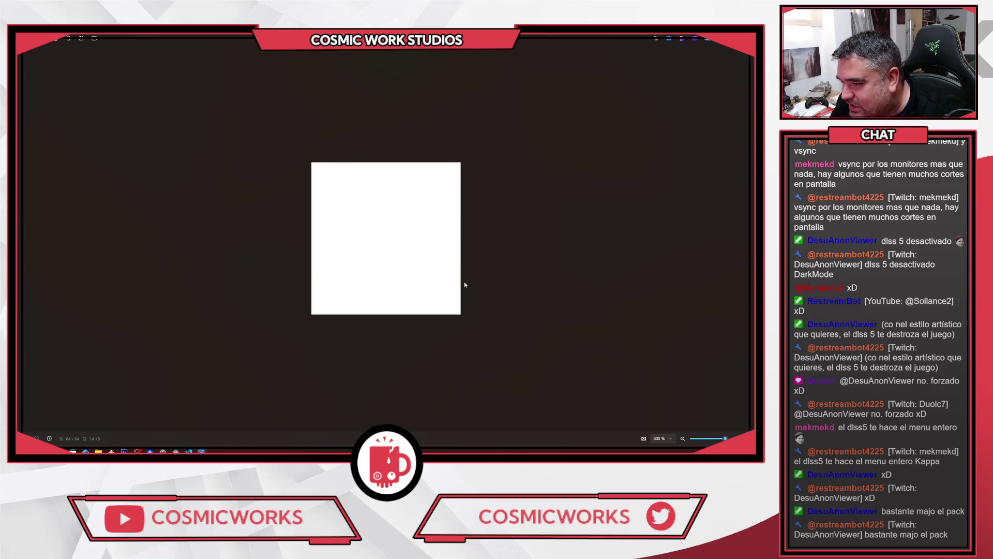
click(746, 38)
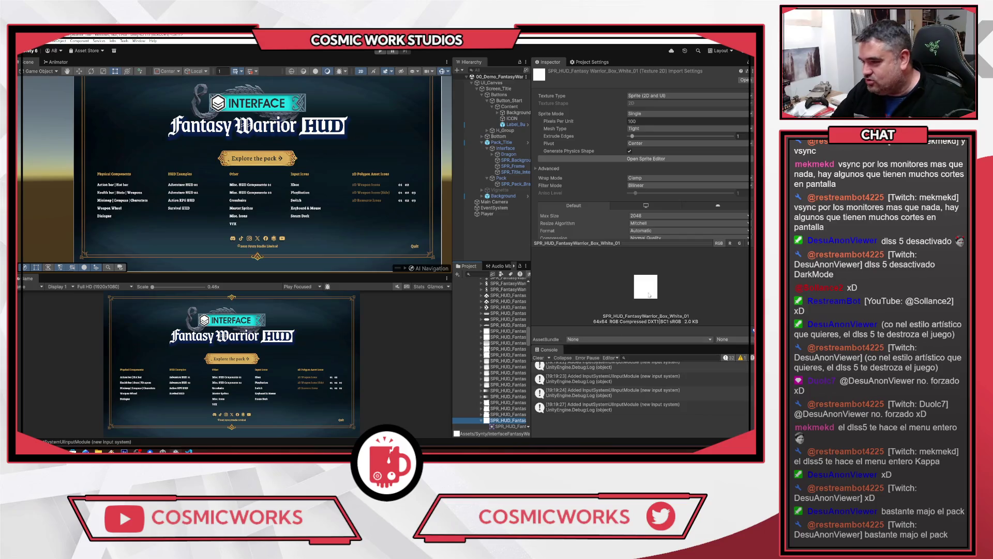
Preview the parchment and white box sprites, then zoom the scene onto the button's ICON
scroll(486, 384, down, 2)
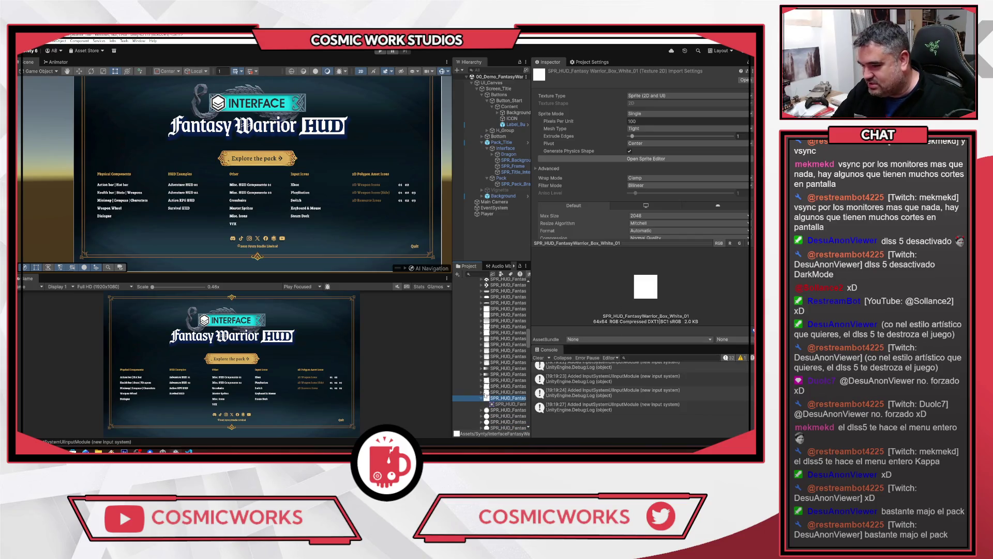
click(495, 392)
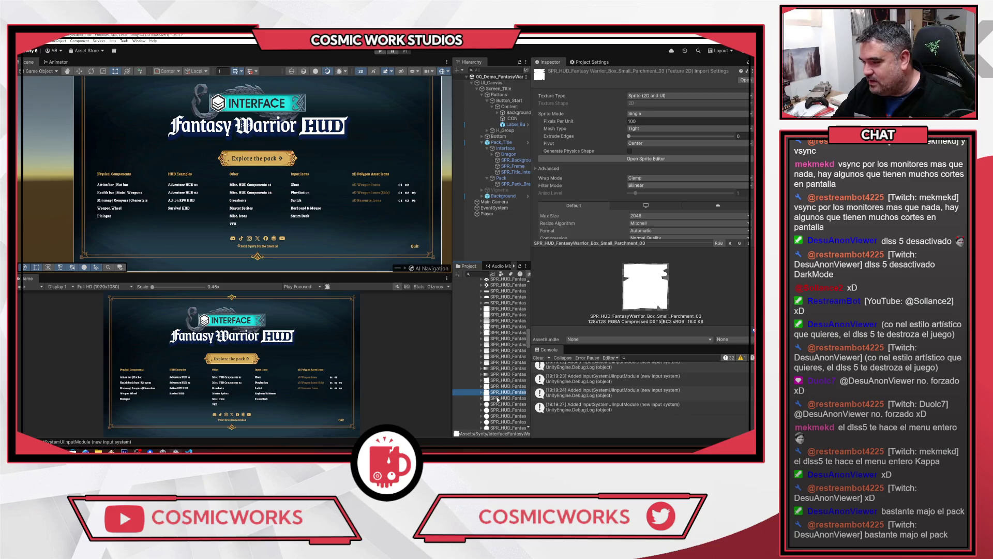
click(495, 399)
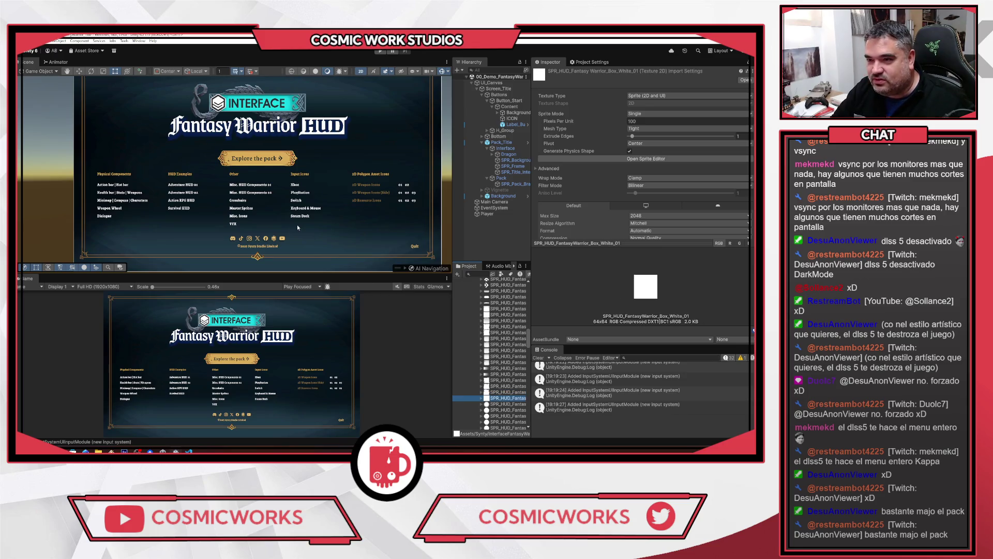
click(515, 113)
click(512, 118)
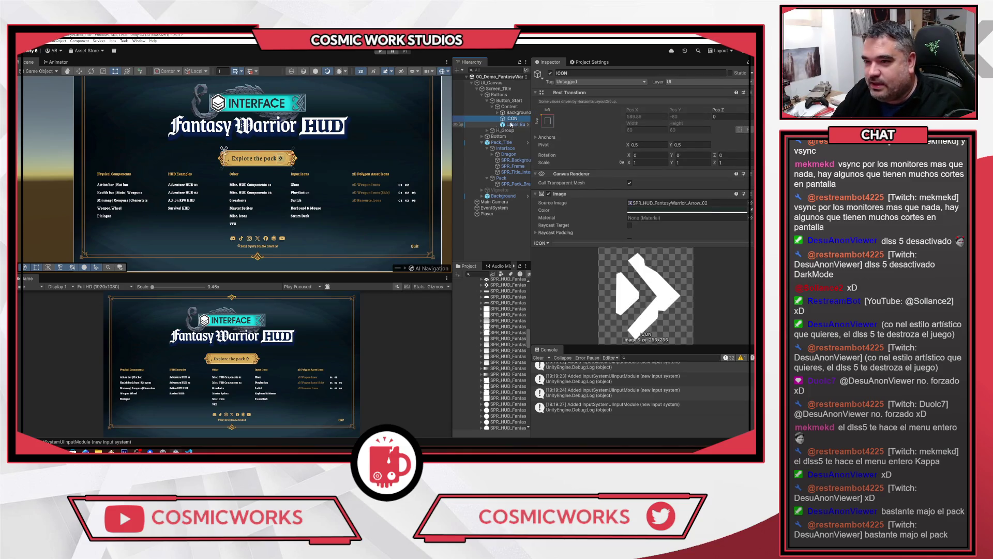
double_click(514, 118)
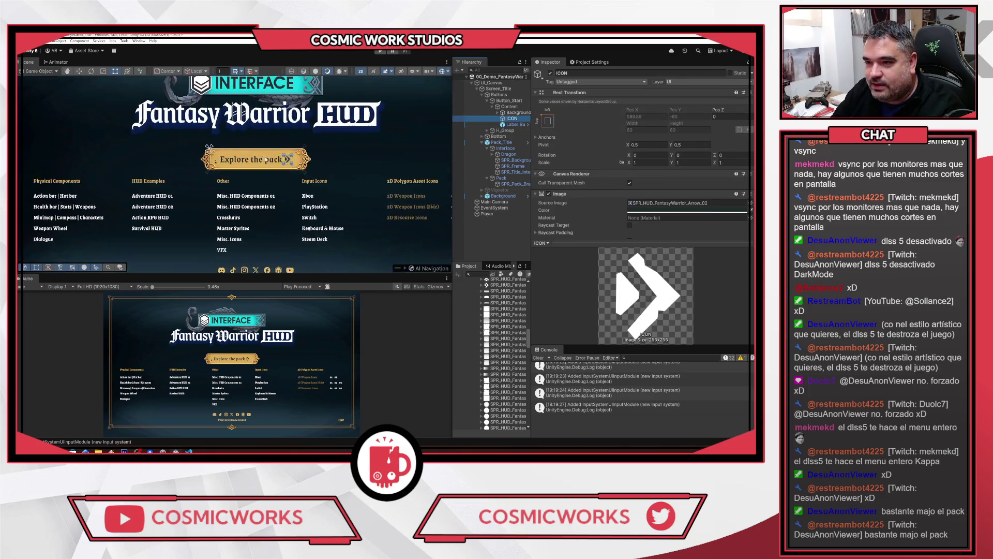
Expand the button's Background and inspect the SPR_Background and SPR_Curlicue_T sprites
click(514, 112)
click(497, 113)
click(520, 118)
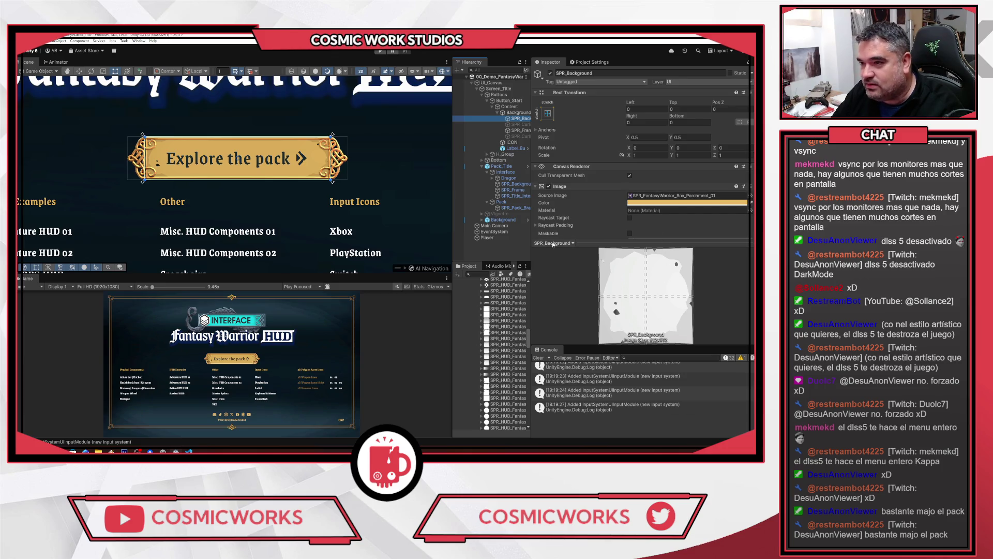
click(516, 125)
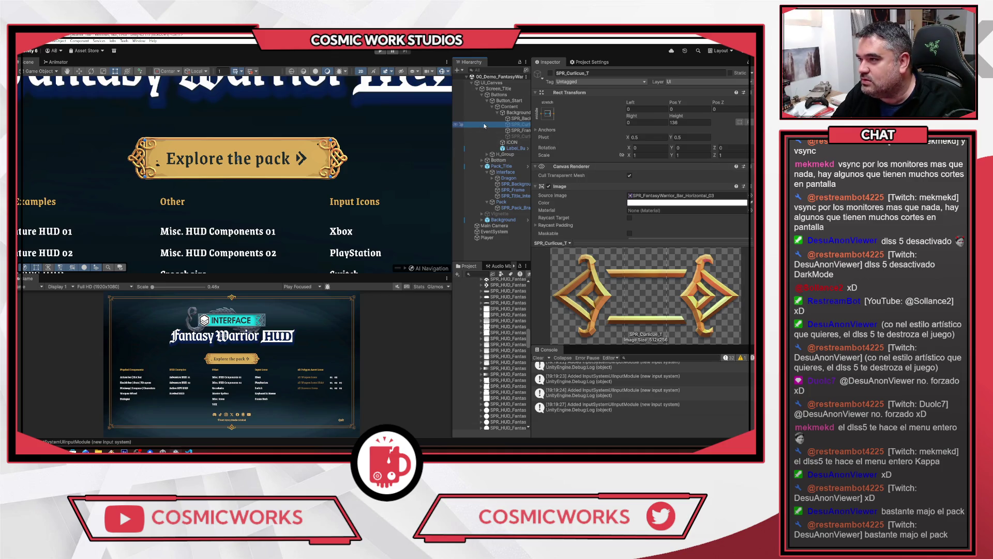
Compare the button with and without SPR_Curlicue_T, leave it off, and select SPR_Frame
click(550, 74)
click(551, 73)
click(550, 73)
click(551, 73)
click(551, 73)
click(551, 74)
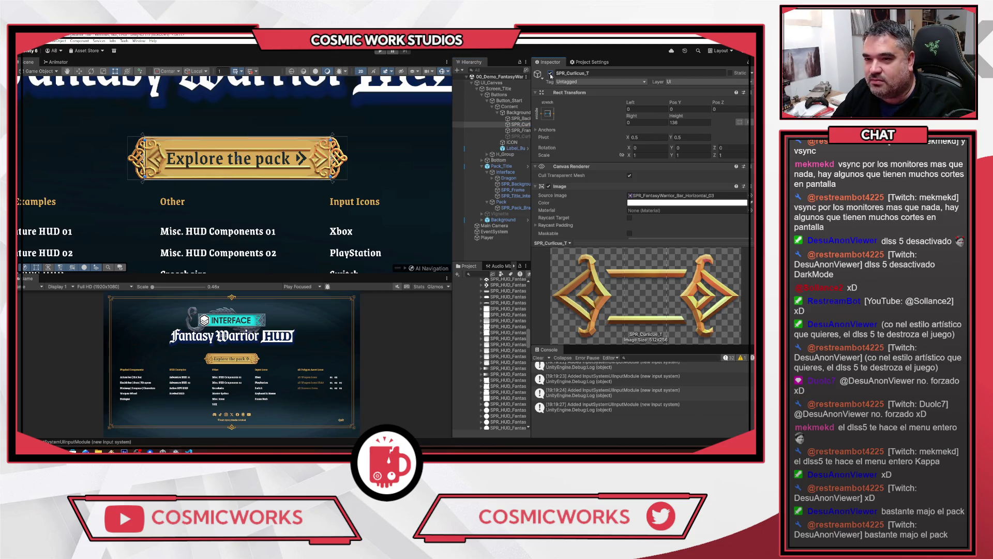
click(550, 73)
click(517, 132)
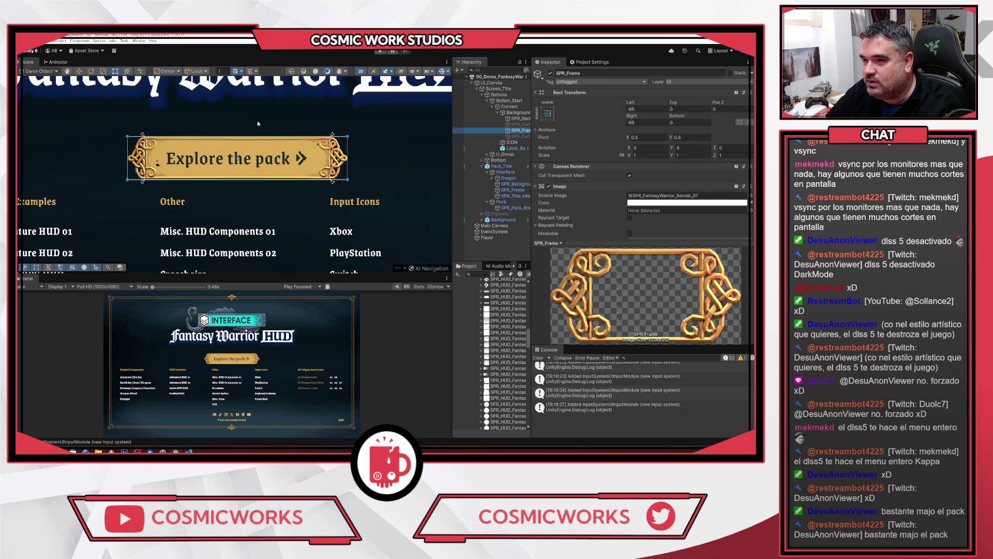
scroll(690, 166, down, 4)
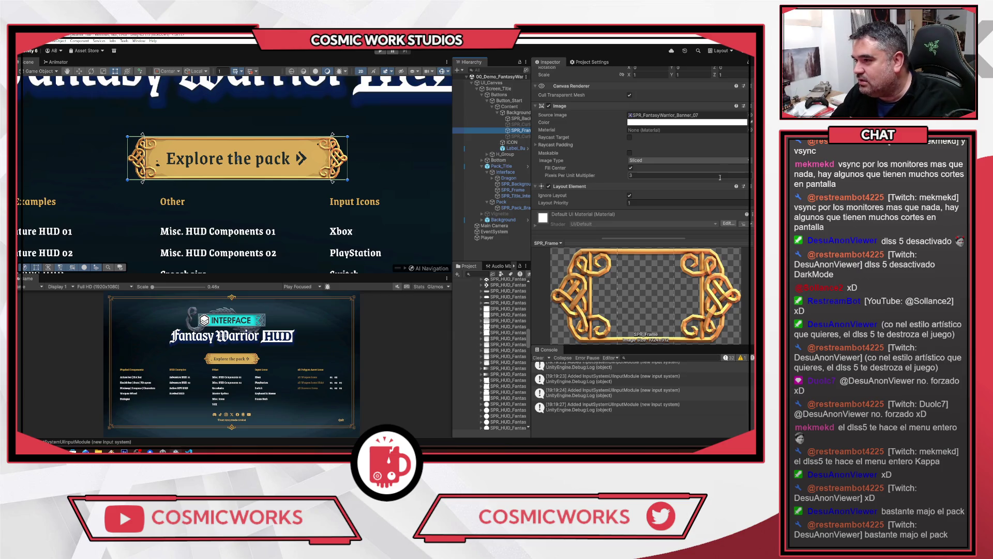
Try a Pixels Per Unit Multiplier of 0.01 on the SPR_Frame image
click(653, 178)
text(0.01)
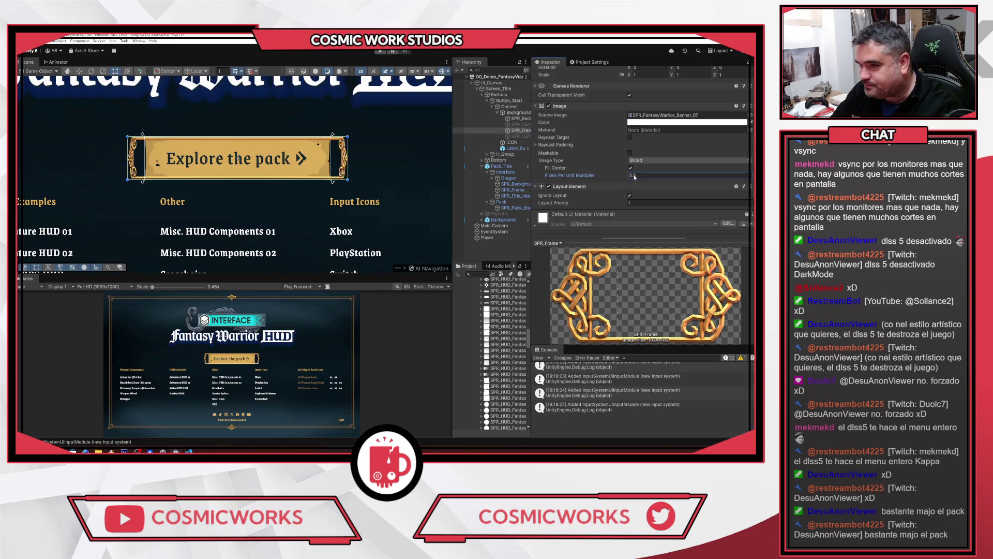
click(673, 175)
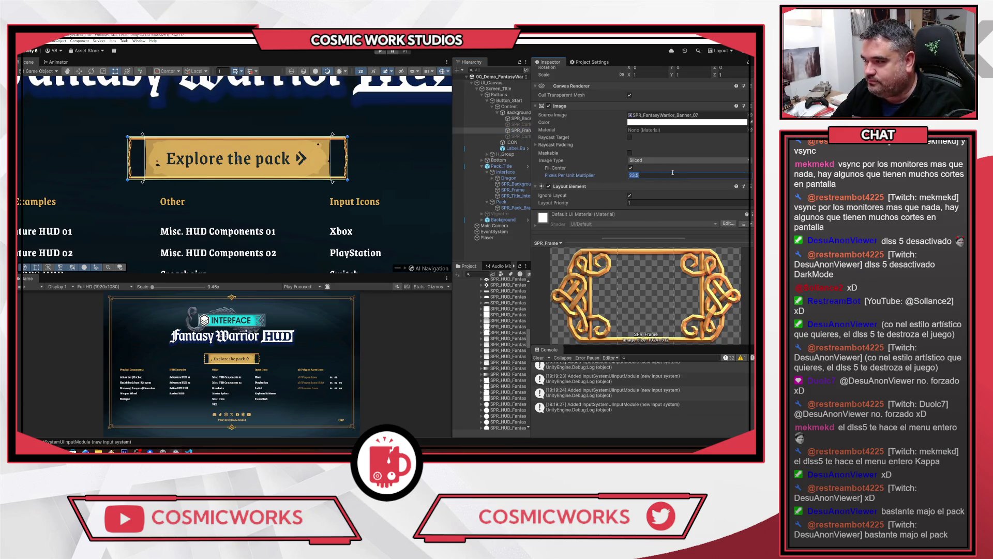
text(0.)
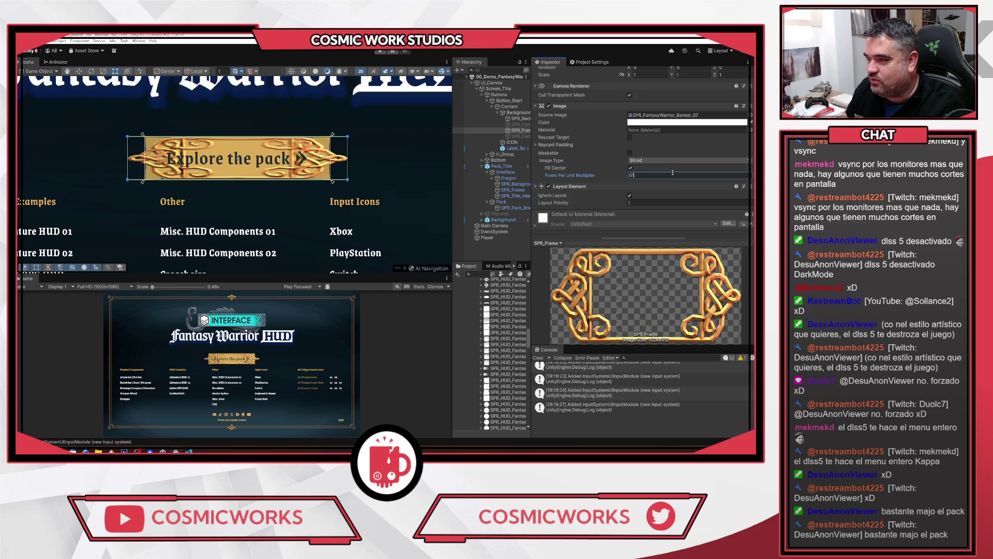
key(BackSpace)
key(BackSpace)
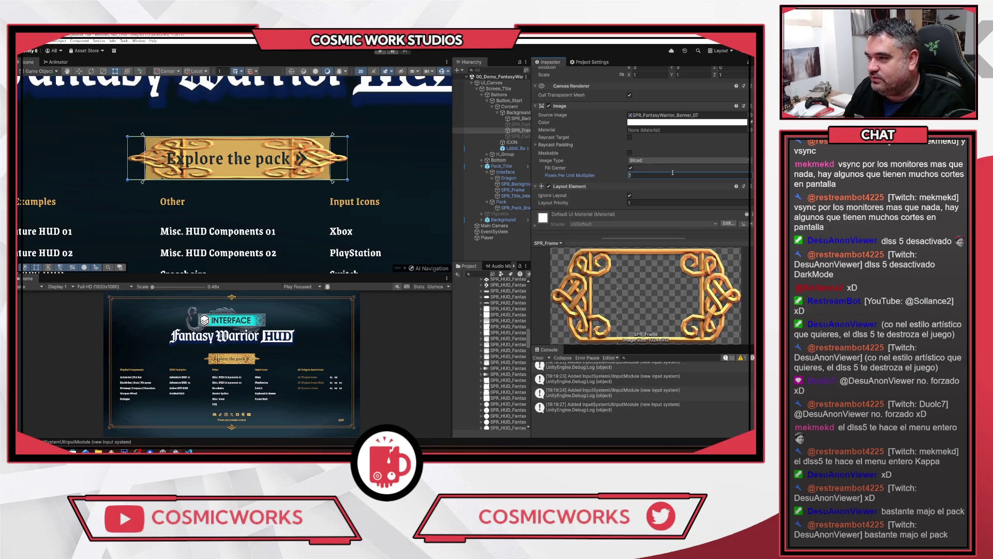
Switch Image Type to Simple and back to Sliced, set the multiplier to 3, then scrub it
click(653, 160)
click(651, 162)
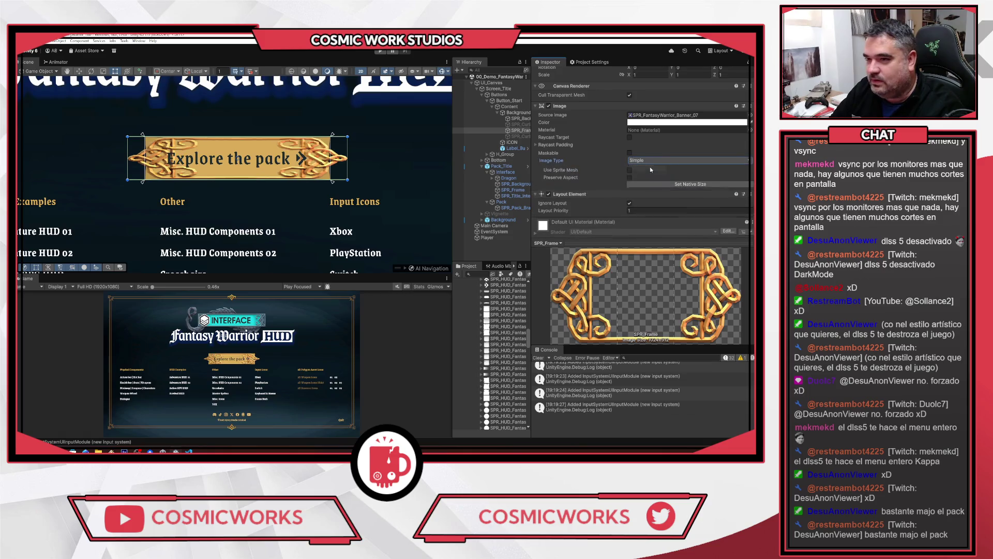
click(645, 160)
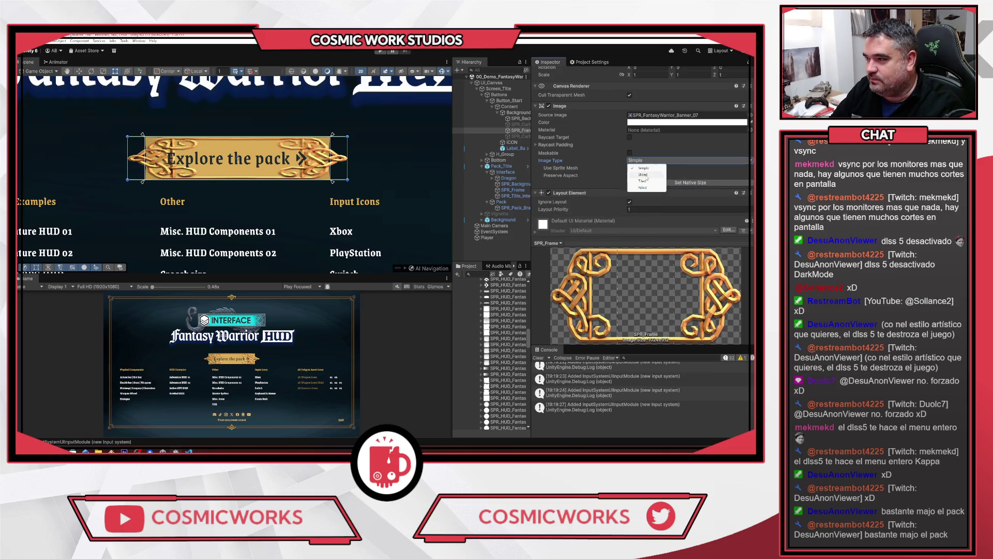
click(645, 175)
click(651, 176)
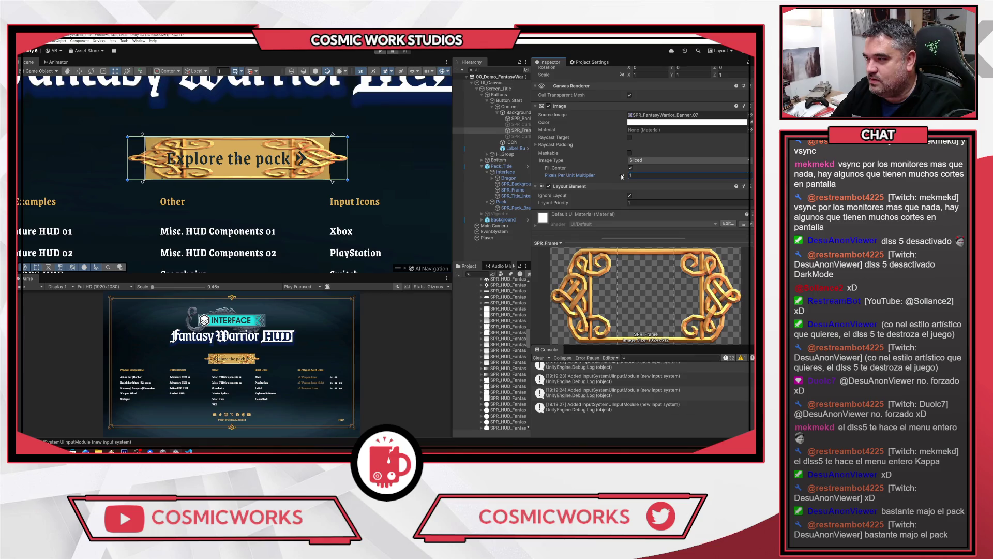
text(3)
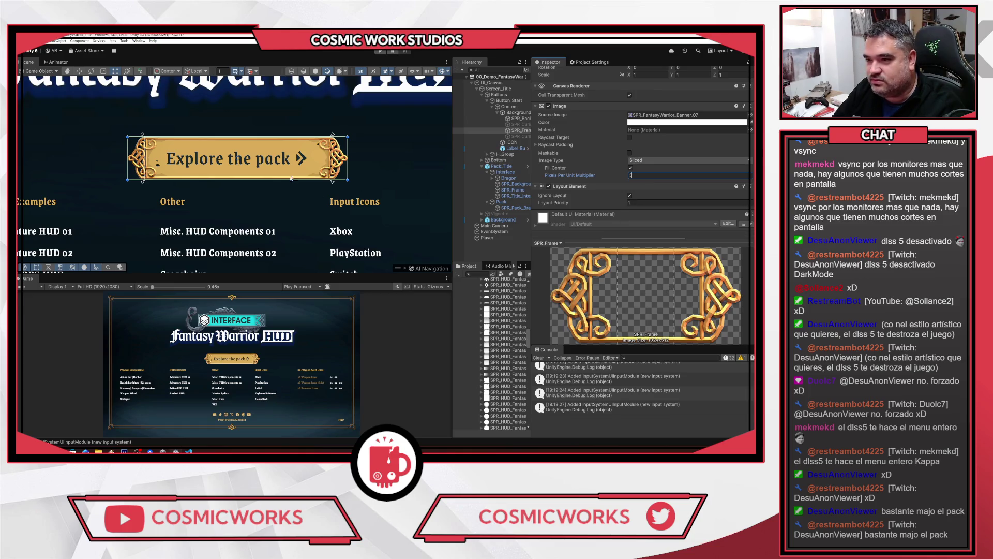
drag(613, 176, 599, 170)
Undo the multiplier back to 3, dismiss the notification, and keep SPR_Curlicue_T switched off
key(ctrl+z)
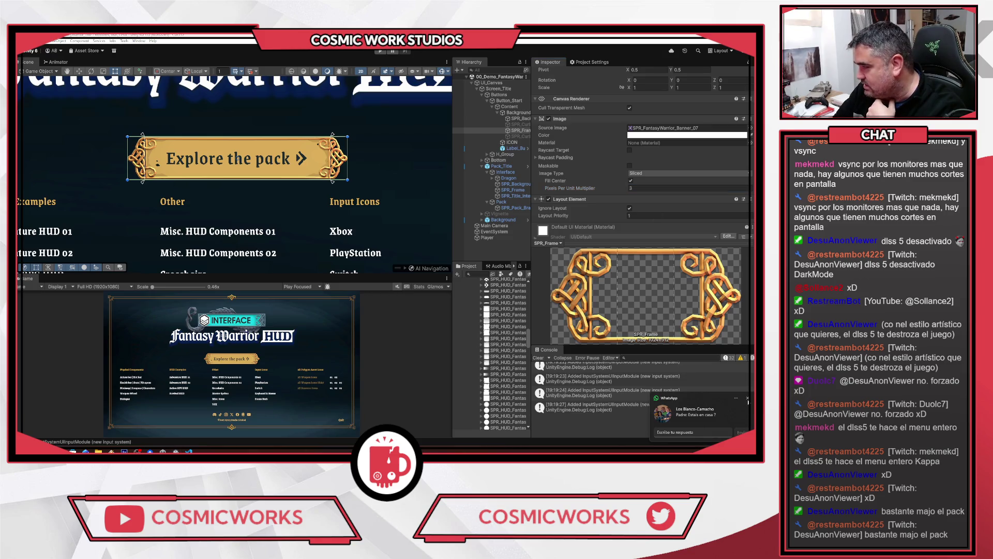
click(748, 397)
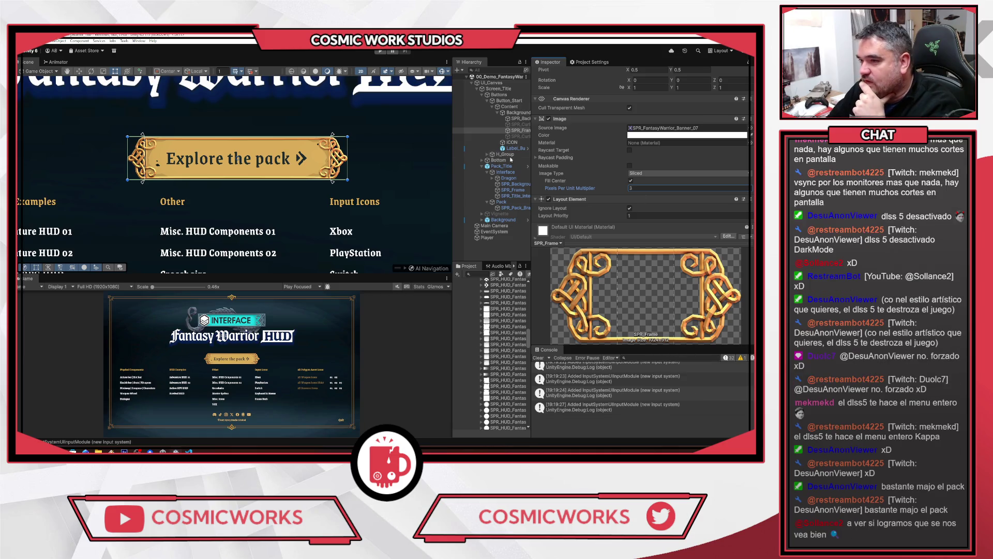
click(520, 136)
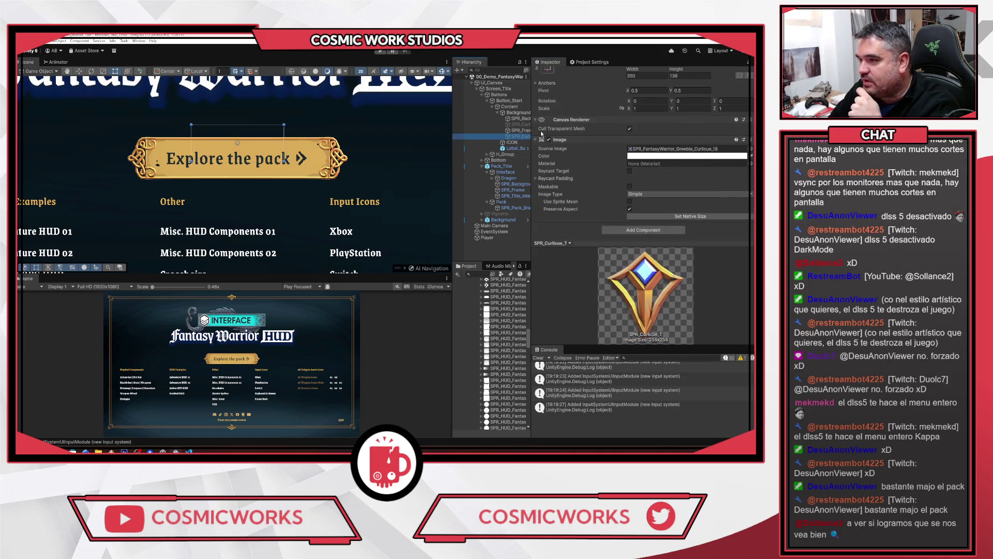
scroll(541, 77, up, 3)
click(551, 73)
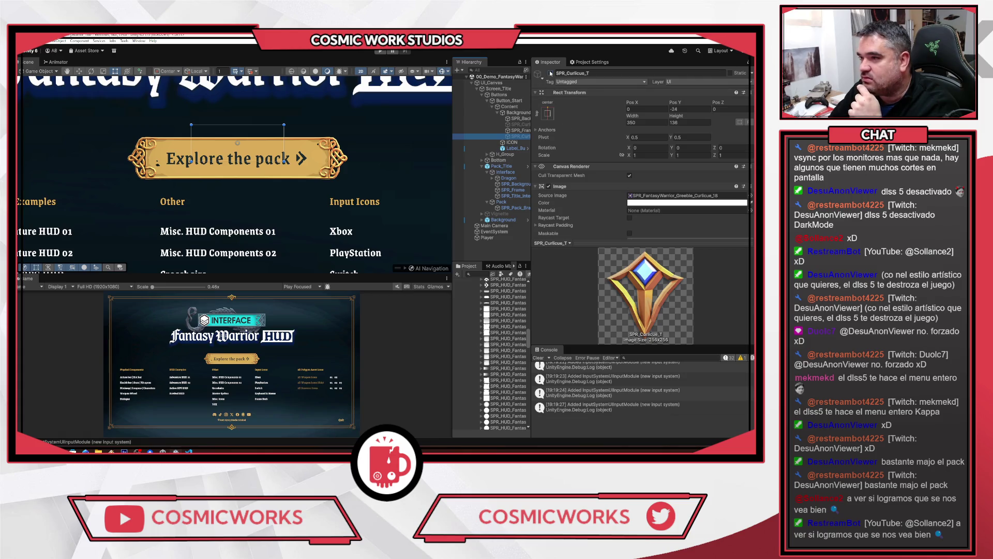
click(551, 73)
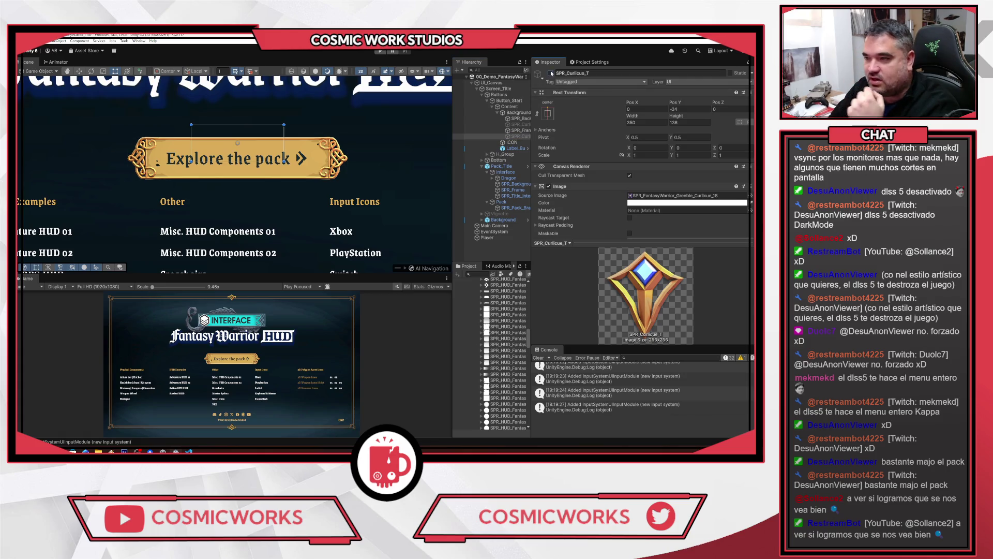
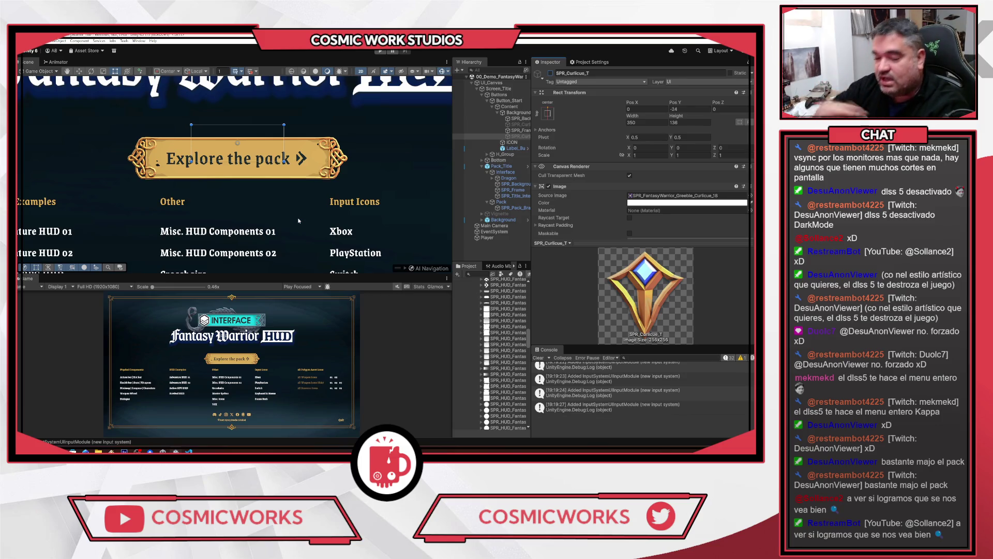
Enlarge the game preview and frame the whole 'Explore the pack' banner in the Scene view
mouse_move(307, 275)
mouse_down()
mouse_move(313, 255)
mouse_move(318, 265)
mouse_up()
scroll(271, 221, down, 5)
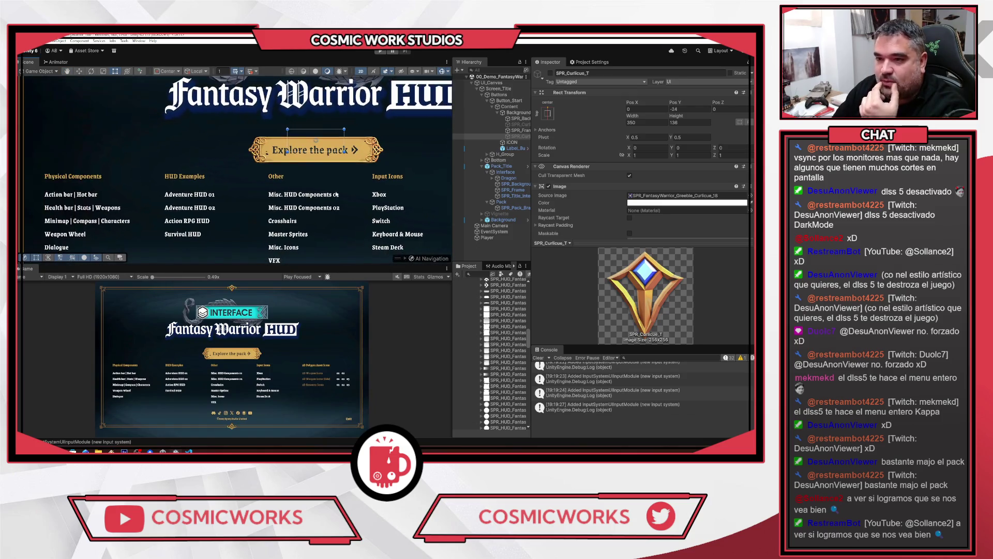
scroll(307, 230, down, 2)
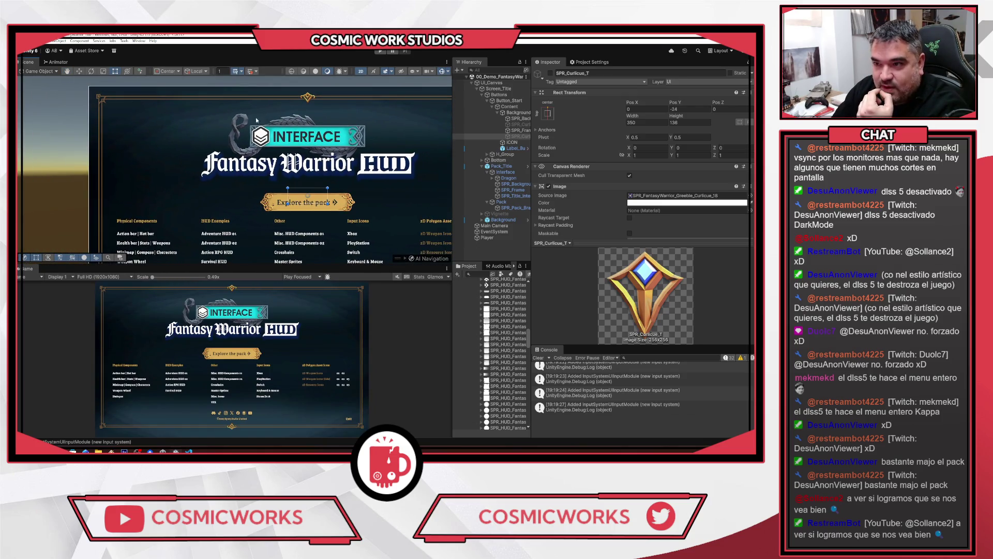
drag(356, 124, 273, 109)
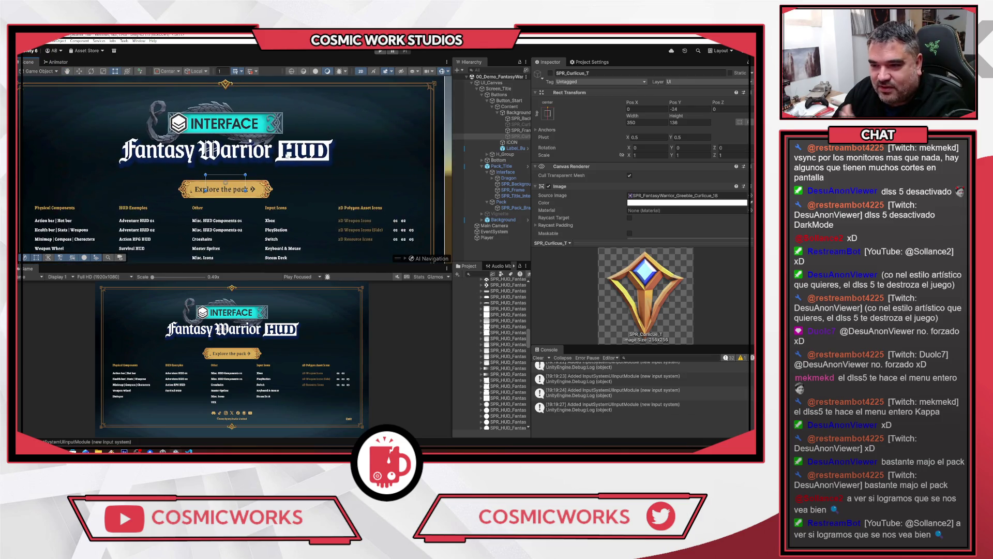
scroll(271, 205, up, 4)
scroll(270, 203, up, 1)
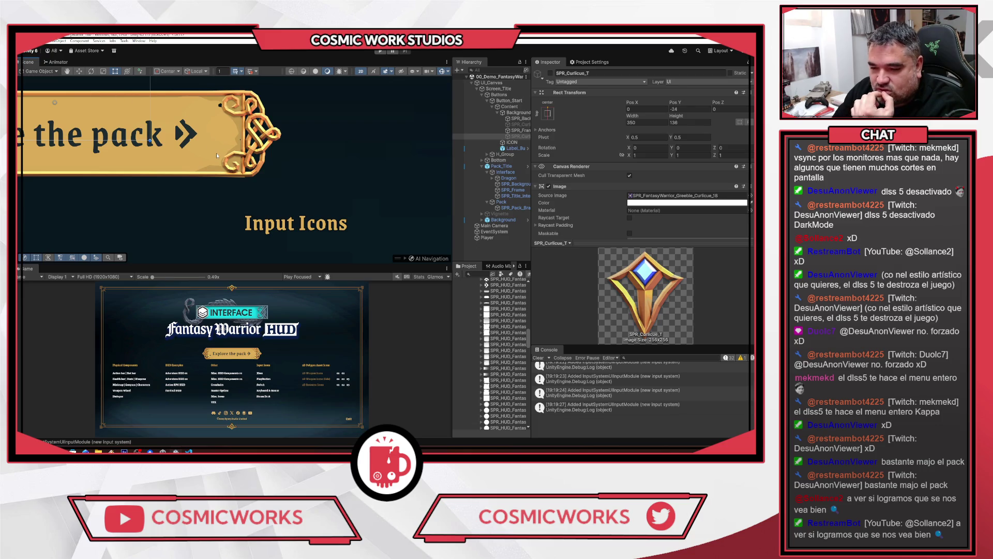
drag(216, 154, 390, 220)
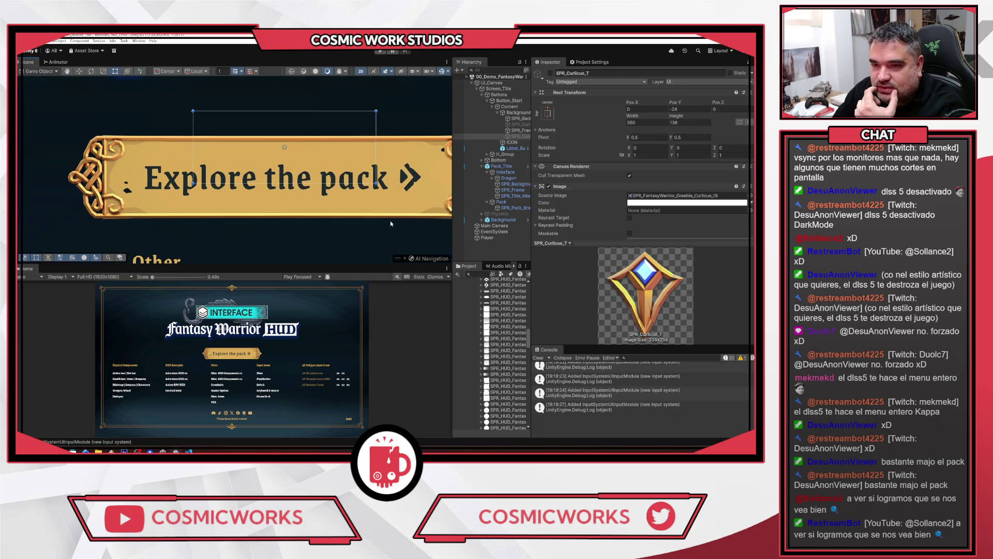
scroll(277, 169, down, 5)
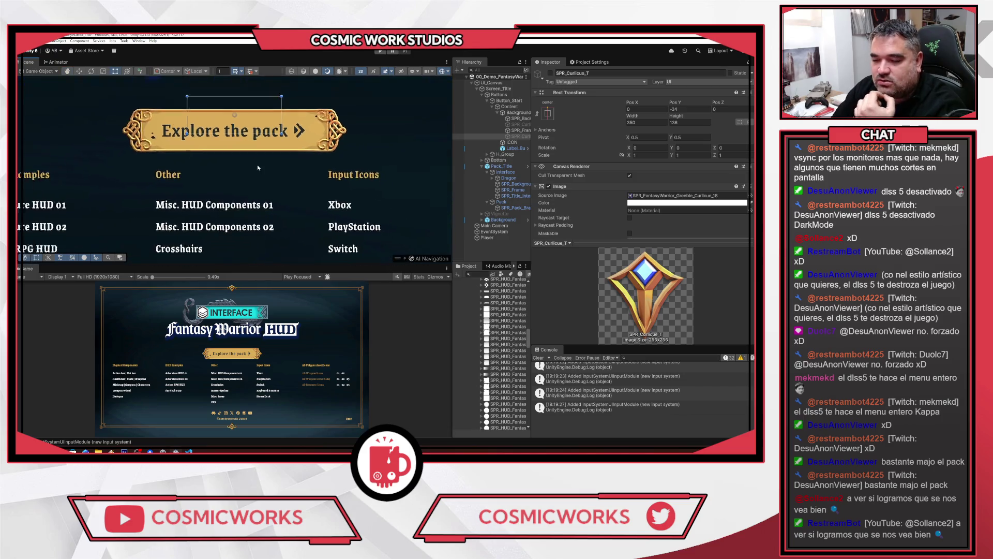
scroll(277, 169, down, 6)
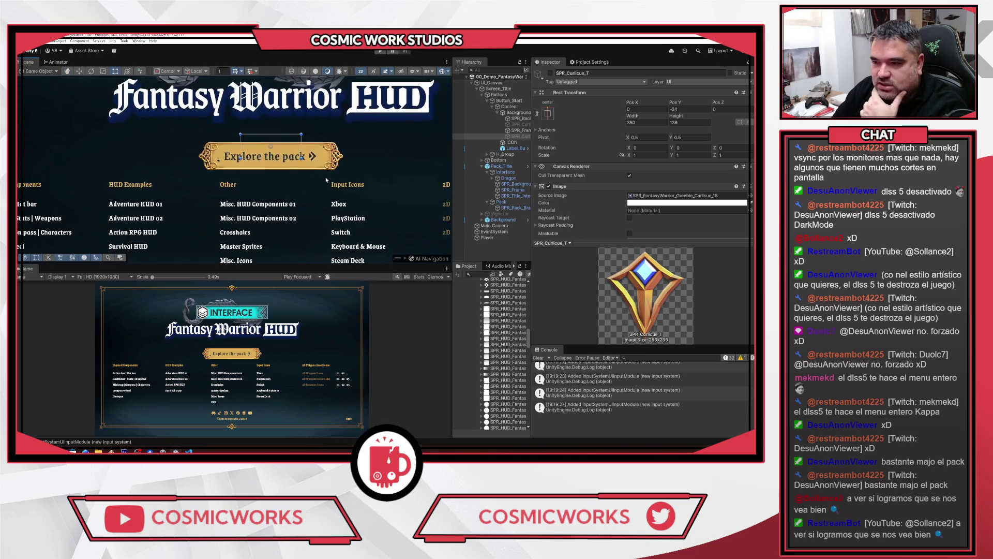
scroll(334, 184, down, 5)
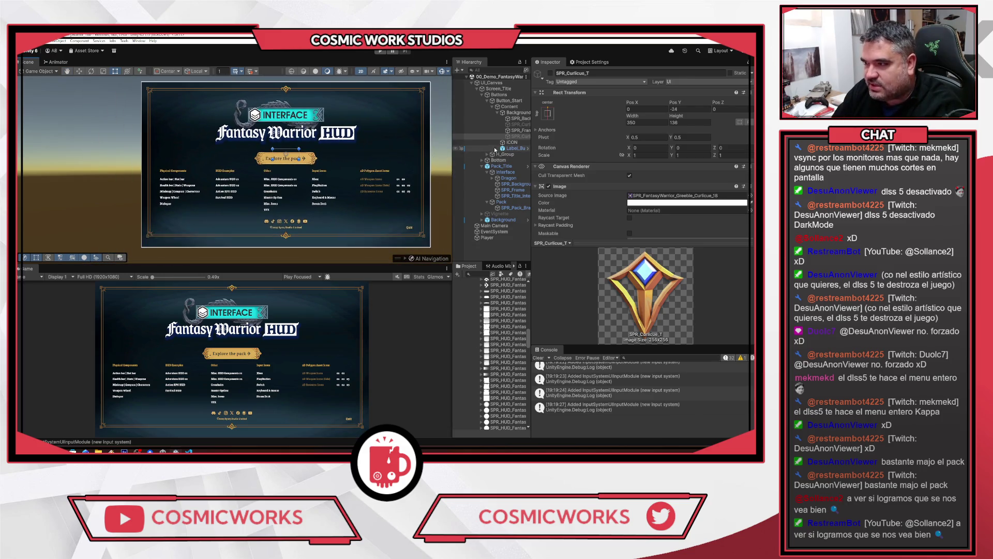
Inspect the Explore button's arrow icon and text label objects
click(511, 142)
click(513, 148)
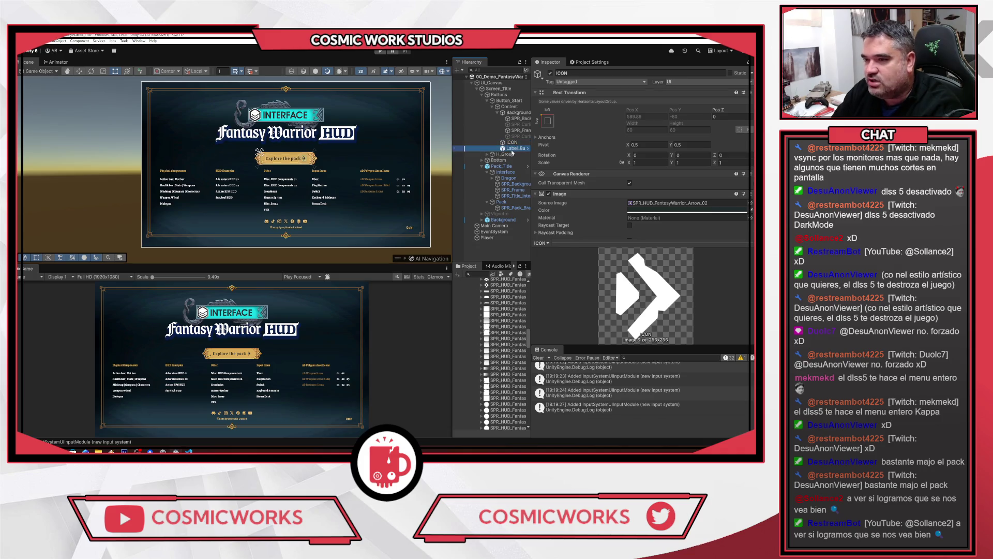
click(511, 142)
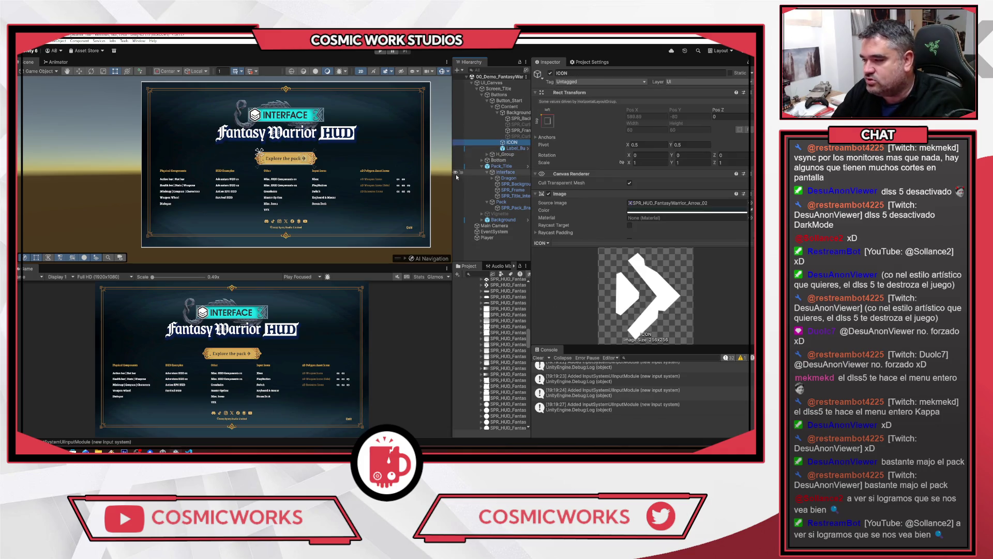
click(515, 148)
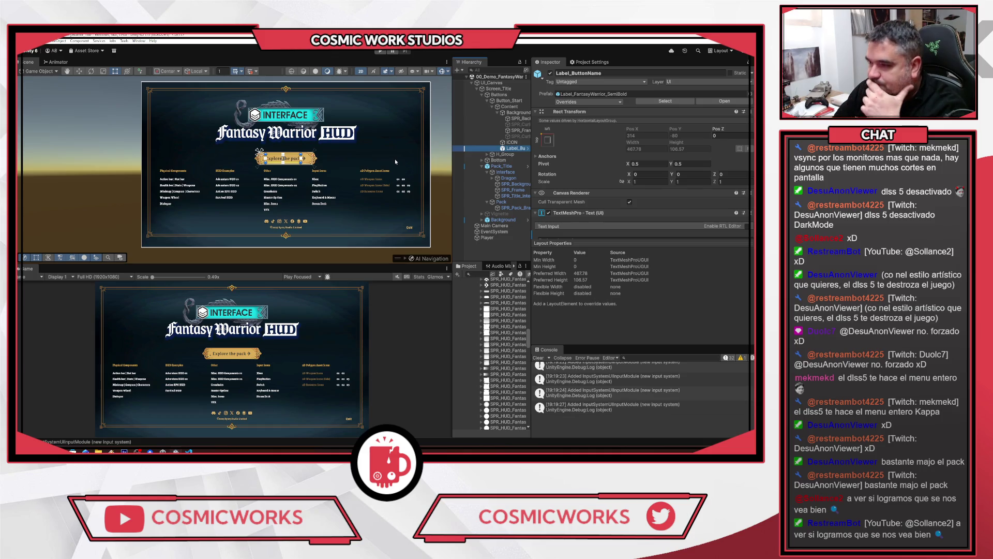
scroll(334, 158, up, 5)
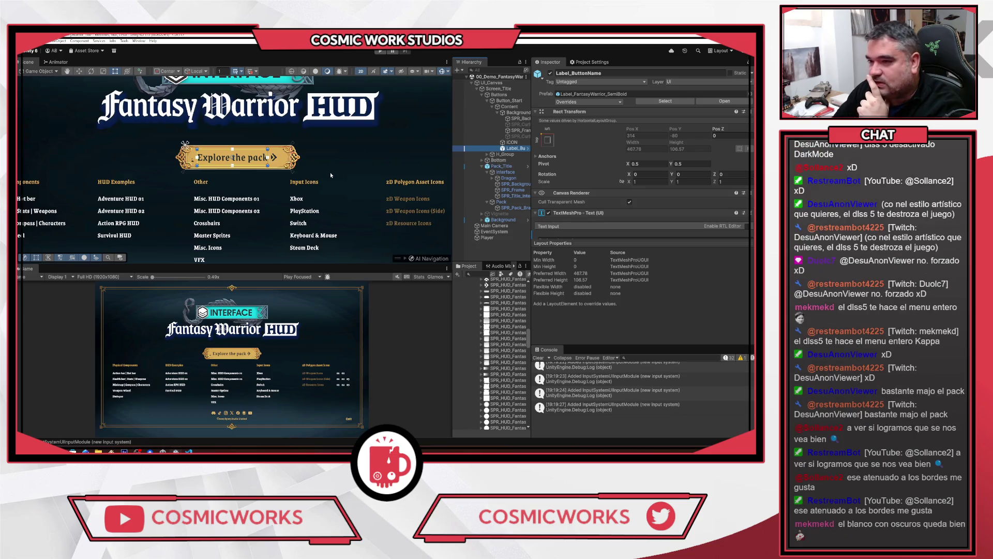
Inspect the Background, SPR_Curlicue_T, SPR_Frame and SPR_Background objects of the title scene
click(359, 165)
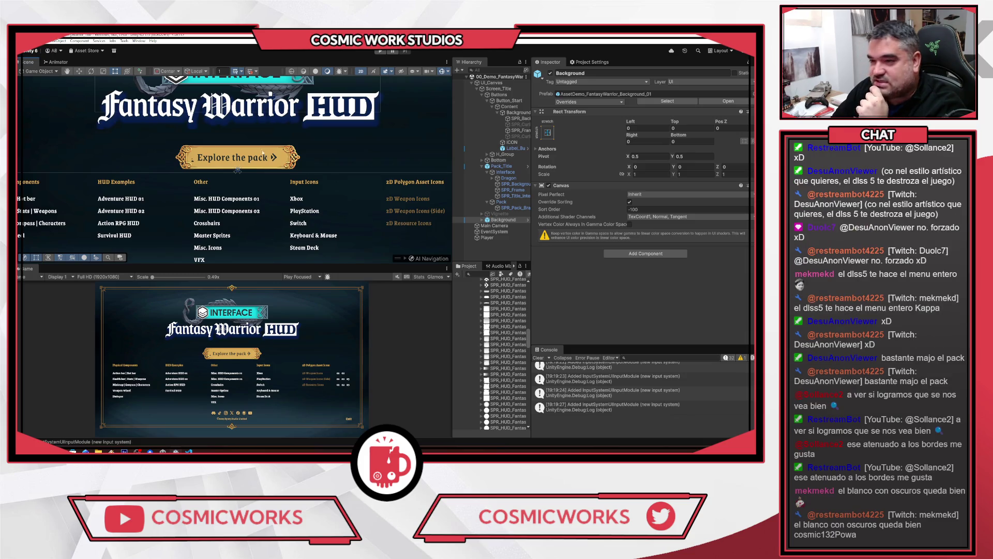
click(278, 164)
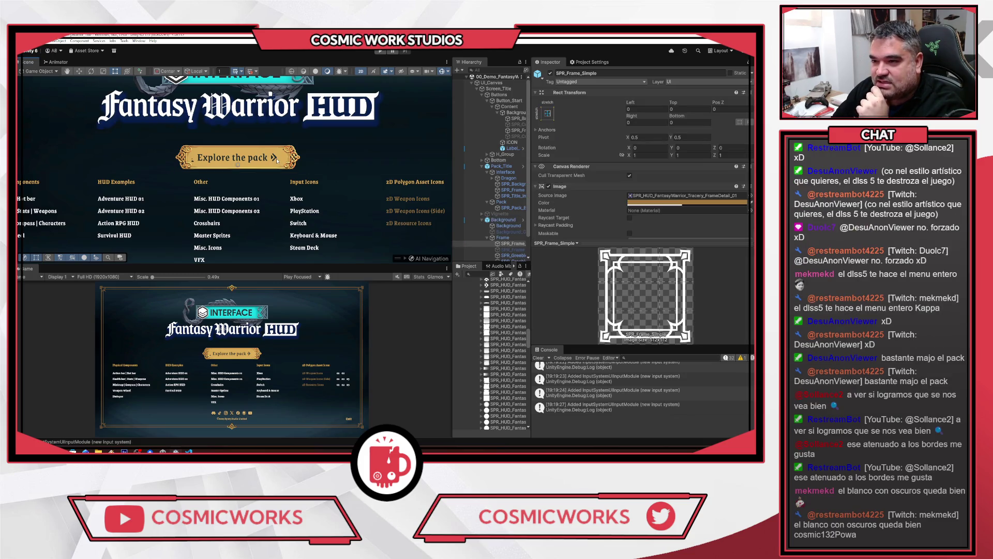
click(516, 131)
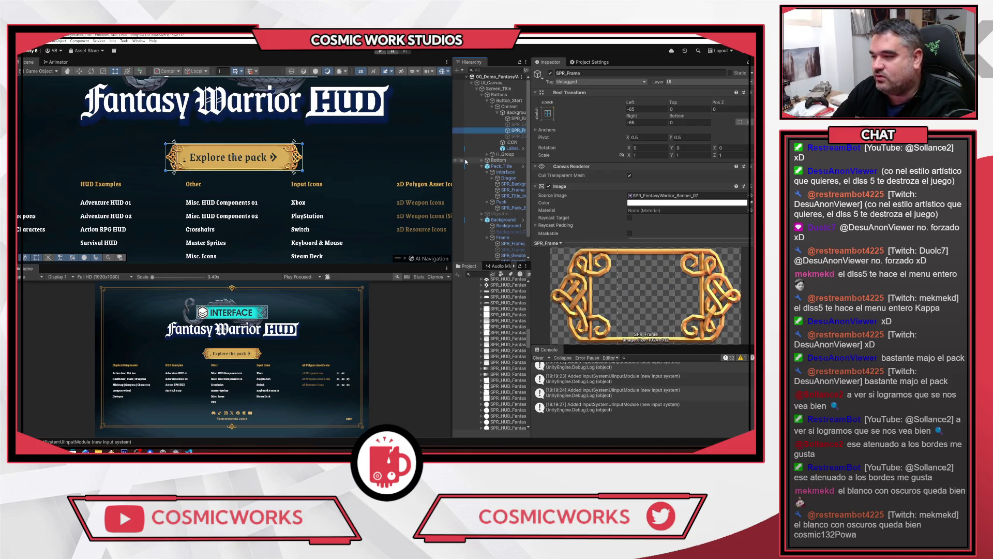
click(514, 119)
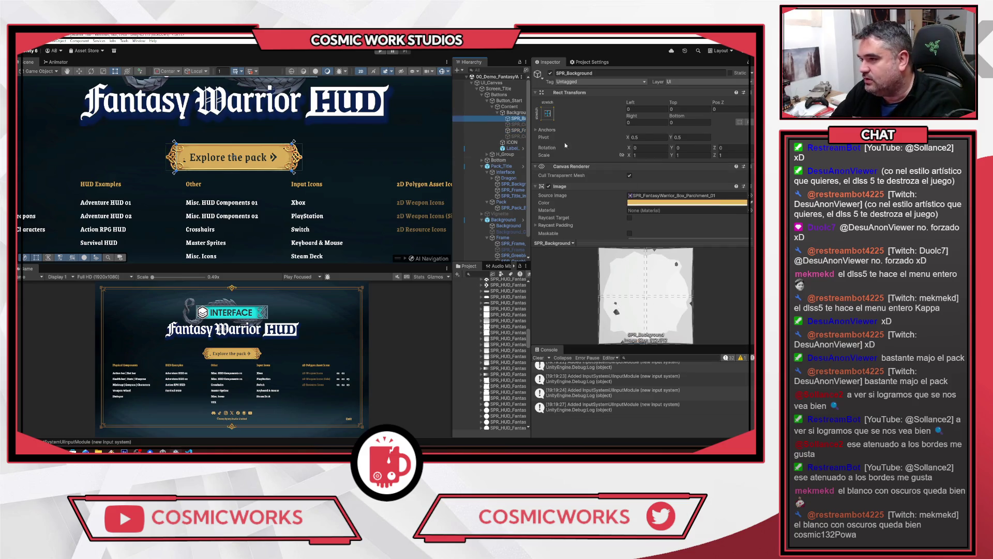
Zoom and pan the Scene view back to the Fantasy Warrior HUD title
scroll(713, 168, down, 3)
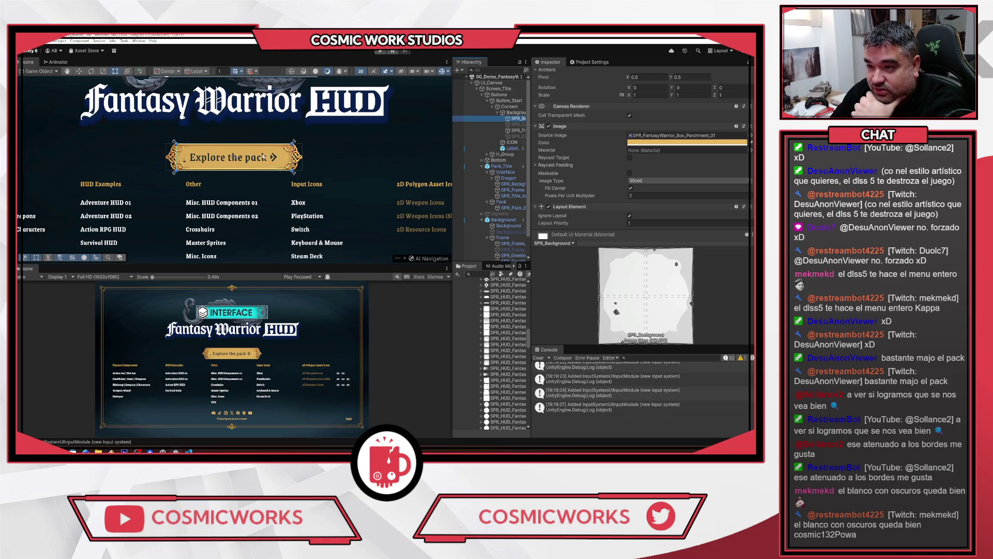
scroll(215, 163, up, 10)
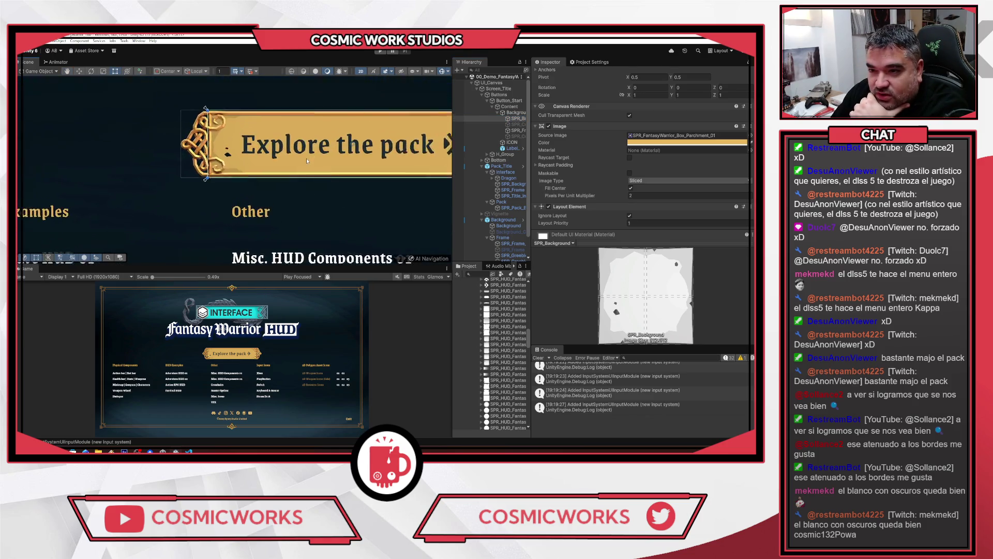
scroll(220, 169, up, 4)
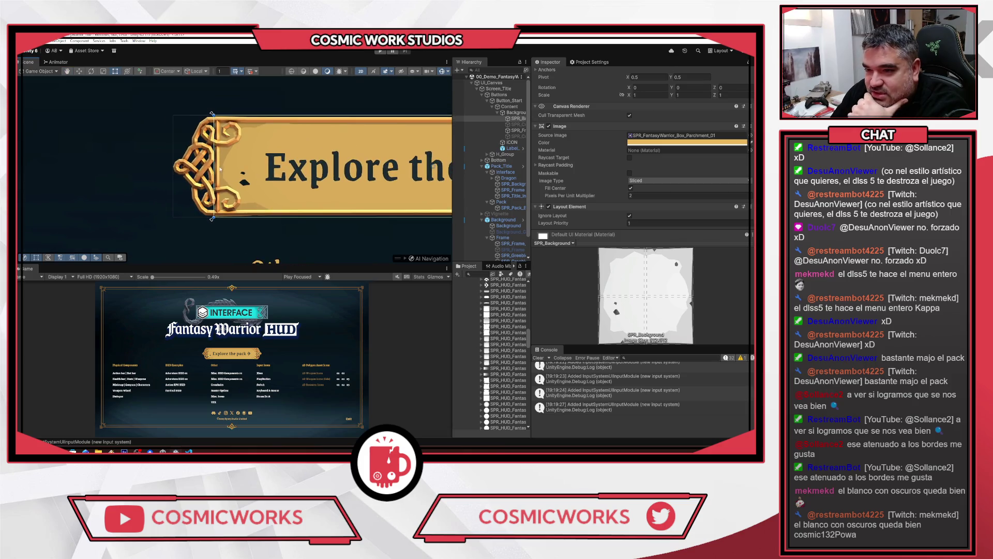
scroll(234, 174, down, 8)
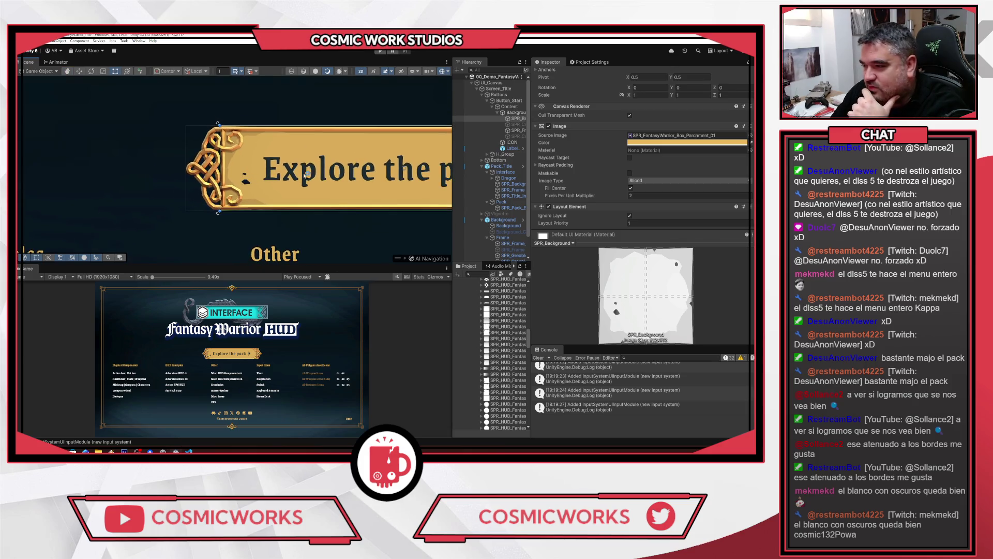
scroll(315, 178, down, 6)
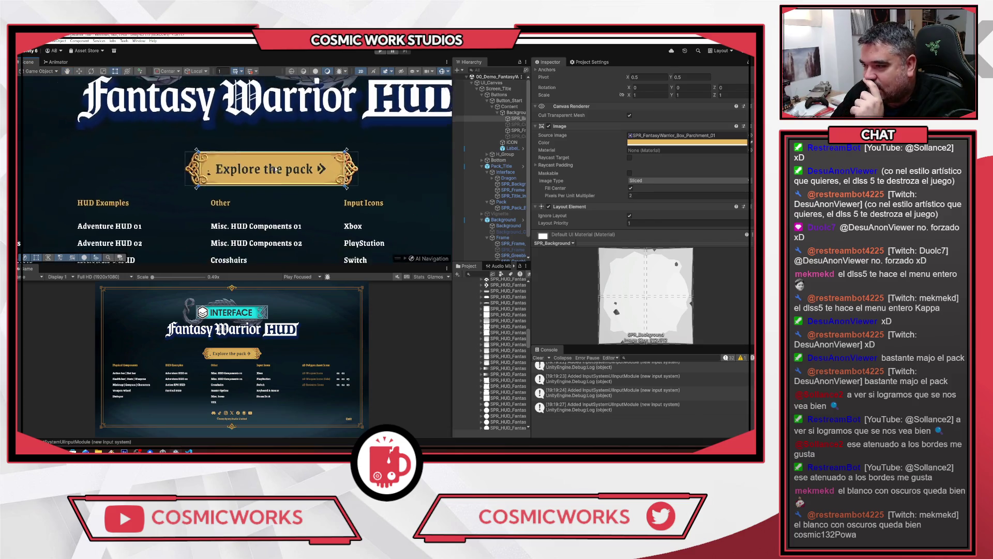
scroll(310, 175, down, 2)
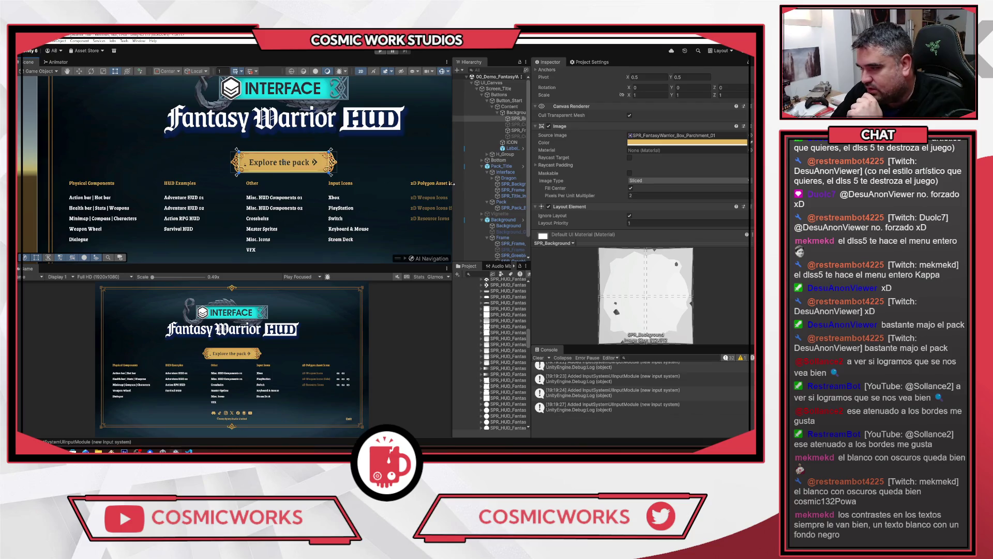
scroll(491, 202, down, 2)
mouse_move(293, 168)
mouse_down()
mouse_move(189, 125)
mouse_move(253, 93)
mouse_move(307, 260)
mouse_up()
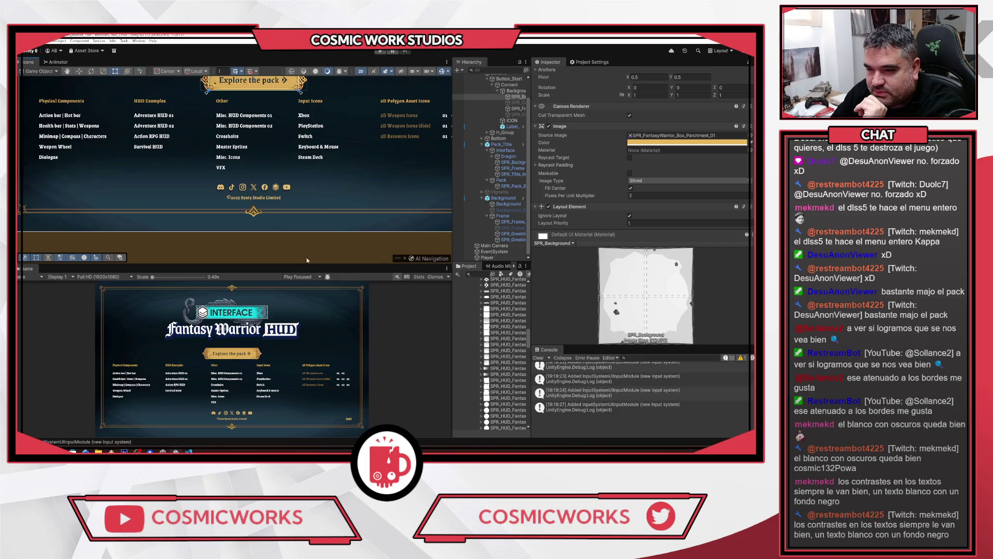
drag(304, 216, 386, 339)
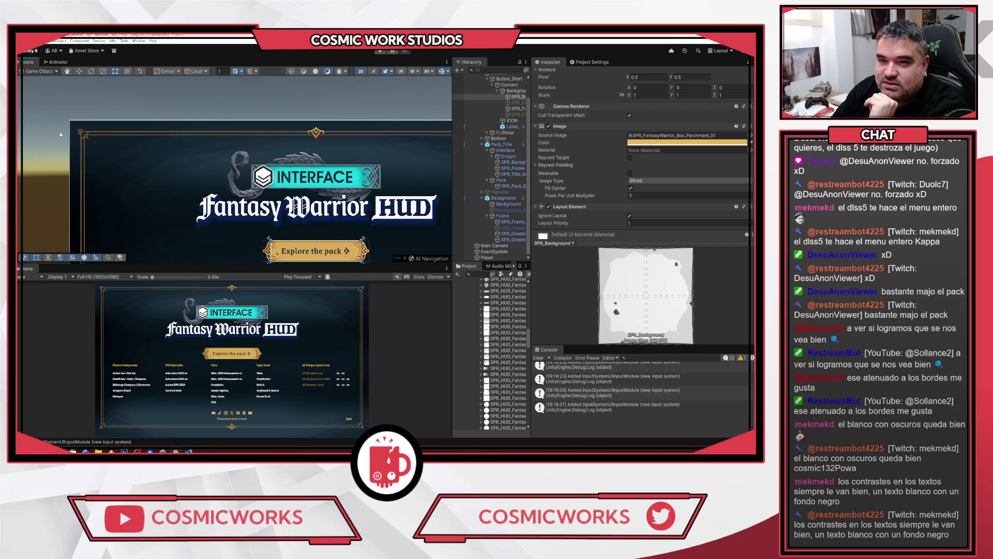
scroll(355, 140, down, 3)
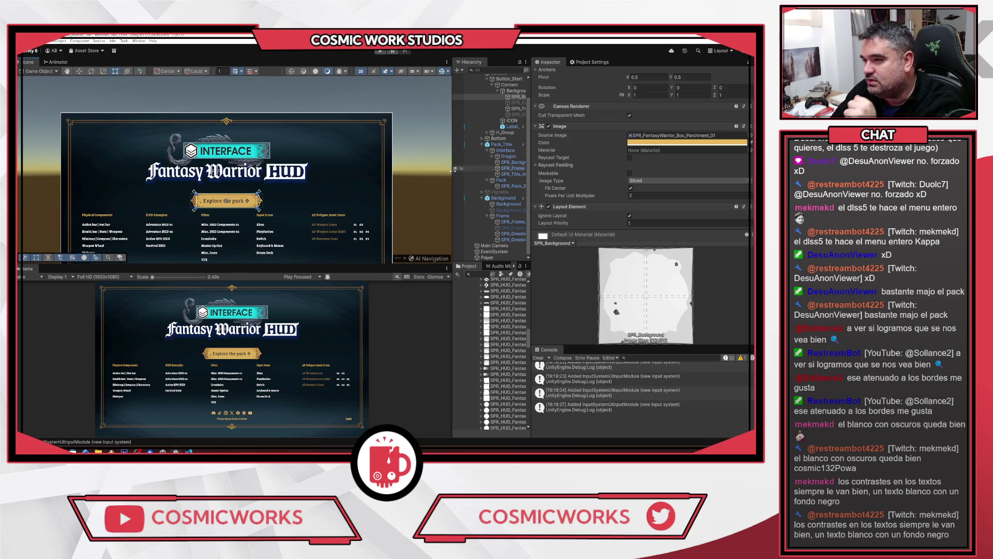
Widen the Hierarchy and Inspector area, scroll to the Scenes folder and open another demo scene
drag(453, 185, 401, 185)
drag(492, 191, 546, 192)
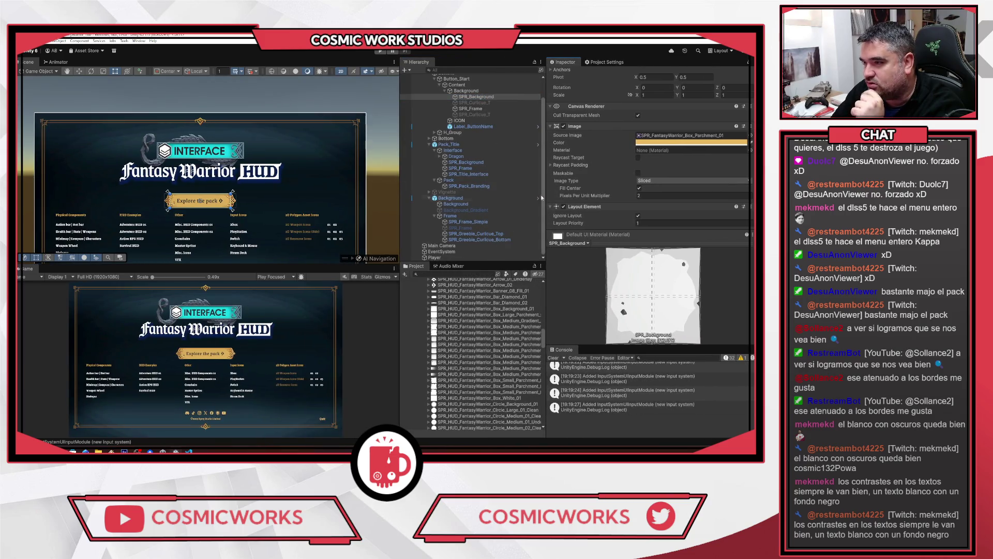
scroll(490, 357, up, 5)
scroll(490, 357, up, 10)
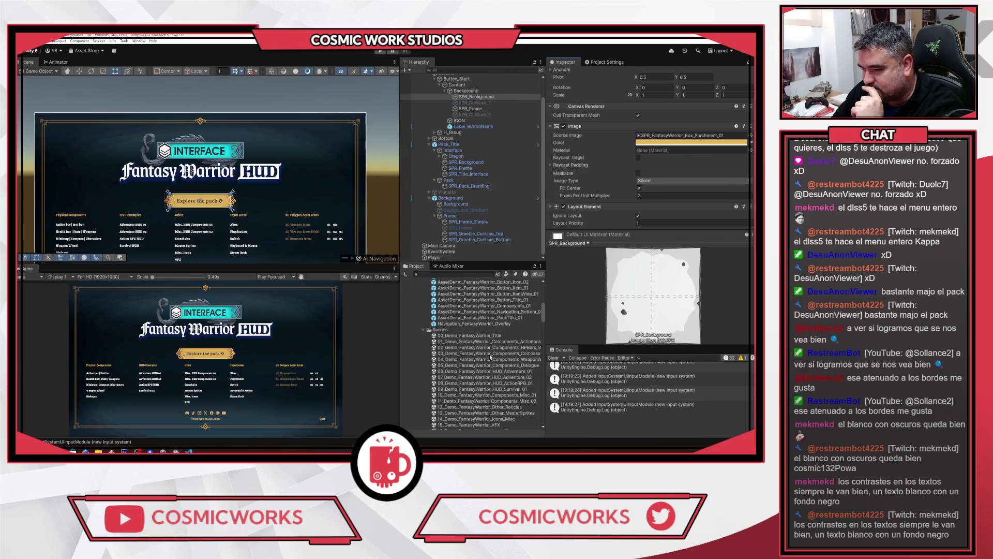
double_click(479, 336)
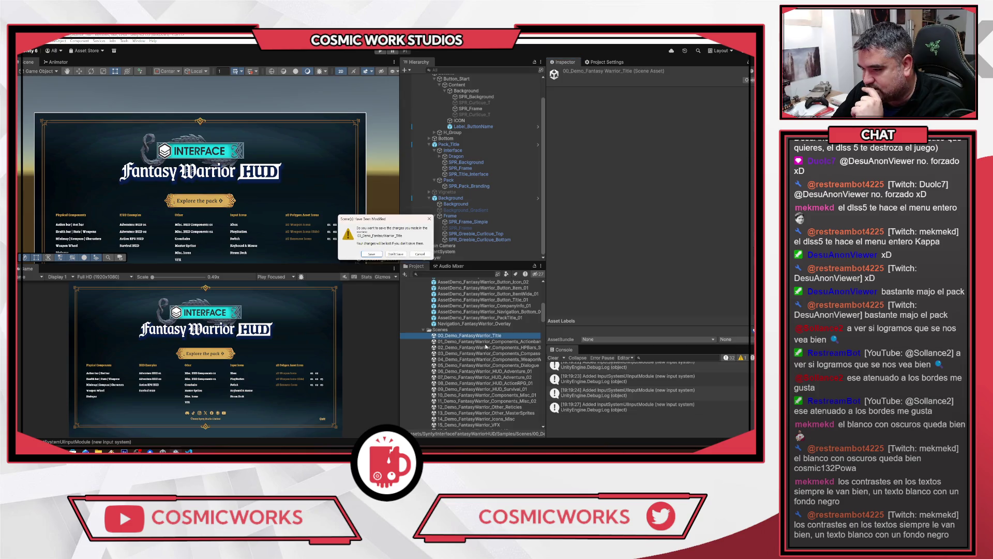
Discard the title scene changes and open 01_Demo_FantasyWarrior_Components_Actionbars-Hotbars
click(395, 254)
double_click(481, 342)
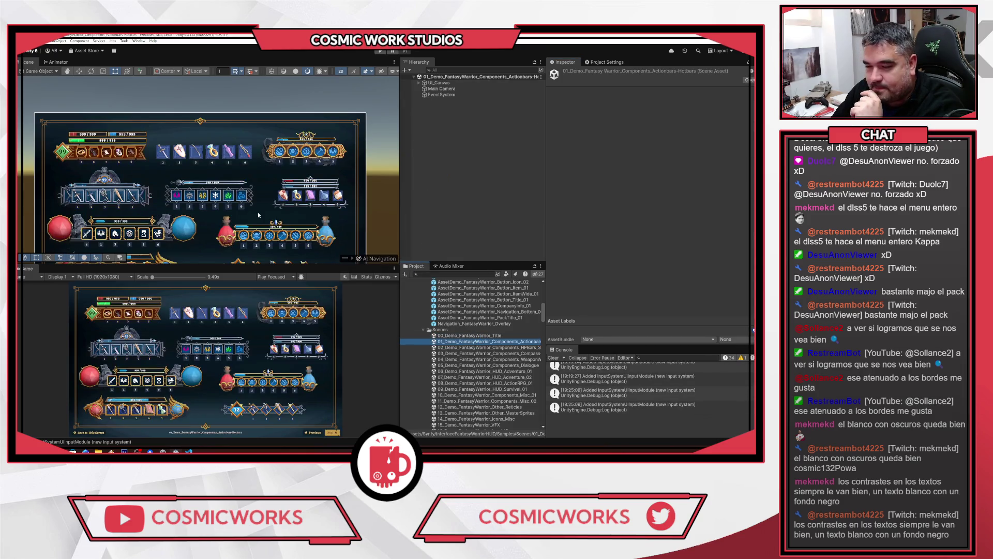
scroll(258, 214, up, 10)
drag(275, 200, 389, 245)
Look over the hotbars, then open the 02_Demo_FantasyWarrior_Components_HPBars_Stats scene
scroll(259, 210, down, 2)
scroll(265, 185, down, 2)
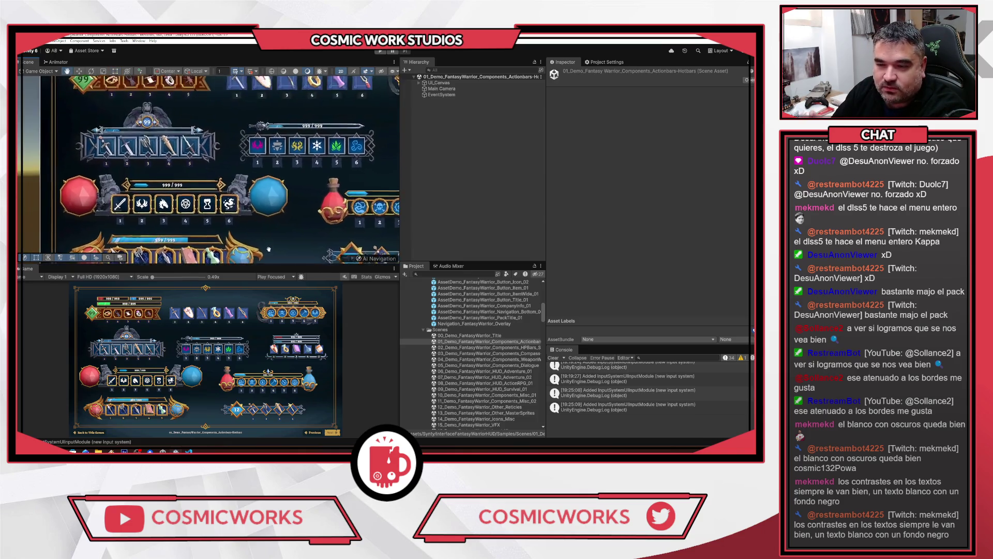
scroll(265, 196, up, 2)
scroll(250, 203, down, 2)
drag(250, 203, 198, 200)
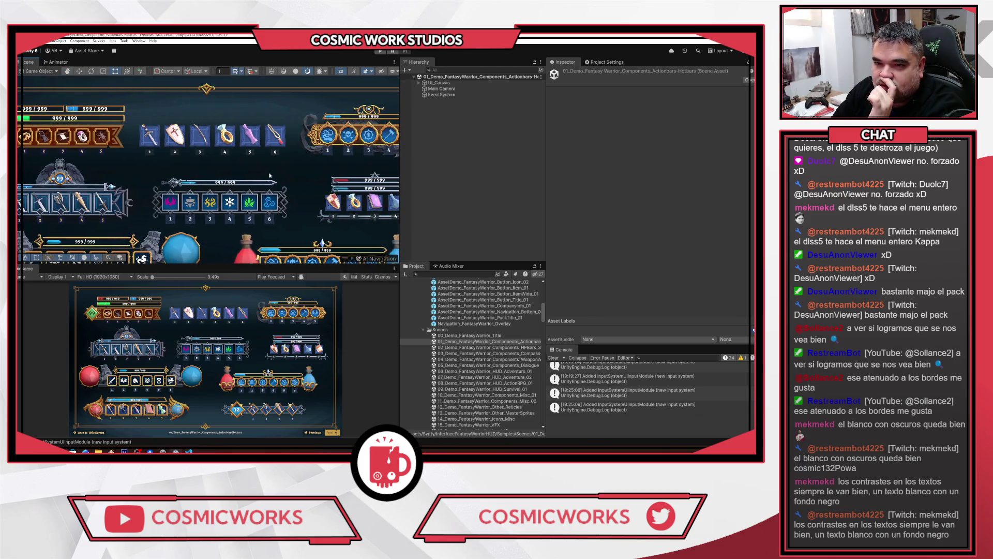
drag(264, 180, 199, 153)
double_click(480, 347)
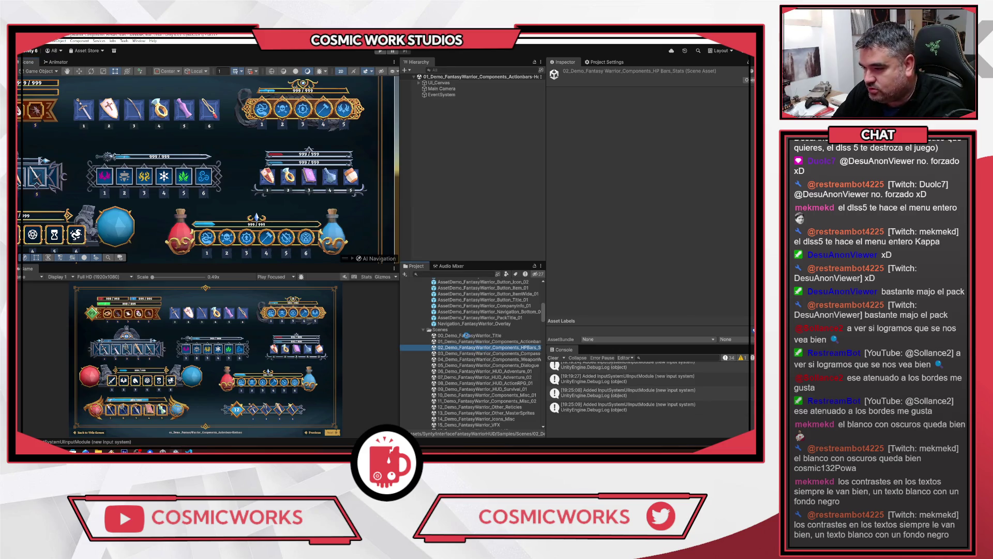
Expand Components and Player_Health_Equipment and select HUD_HealthContainer_01
scroll(243, 203, down, 5)
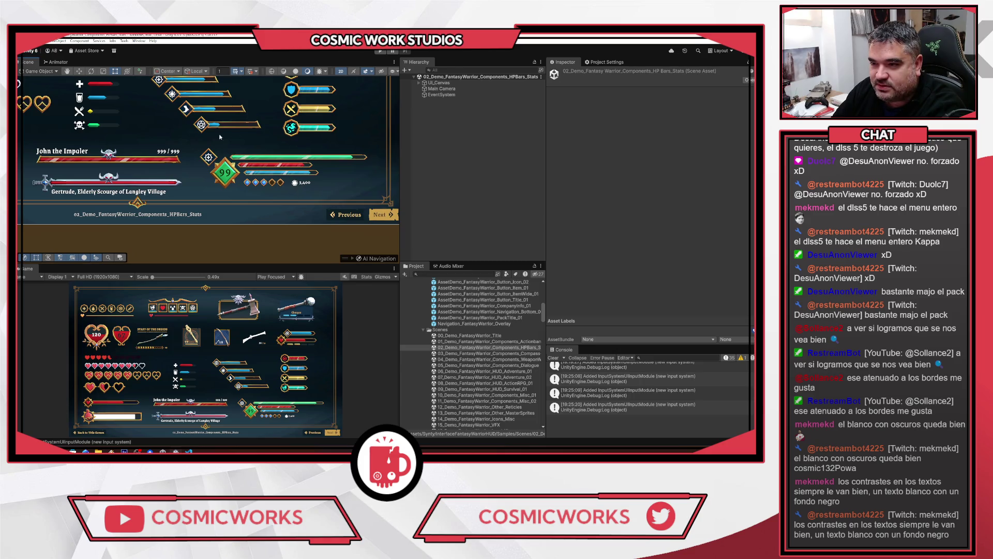
scroll(194, 166, left, 5)
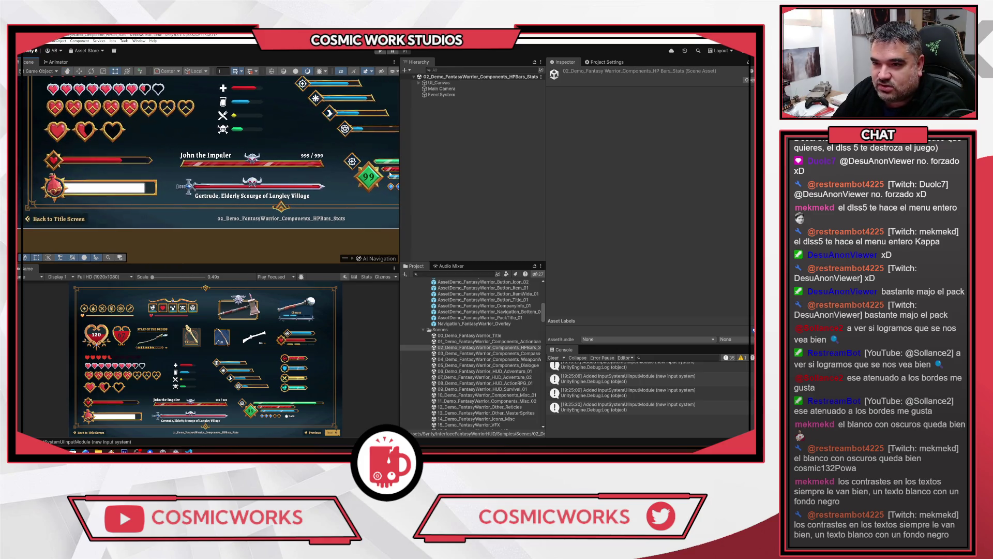
click(278, 169)
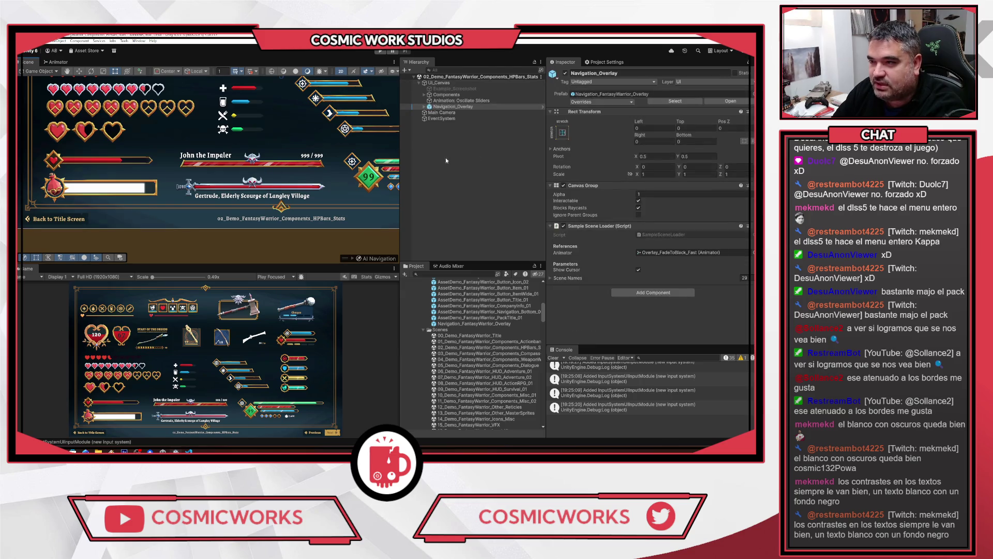
click(425, 95)
click(432, 101)
click(430, 101)
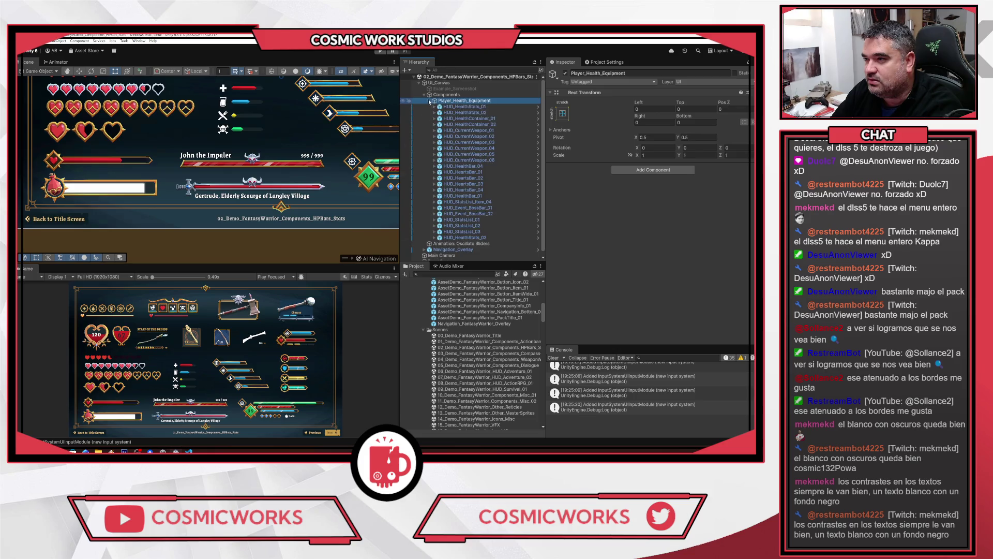
click(468, 119)
Inspect HUD_CurrentWeapon_05, SPR_Vignette, HUD_StatsList_01, Navigation_Overlay and HUD_Event_BossBar_02
scroll(308, 131, down, 2)
scroll(309, 133, down, 1)
key(Down)
key(Down)
key(Down)
scroll(308, 134, up, 3)
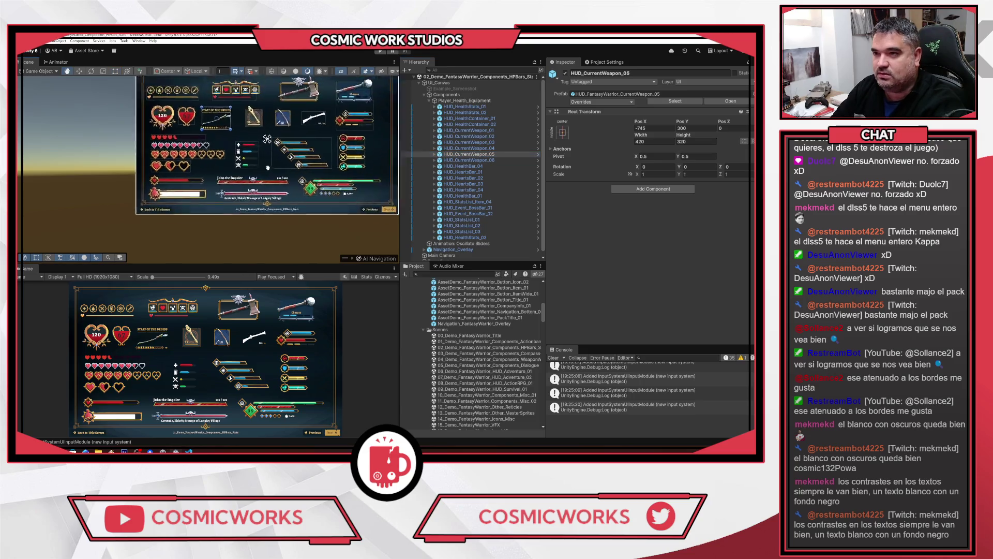
click(252, 218)
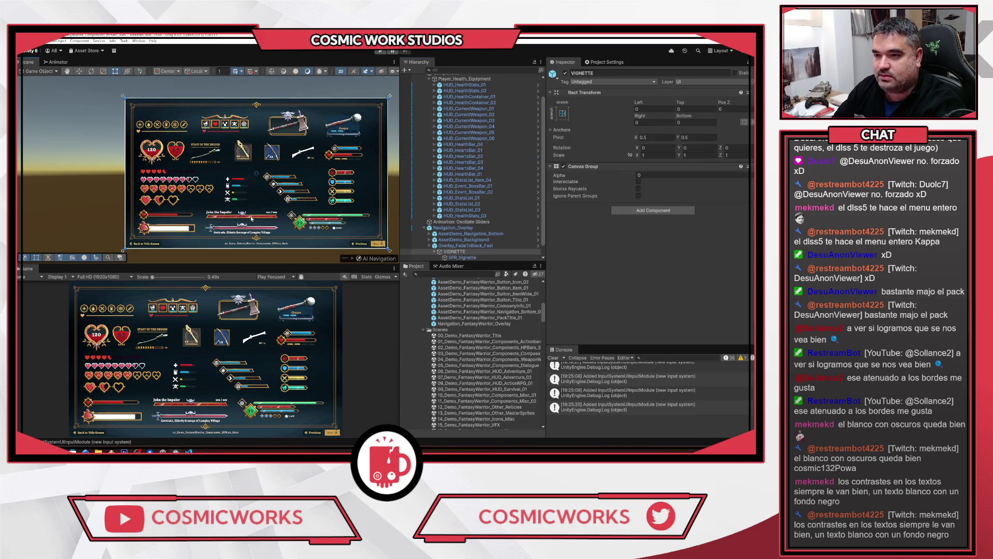
click(474, 199)
key(Down)
key(Down)
key(Down)
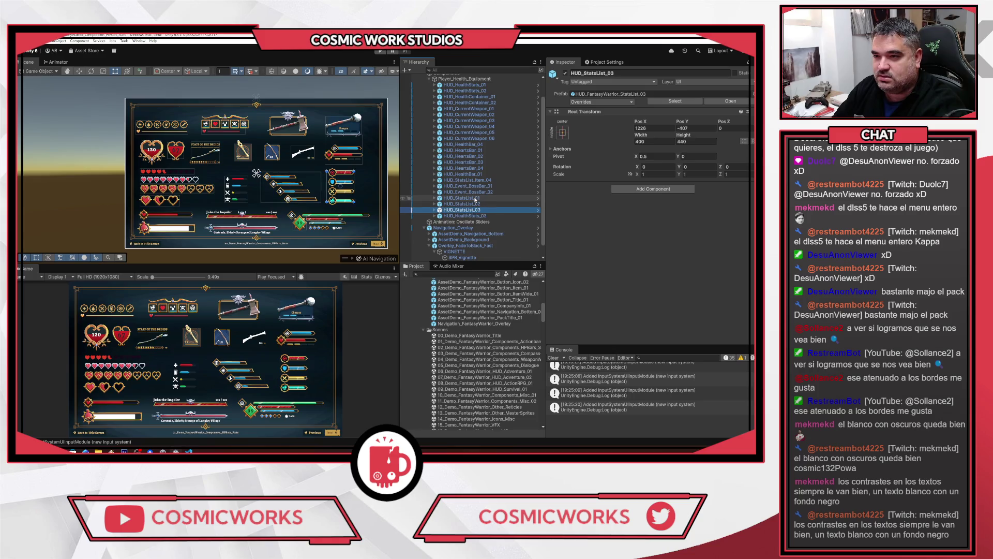
key(Up)
key(Up)
key(Up)
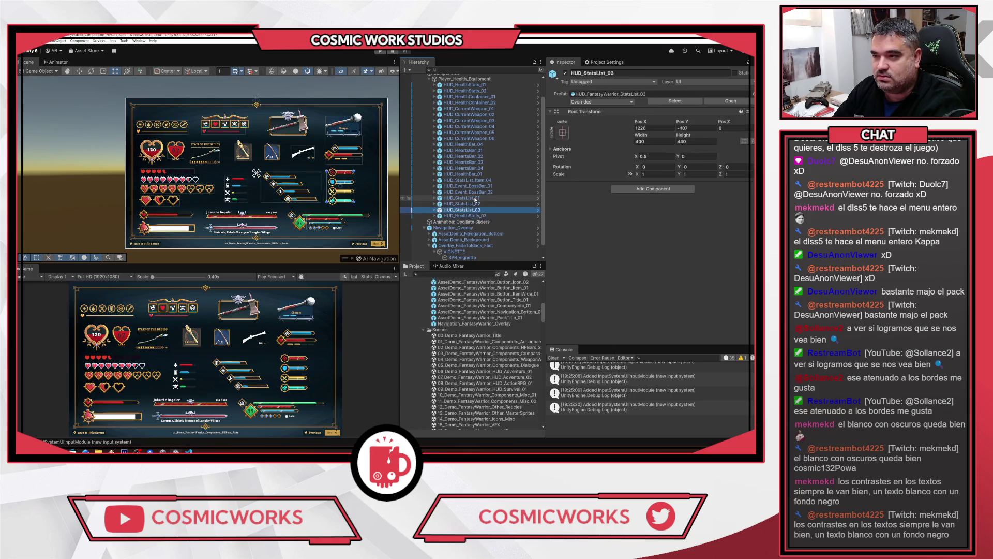
Expand HUD_Event_BossBar_01 and SliderBox, then frame Slider_Horizontal in the view
key(Up)
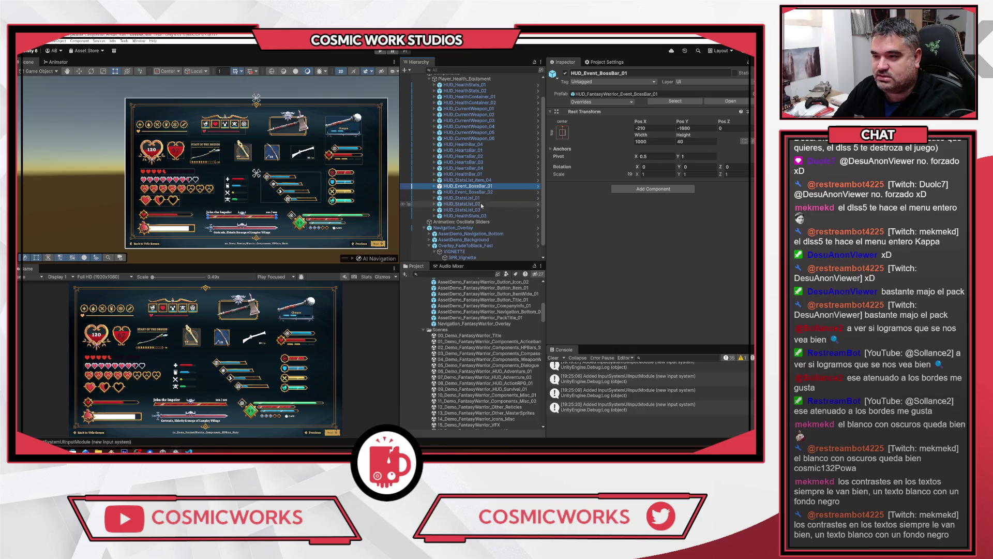
click(434, 187)
click(439, 193)
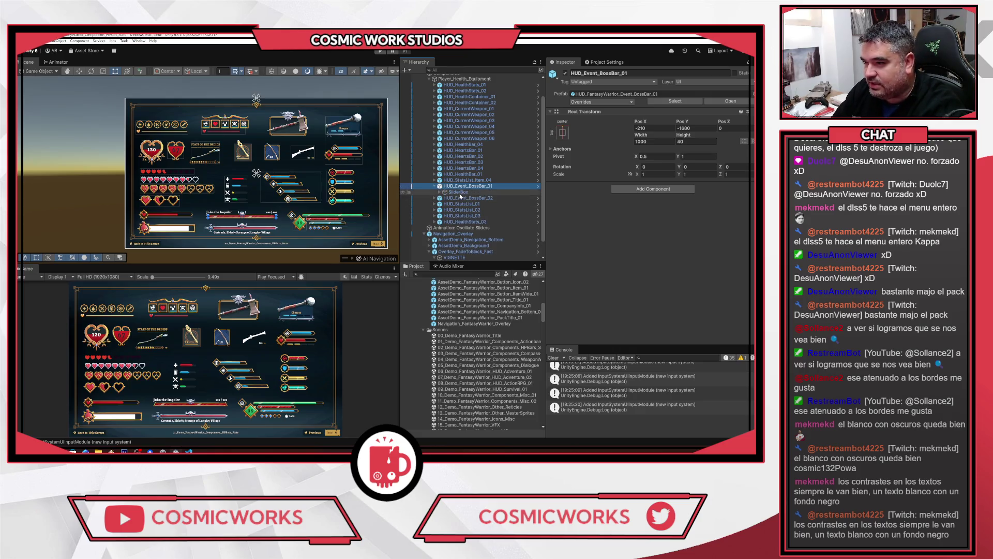
click(440, 193)
click(450, 198)
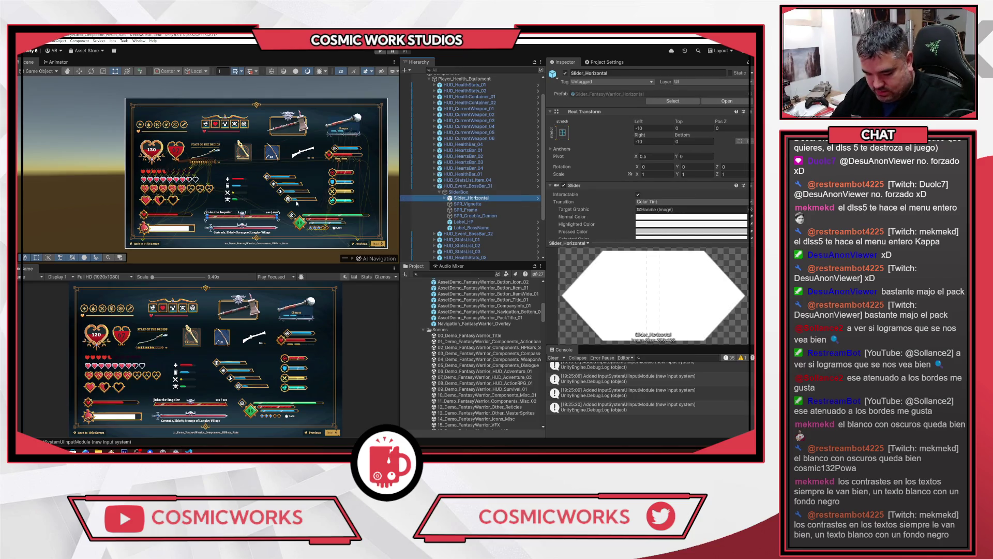
double_click(450, 198)
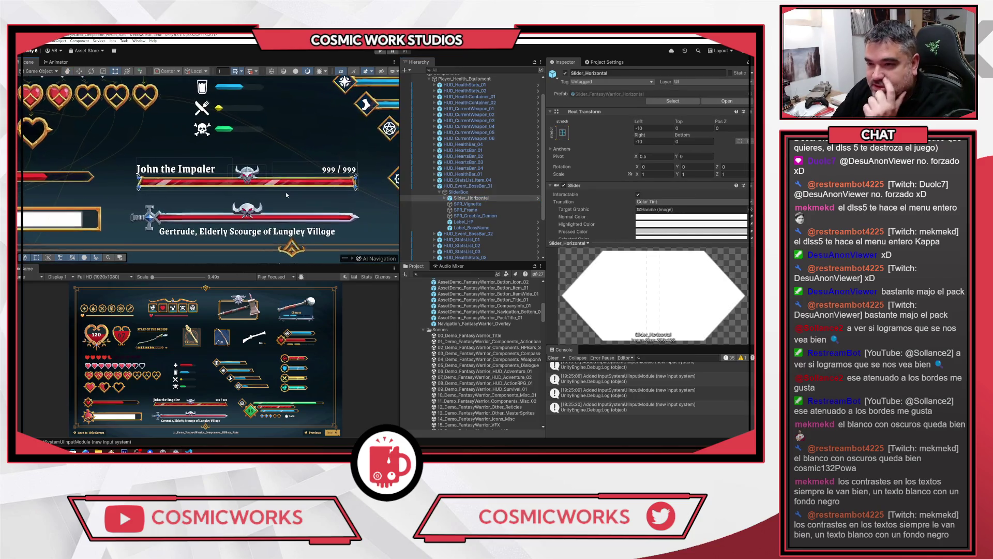
Frame SPR_Vignette and toggle it off and on repeatedly to compare the boss bar
click(467, 205)
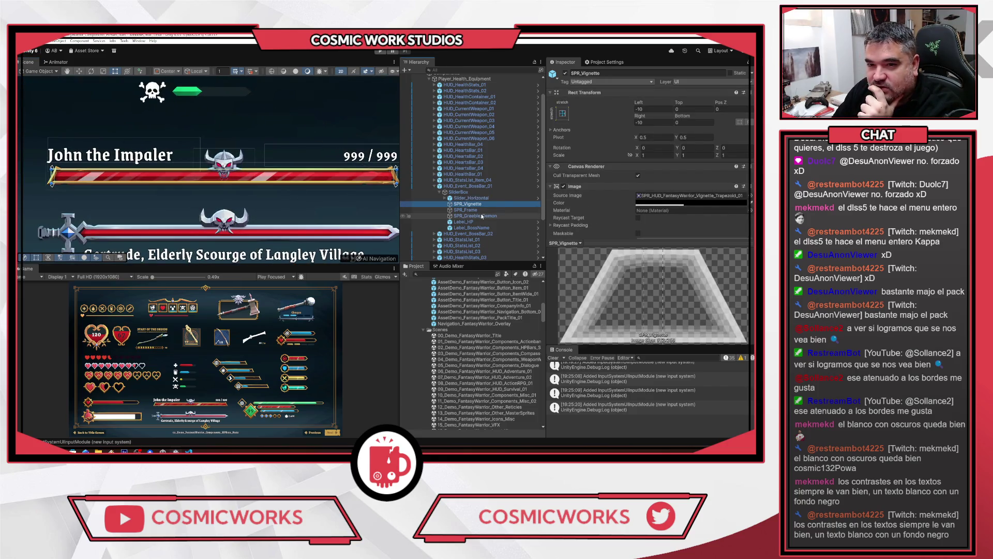
double_click(449, 204)
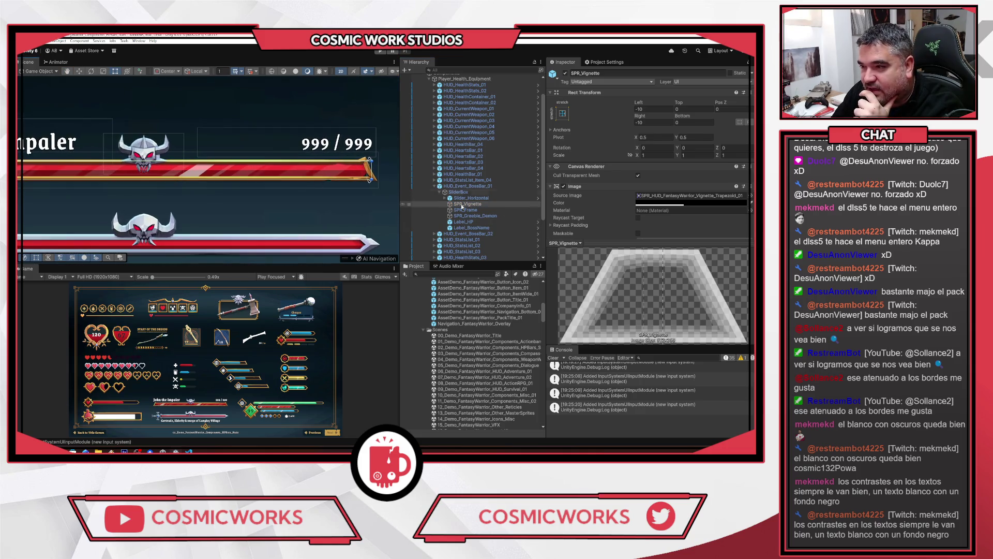
click(566, 73)
click(566, 73)
click(566, 73)
click(566, 73)
click(565, 73)
click(566, 73)
click(566, 73)
click(567, 74)
click(566, 74)
click(567, 74)
click(566, 74)
click(566, 74)
click(566, 74)
click(566, 74)
click(566, 74)
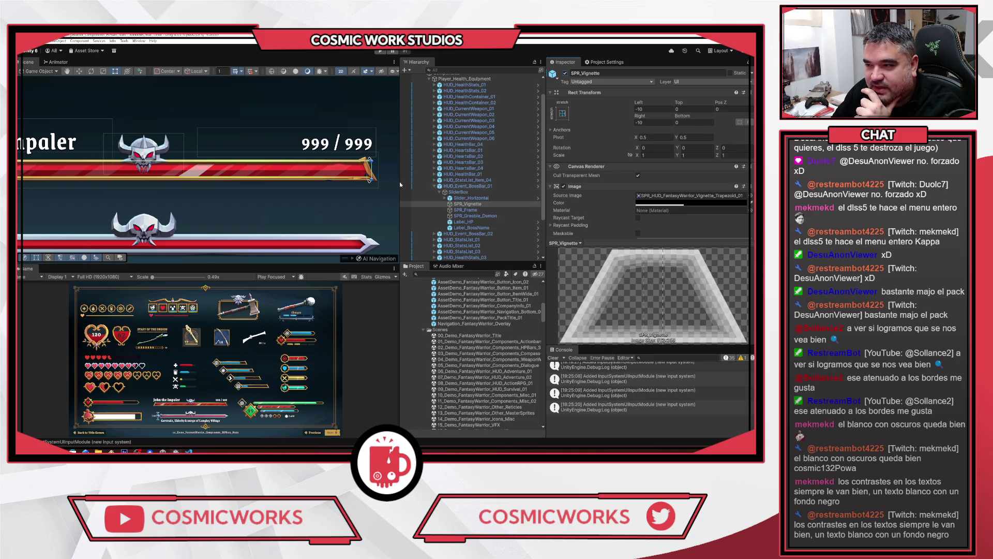
Inspect the boss bar's SPR_Frame, SPR_Greeble_Demon, Label_HP and Label_BossName
click(466, 210)
scroll(280, 184, down, 1)
key(f)
scroll(693, 183, down, 3)
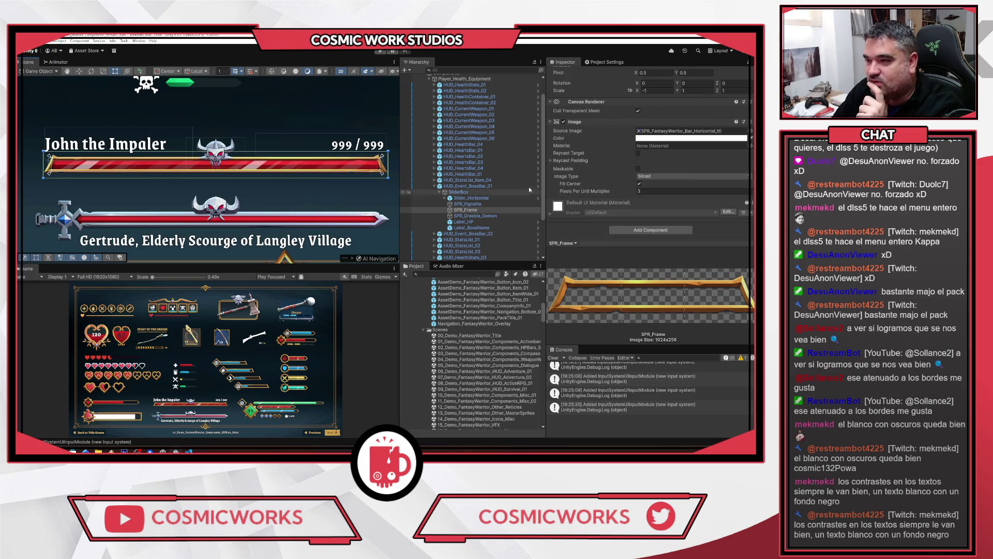
click(473, 216)
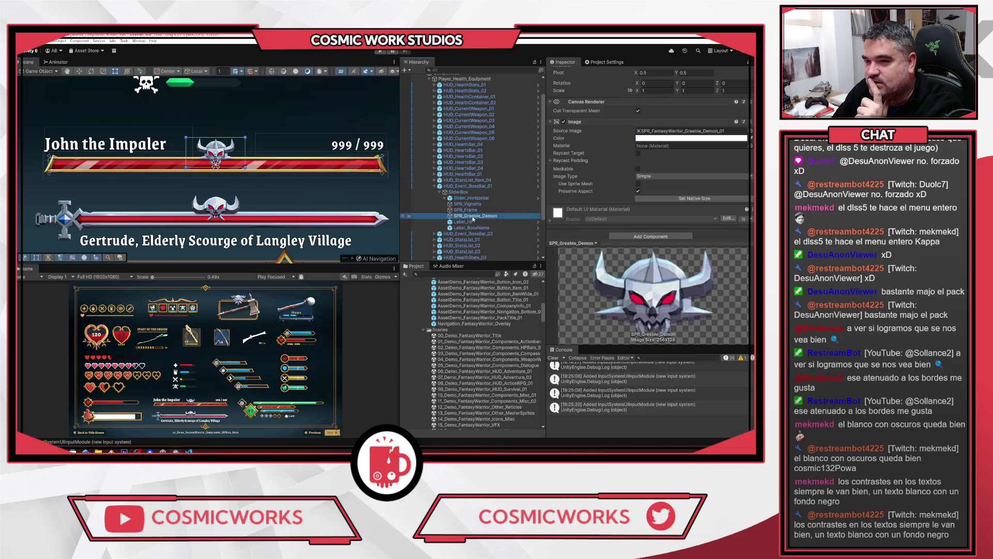
scroll(729, 219, down, 1)
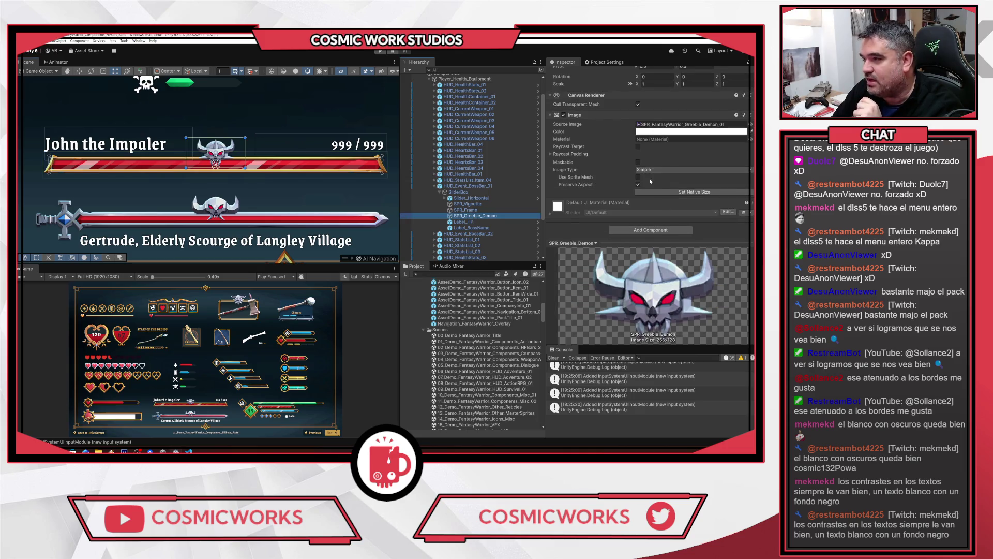
click(464, 222)
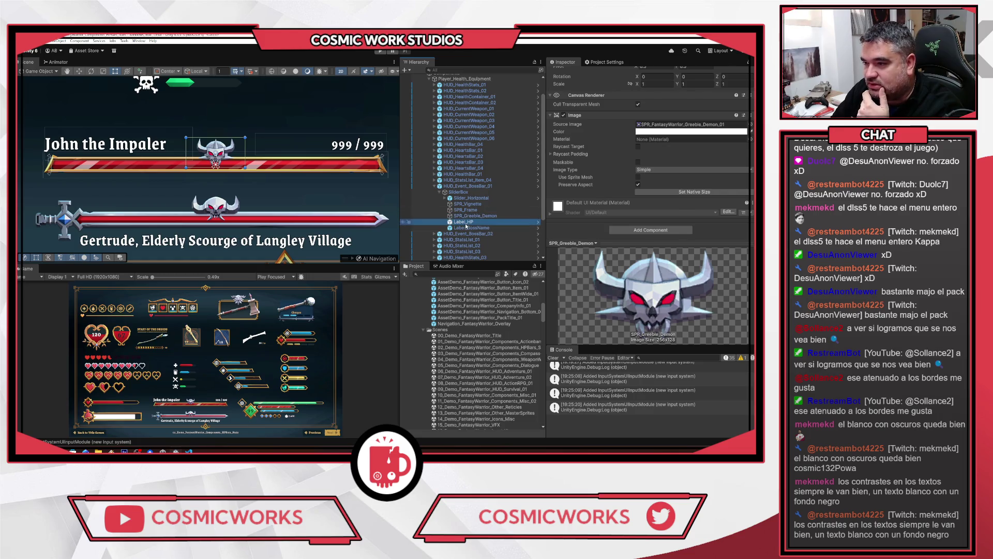
scroll(513, 181, down, 1)
click(483, 205)
Expand Slider_Horizontal and inspect its Fill Area and Background
click(469, 176)
click(445, 176)
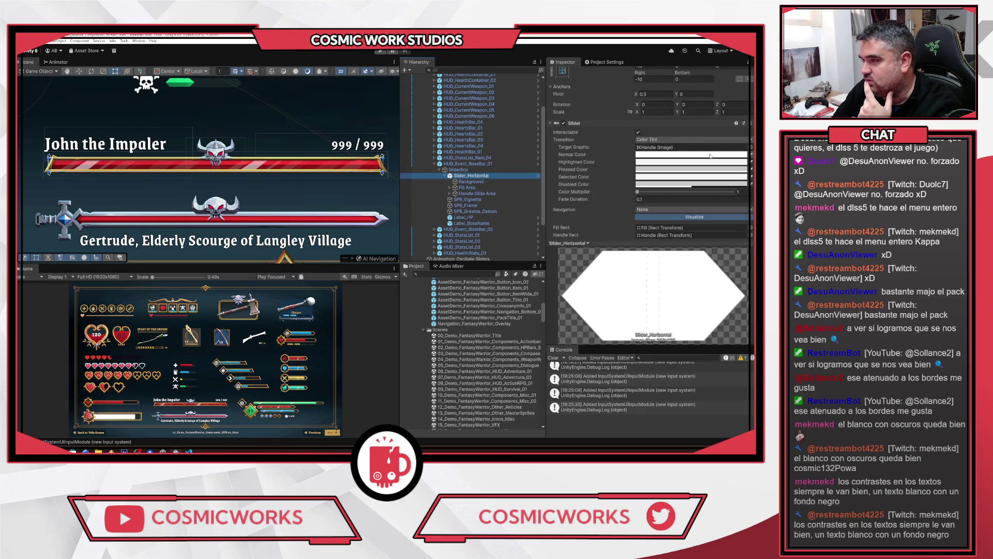
scroll(724, 162, down, 3)
scroll(723, 162, down, 3)
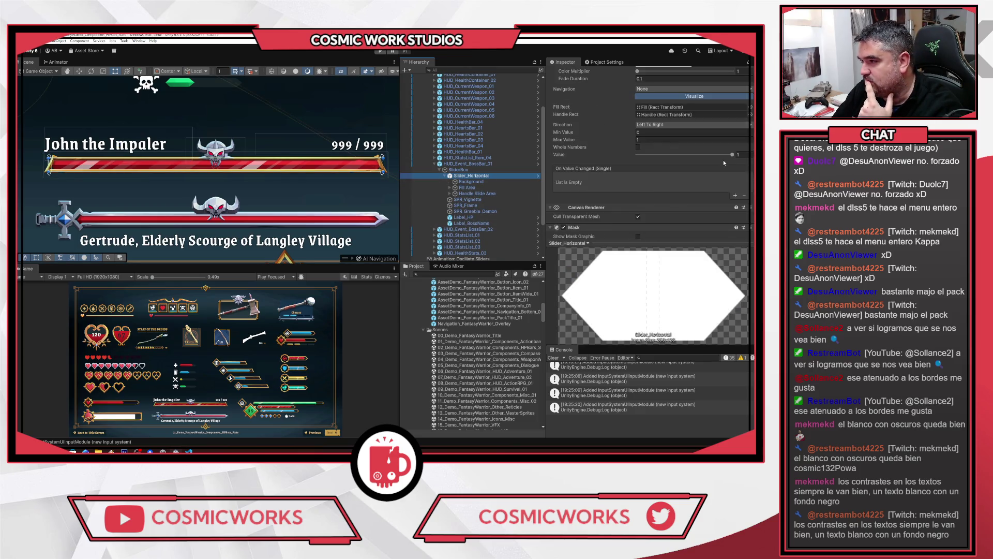
click(469, 187)
click(472, 182)
scroll(642, 207, down, 3)
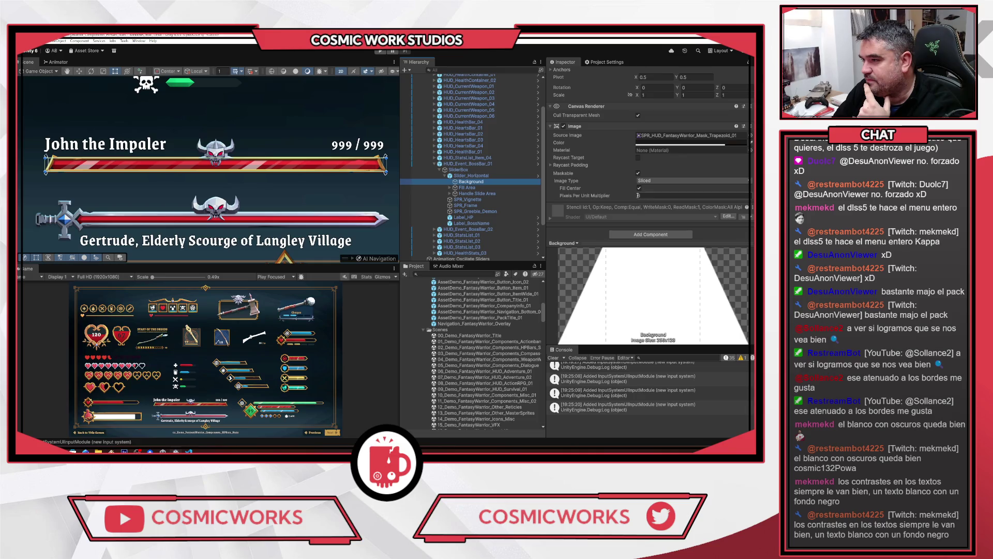
click(450, 187)
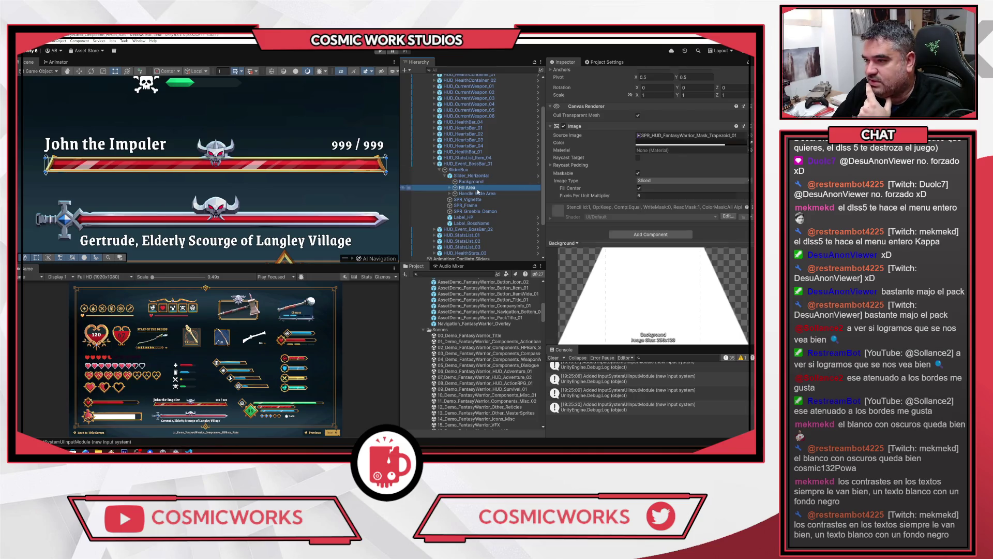
Expand Fill, try a green fill colour, then restore the red F13131
click(450, 188)
click(466, 194)
click(456, 194)
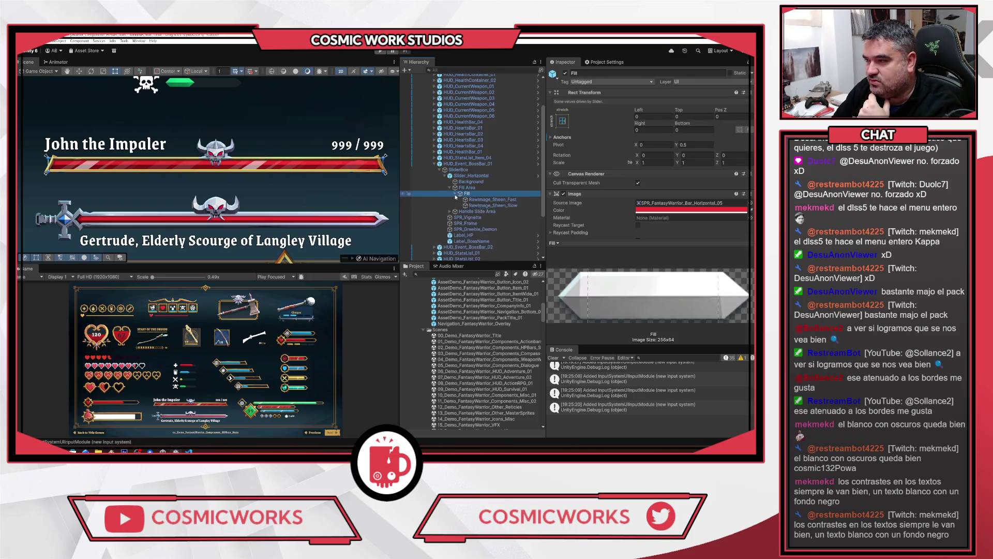
click(688, 210)
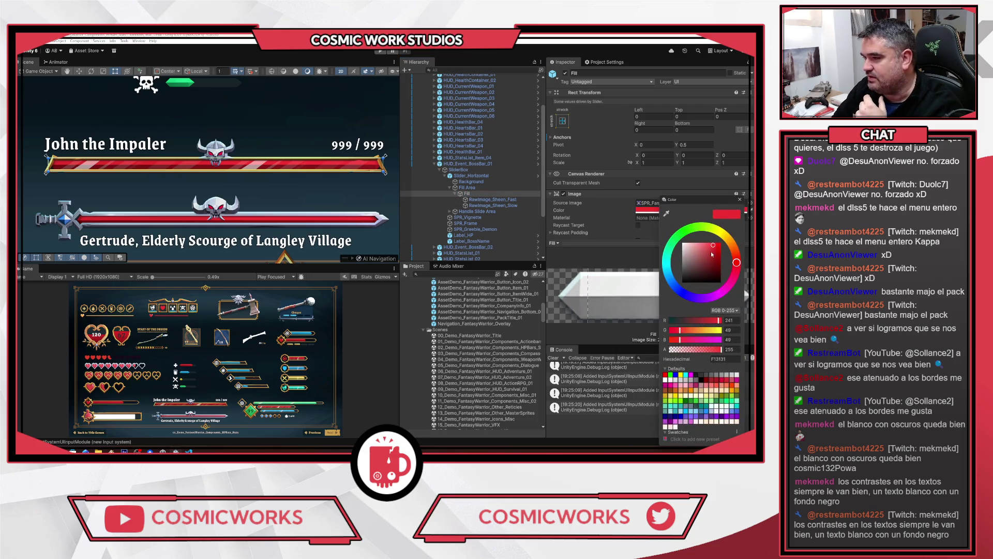
drag(688, 234, 658, 250)
click(721, 213)
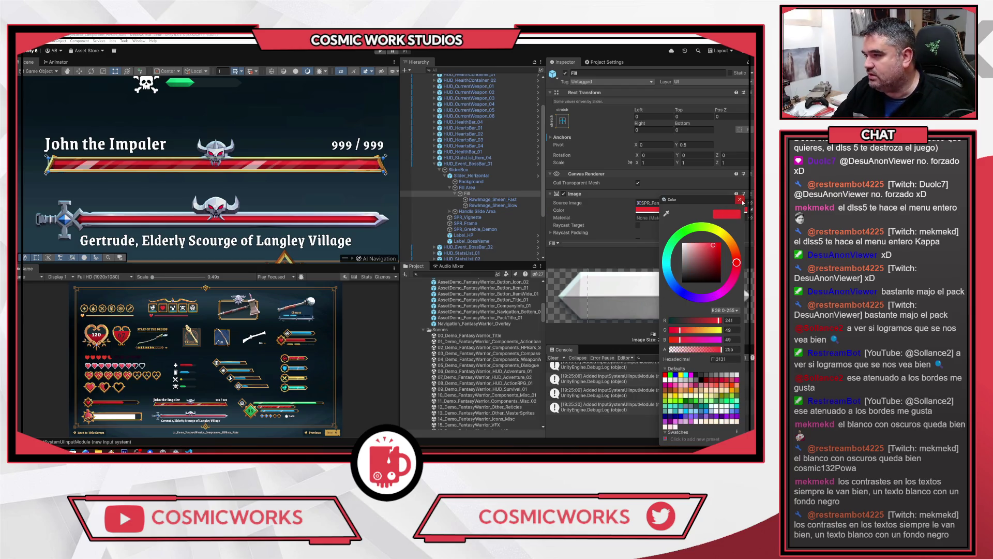
click(740, 199)
Compare RawImage_Sheen_Fast and RawImage_Sheen_Slow, hiding and re-showing the slow sheen
click(500, 201)
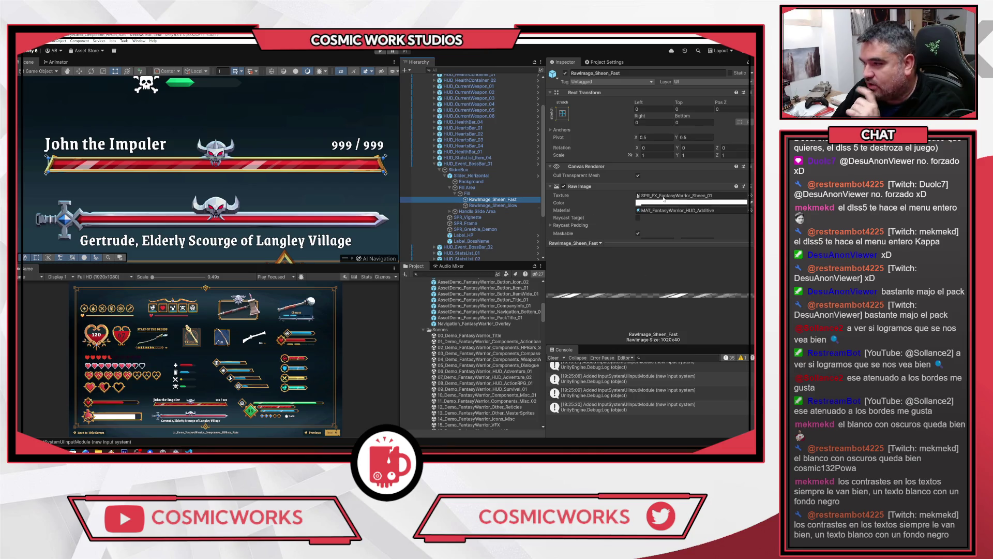
click(502, 206)
click(499, 200)
click(567, 73)
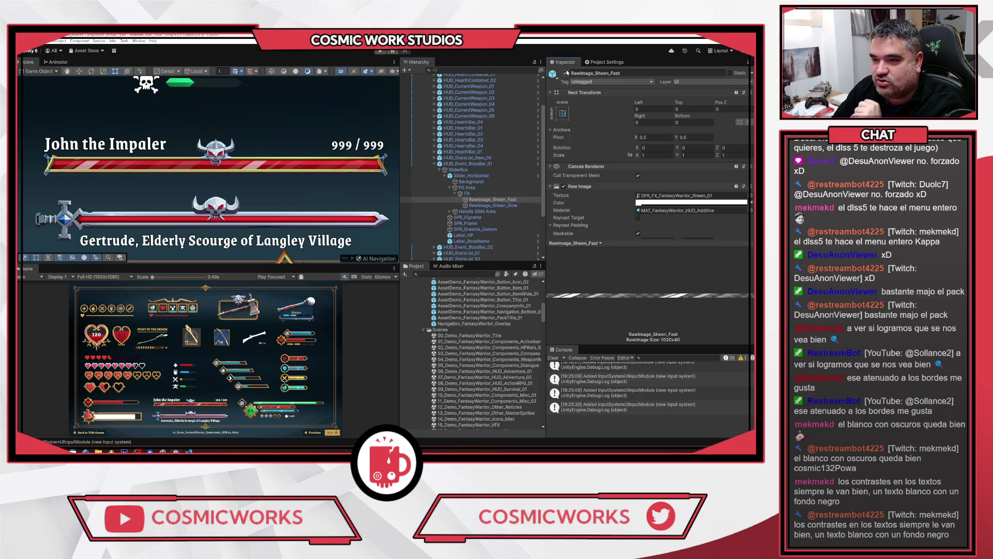
click(494, 205)
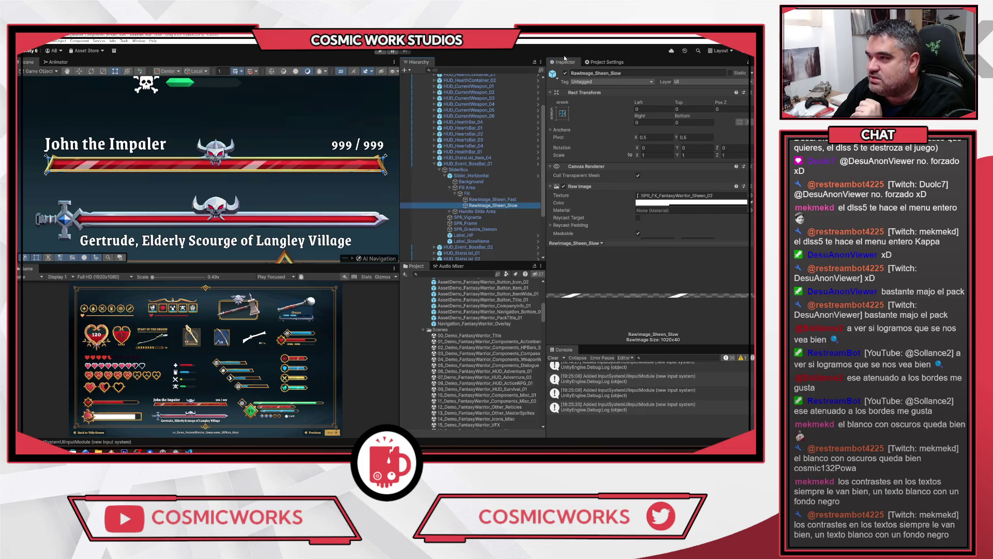
click(567, 73)
click(567, 74)
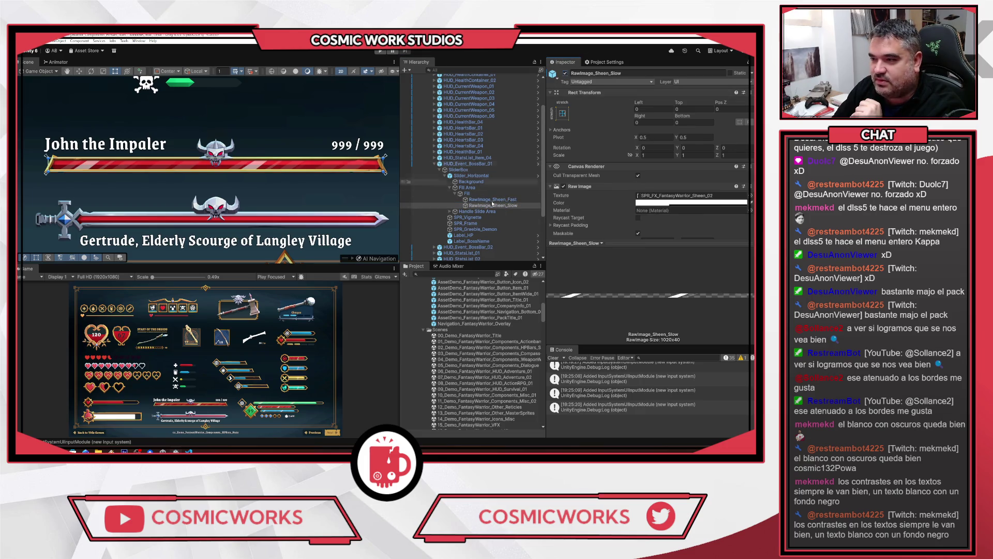
Inspect the bar's Background, the SliderBox container and Slider_Horizontal
click(462, 182)
click(461, 170)
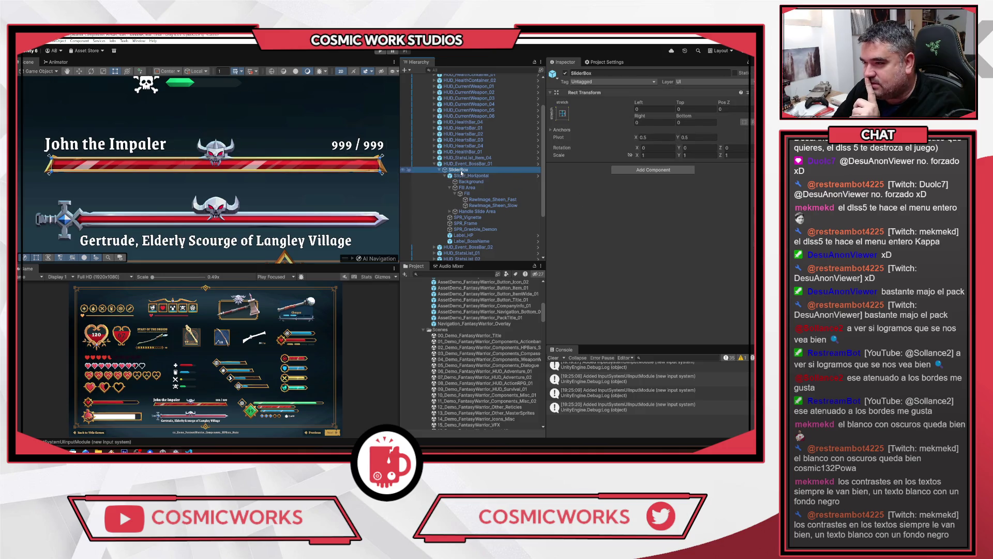
click(470, 176)
scroll(681, 207, down, 5)
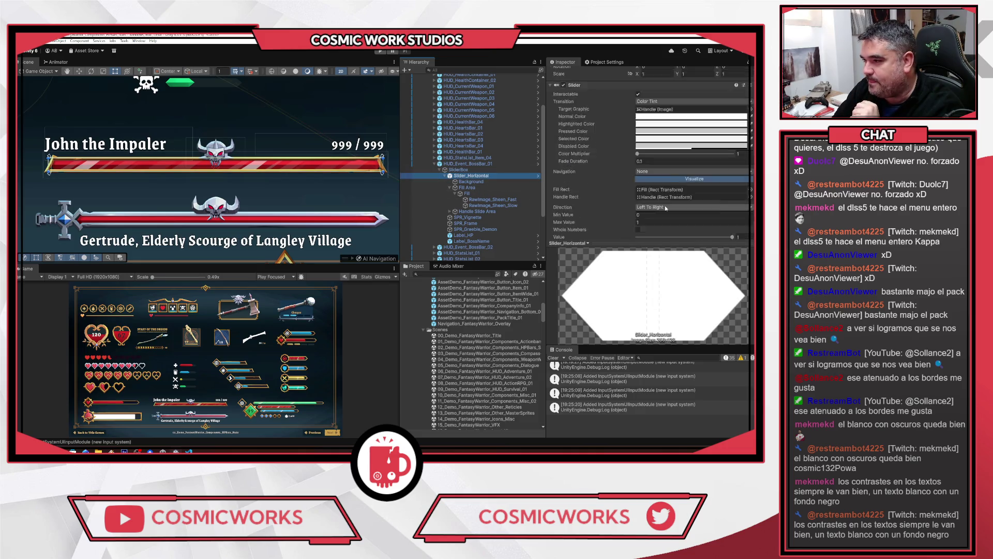
Lower the boss bar value to about 0.69, restore it to 1, then inspect RawImage_Sheen_Slow and Fill
mouse_move(733, 177)
mouse_down()
mouse_move(688, 181)
mouse_move(751, 189)
mouse_move(668, 186)
mouse_up()
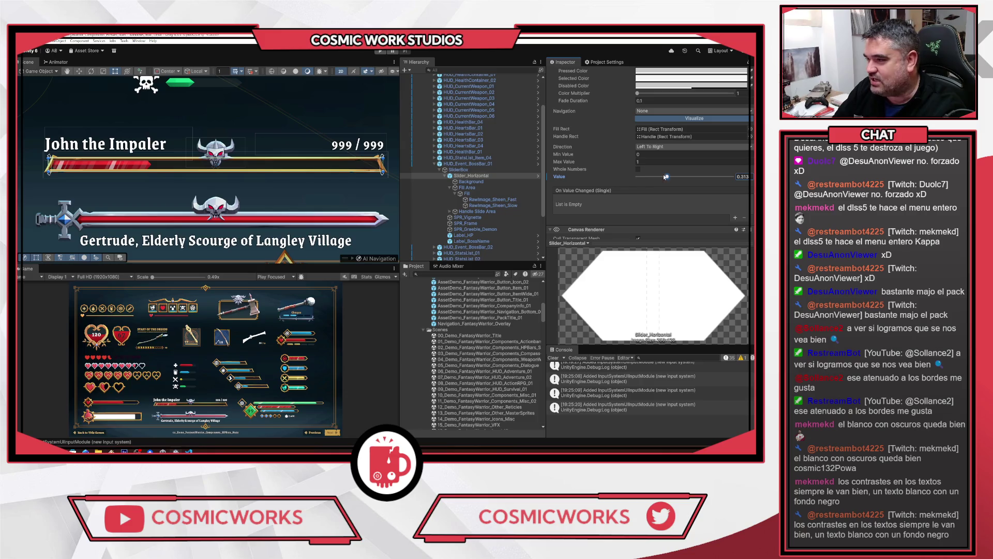
drag(674, 178, 733, 177)
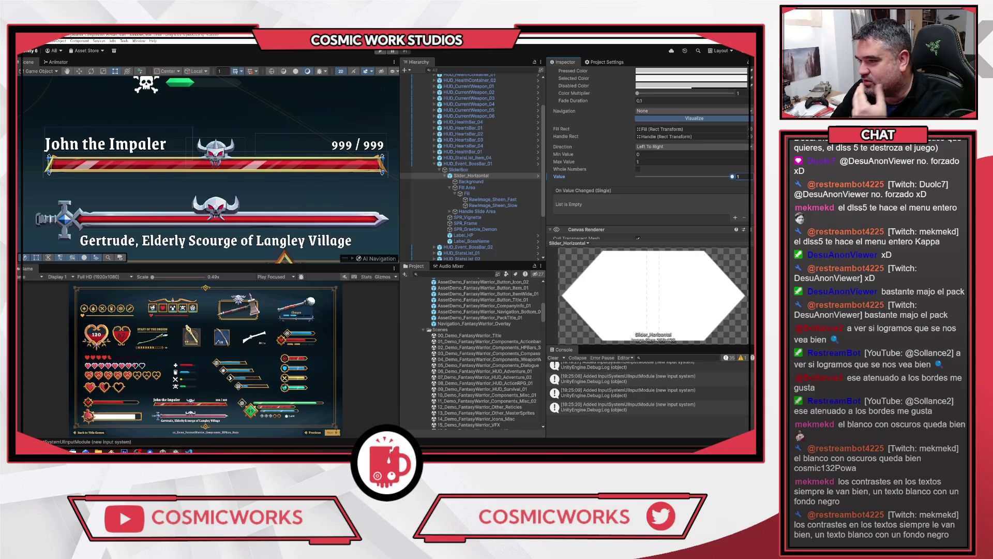
click(490, 205)
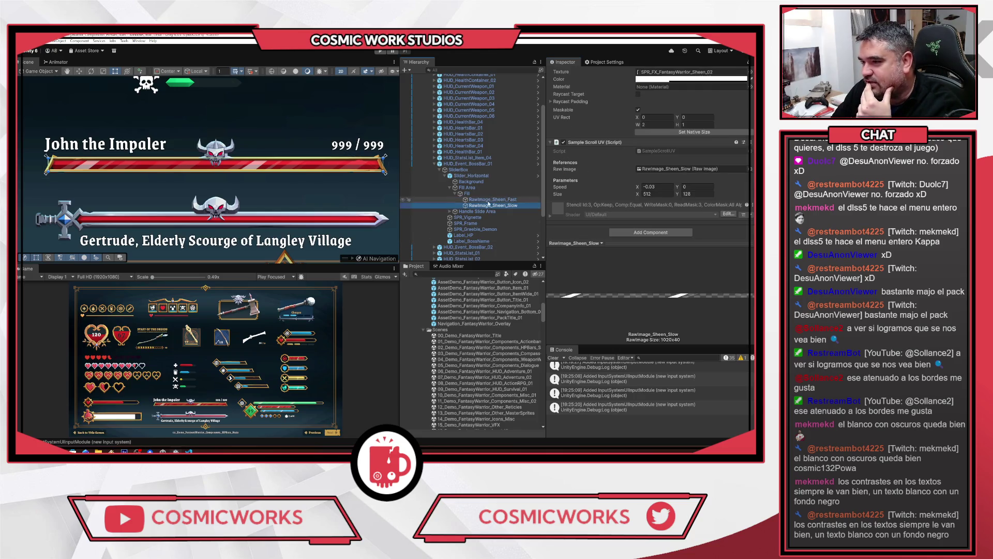
click(467, 194)
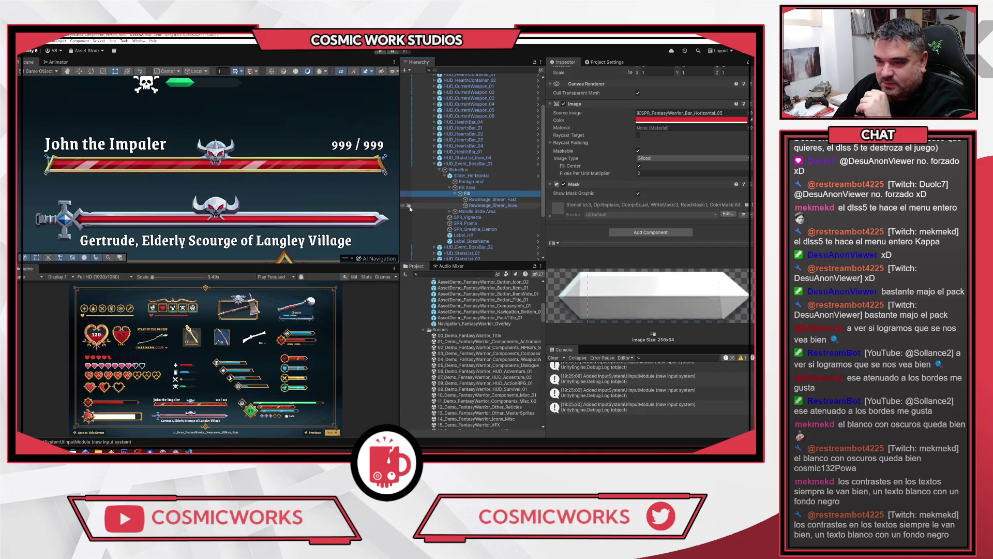
click(436, 163)
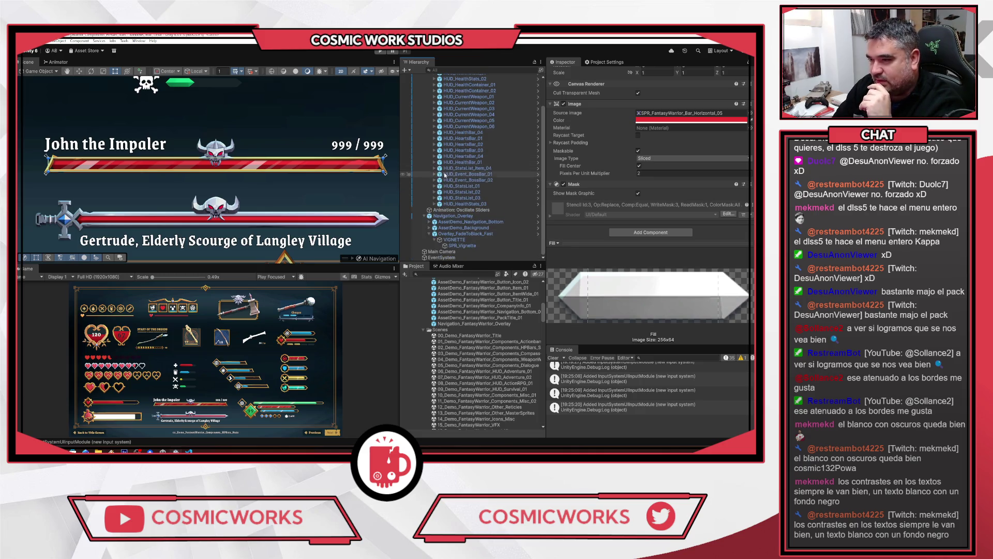
Frame HUD_Event_BossBar_02 and expand its SliderBox to select Slider_Horizontal
click(463, 168)
double_click(458, 162)
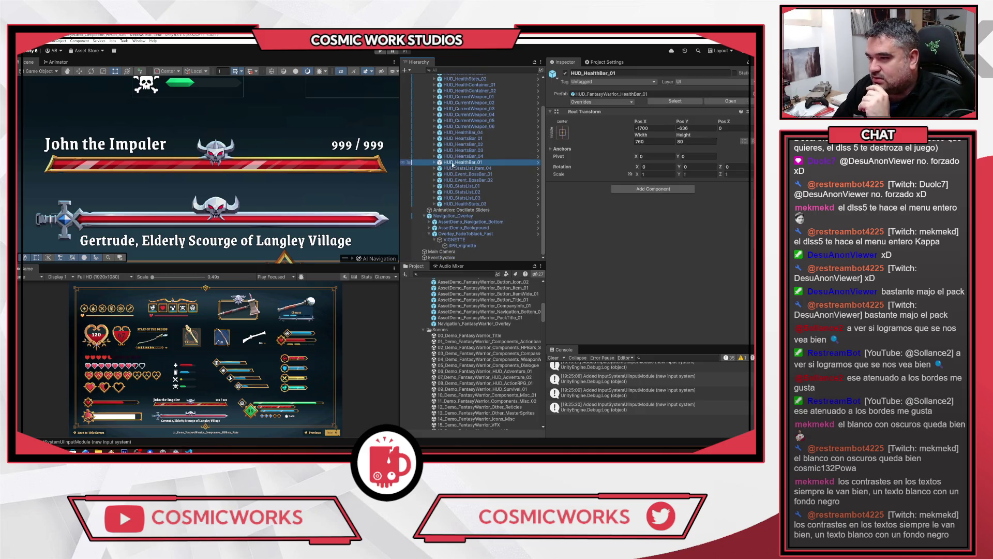
double_click(453, 180)
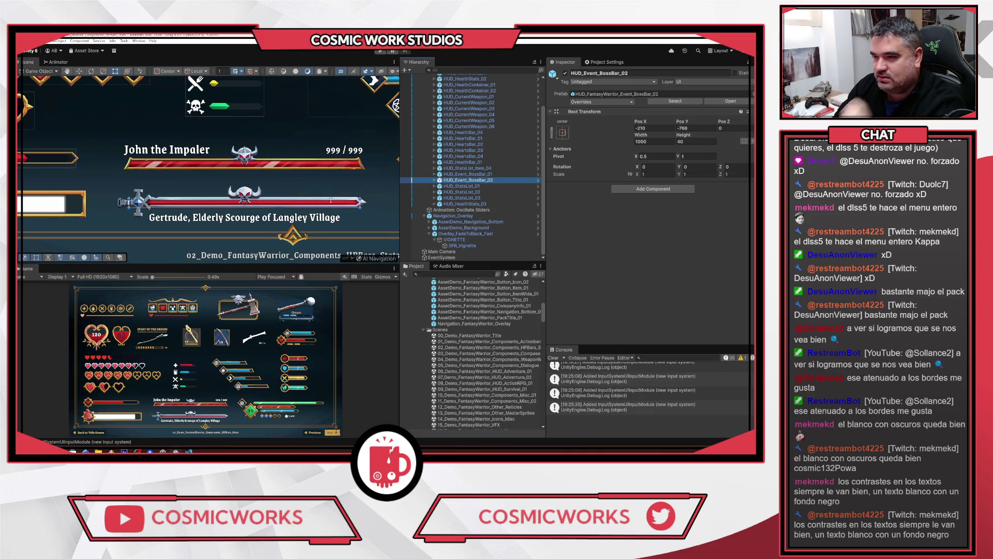
scroll(435, 207, up, 2)
click(434, 213)
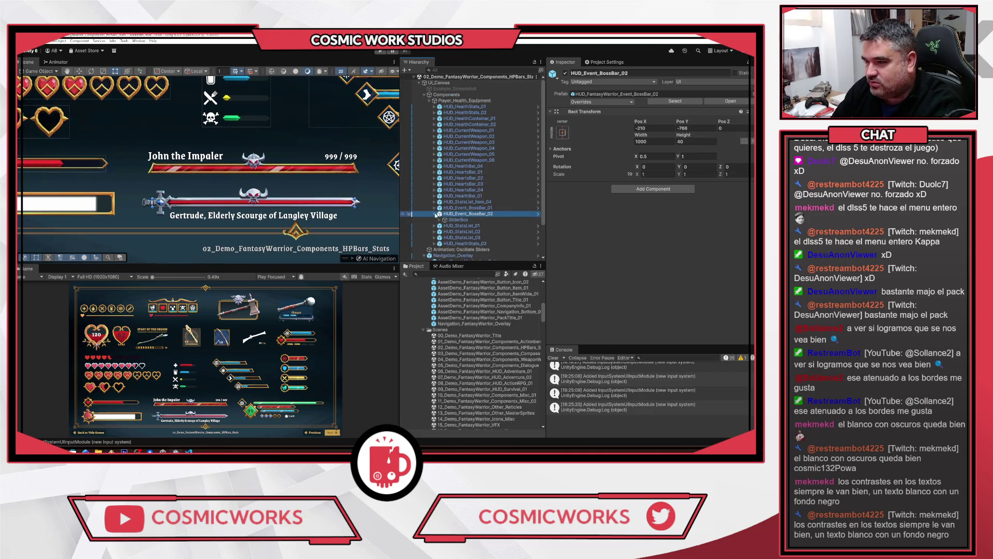
scroll(440, 196, down, 2)
click(442, 180)
click(440, 180)
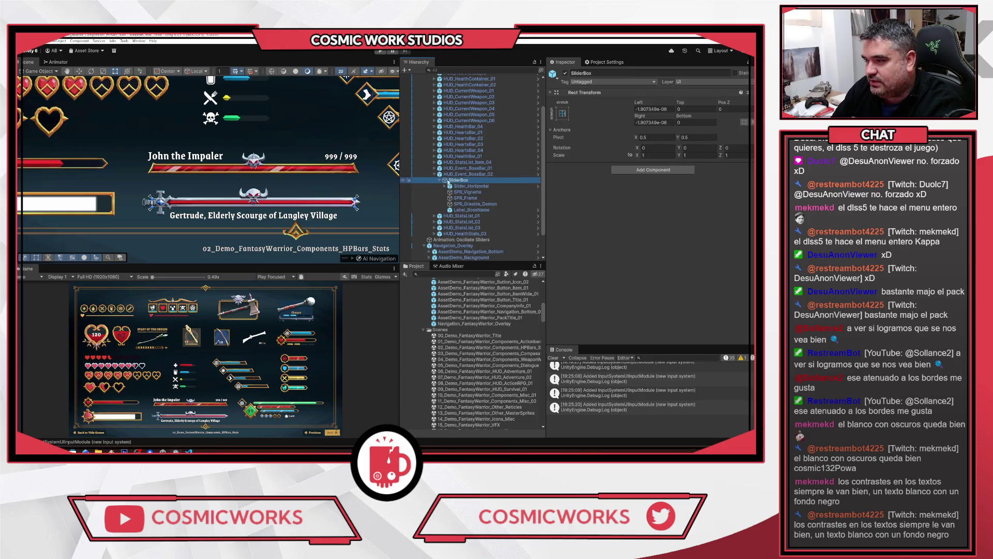
click(468, 186)
Drag the slider Value down to about 0.4 and back to 1 to test the fill
scroll(468, 182, down, 1)
scroll(672, 155, down, 5)
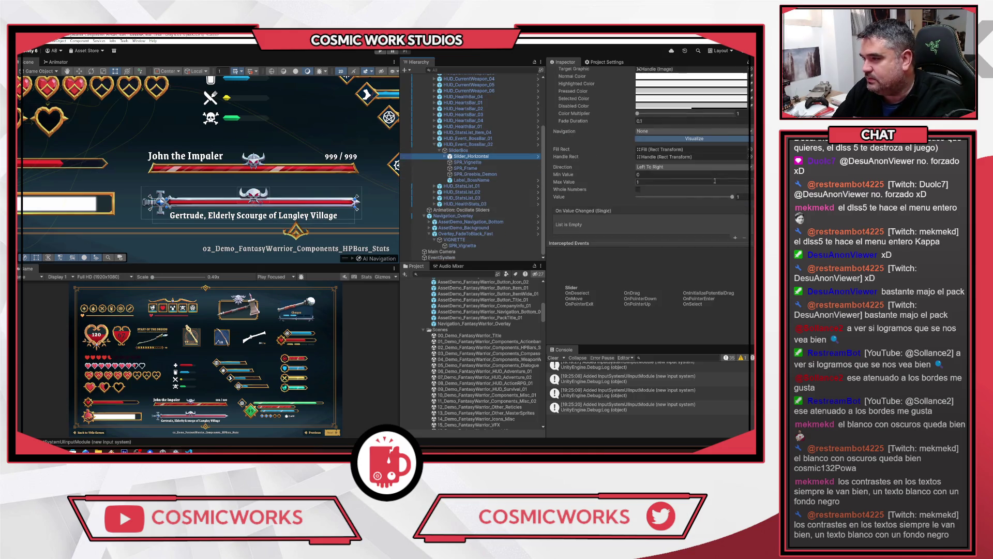
drag(735, 198, 665, 197)
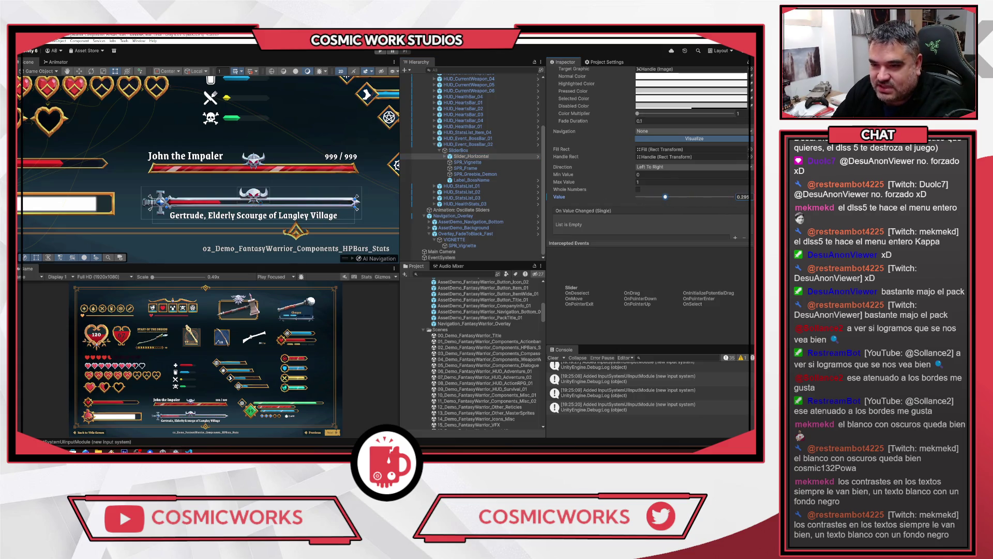
scroll(166, 185, up, 10)
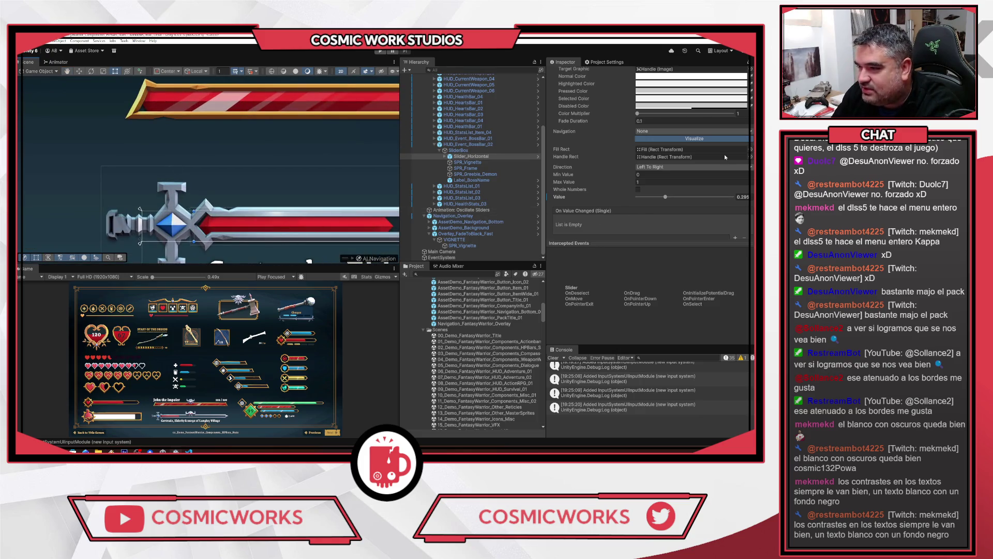
mouse_move(666, 199)
mouse_down()
mouse_move(647, 198)
mouse_move(732, 197)
mouse_up()
scroll(95, 162, down, 5)
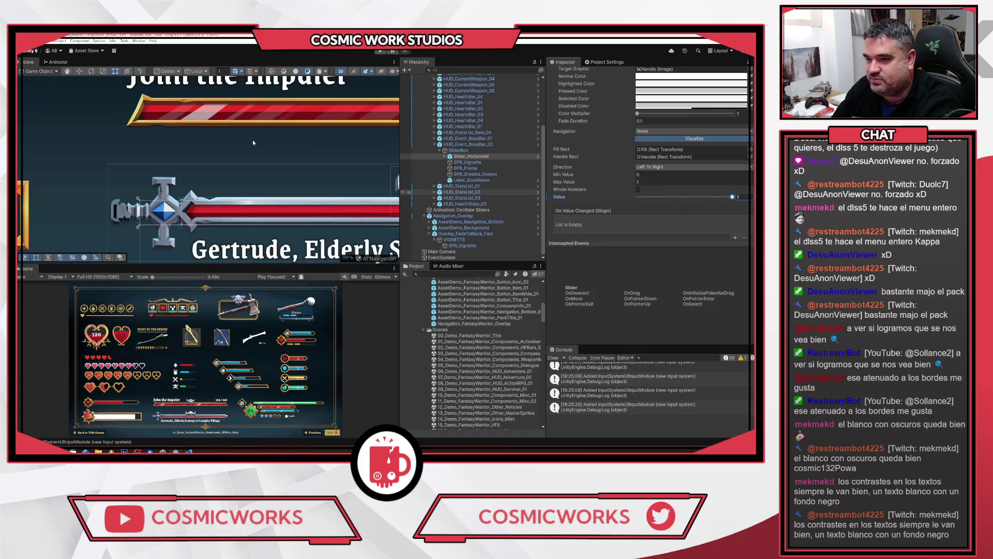
scroll(147, 125, down, 5)
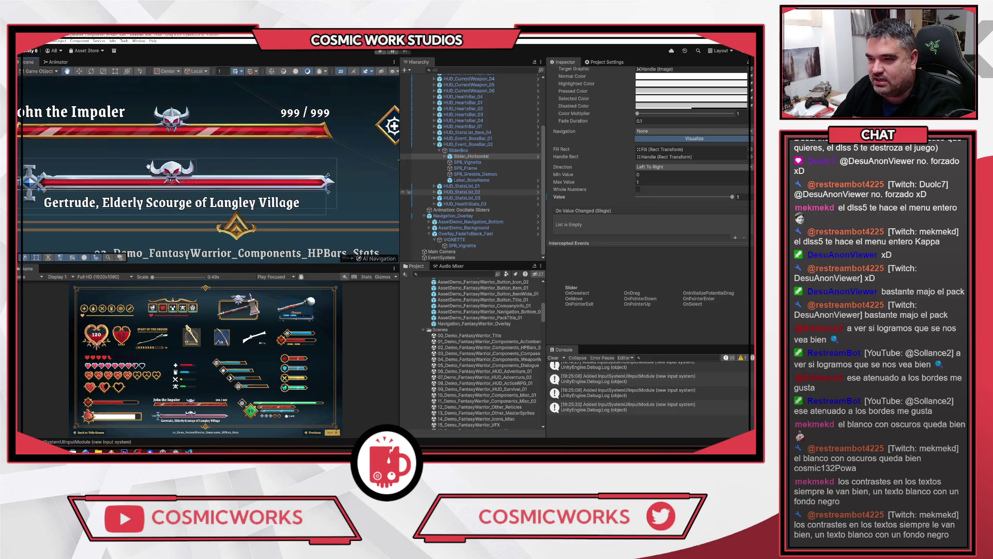
mouse_move(732, 197)
mouse_down()
mouse_move(689, 197)
mouse_move(733, 197)
mouse_up()
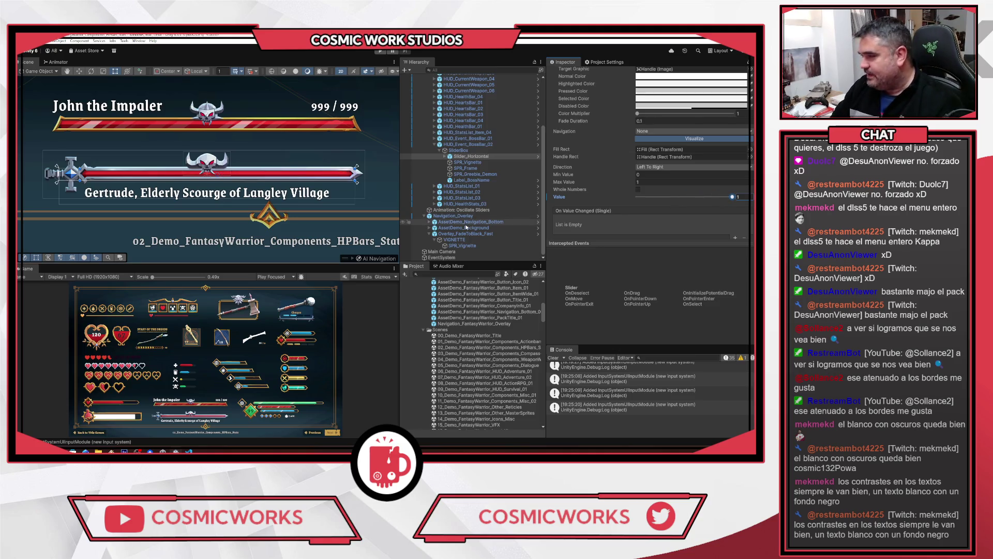
scroll(321, 163, down, 2)
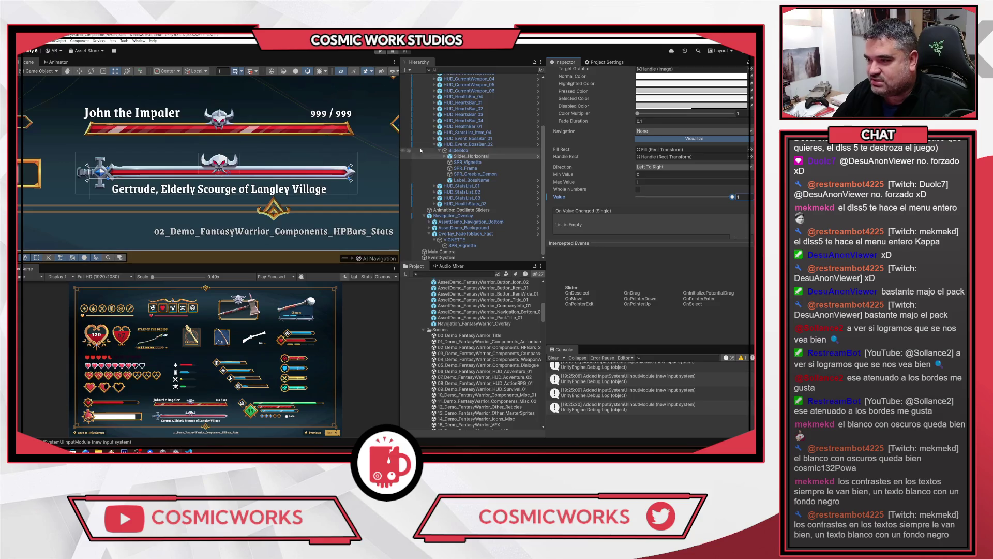
Reload the 02_Demo_FantasyWarrior_Components_HPBars_Stats scene, answering the save-changes prompt
click(441, 150)
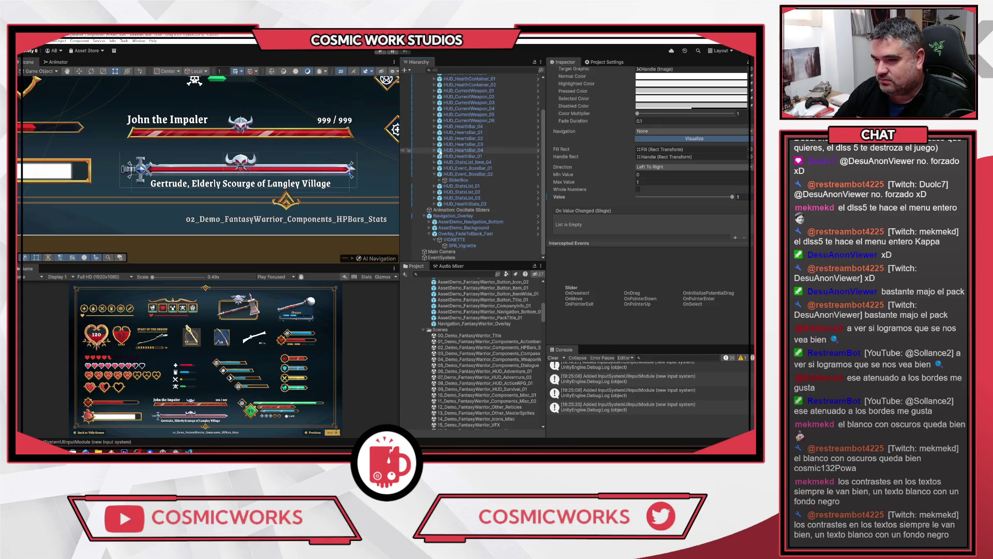
double_click(494, 346)
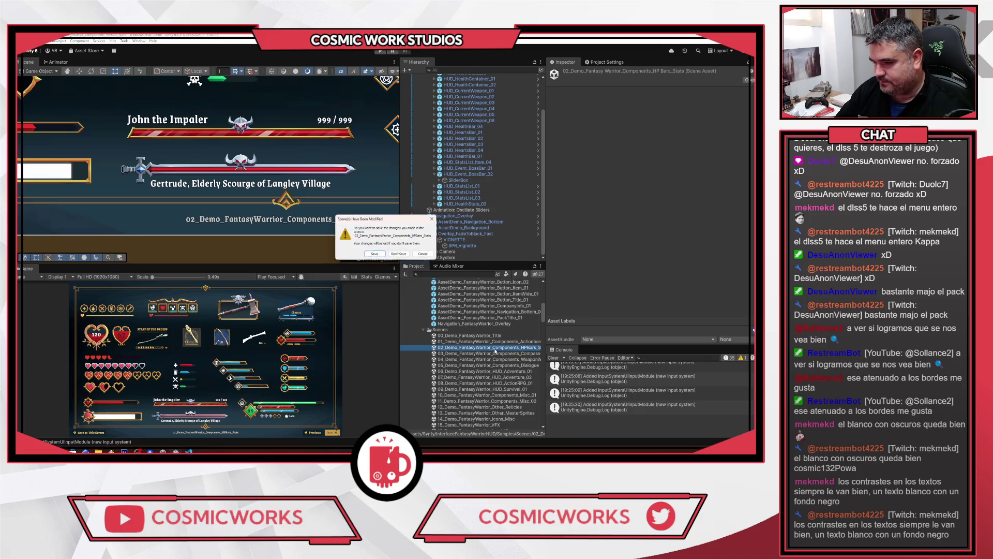
key(Return)
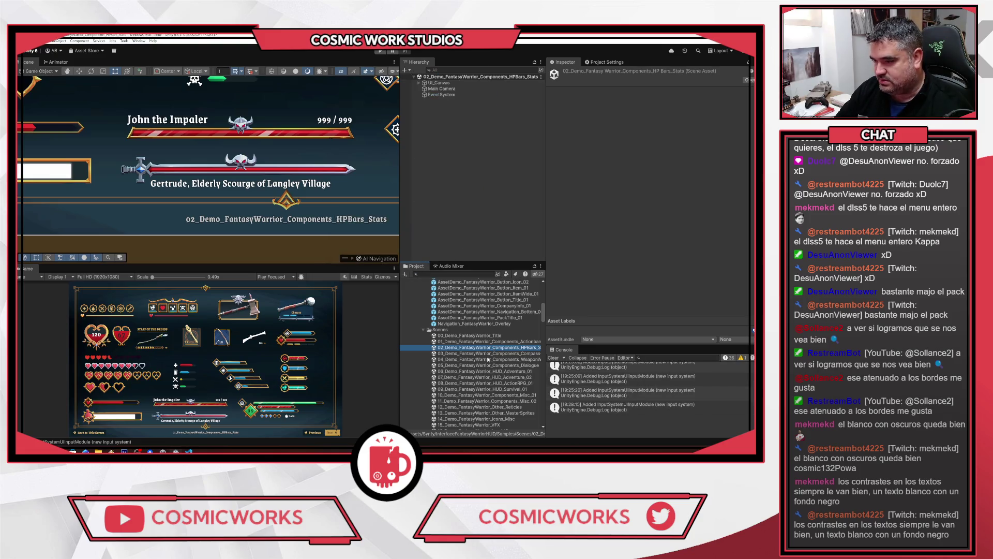
click(488, 353)
Open the 03 Compass-Minimaps-Character Portraits demo scene and pan across its character cards
double_click(488, 353)
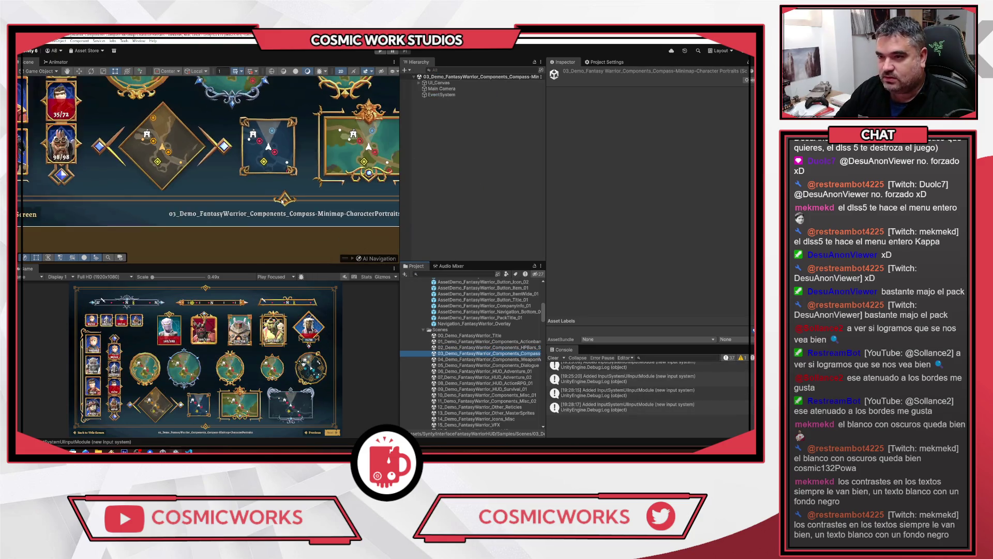
scroll(297, 124, down, 5)
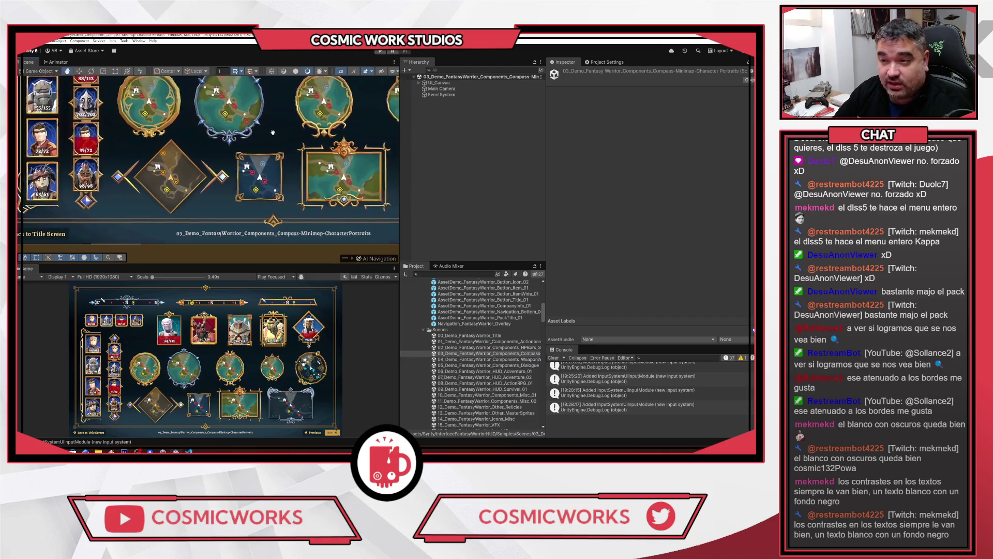
scroll(293, 132, down, 2)
scroll(270, 118, up, 5)
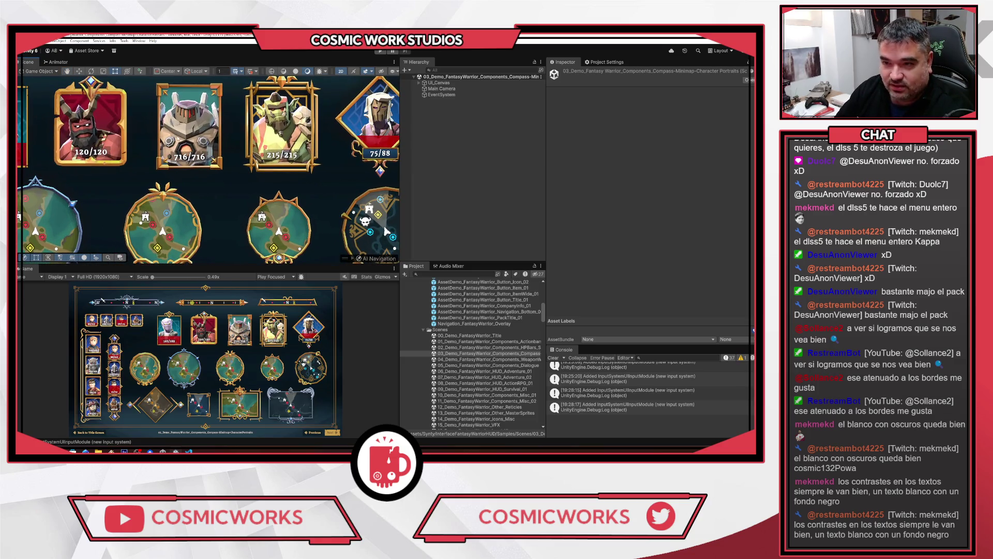
drag(181, 136, 263, 141)
mouse_move(167, 136)
mouse_down()
mouse_move(269, 145)
mouse_move(241, 150)
mouse_move(268, 154)
mouse_move(236, 139)
mouse_up()
scroll(237, 139, down, 1)
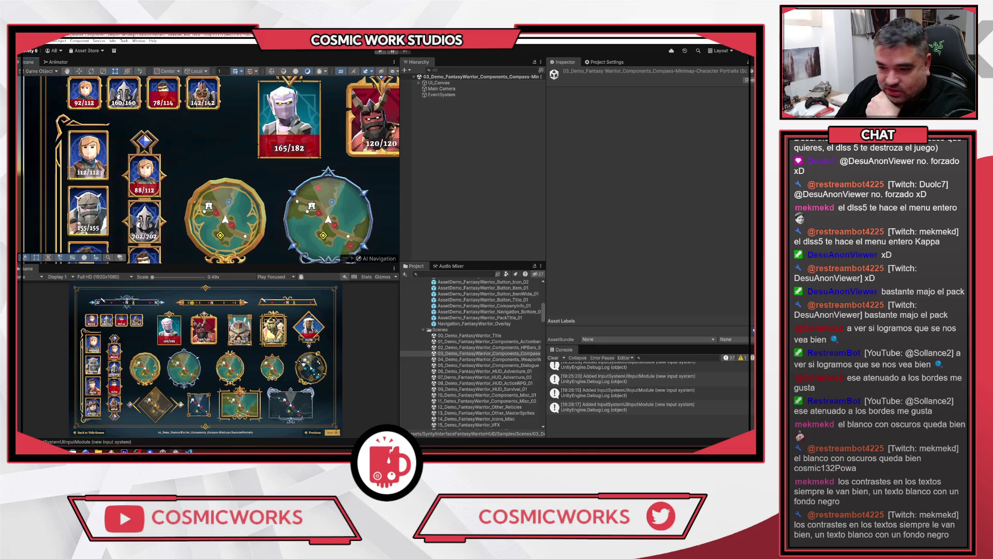
double_click(502, 360)
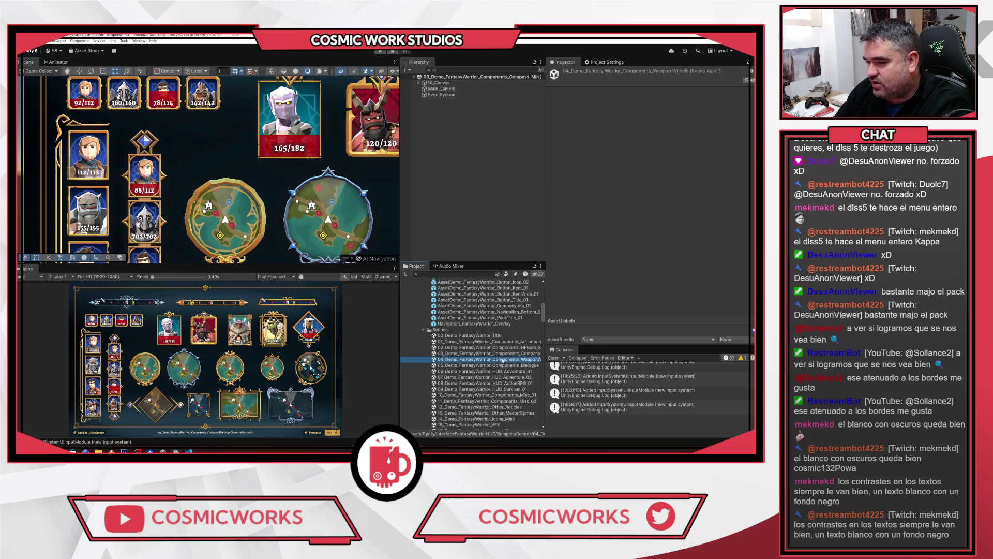
Open the Dialogue, HUD Adventure_01, Adventure_02 and ActionRPG_01 demos, then return to Dialogue
double_click(512, 366)
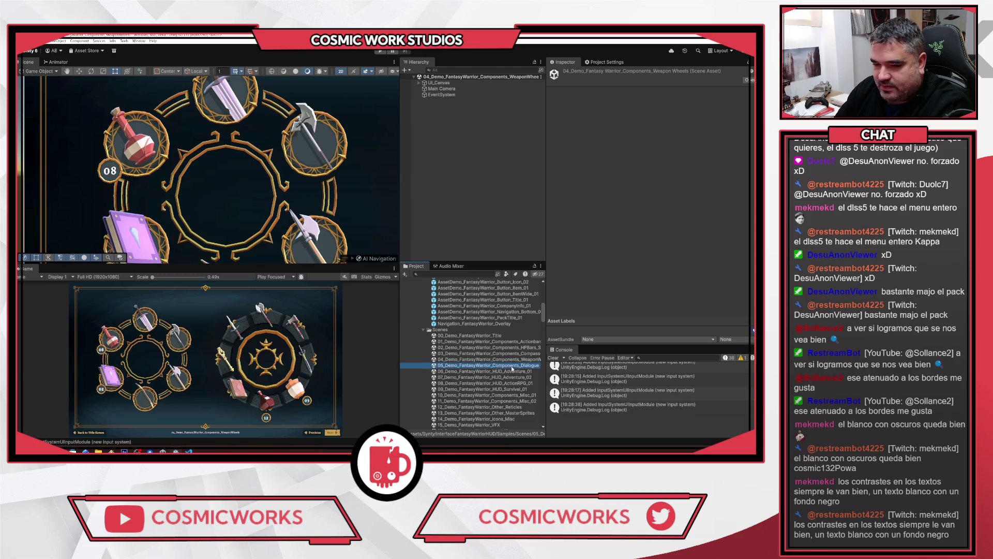
double_click(513, 371)
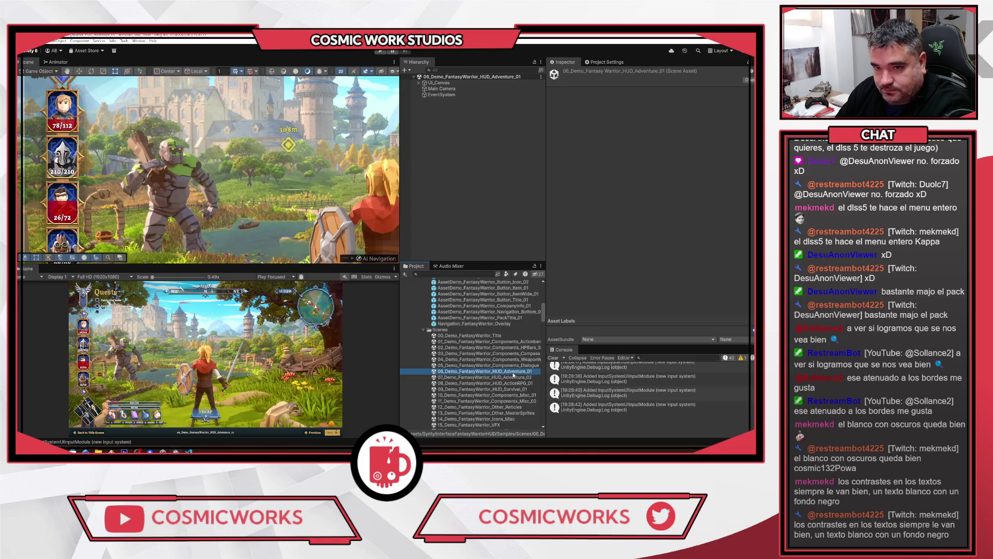
double_click(512, 377)
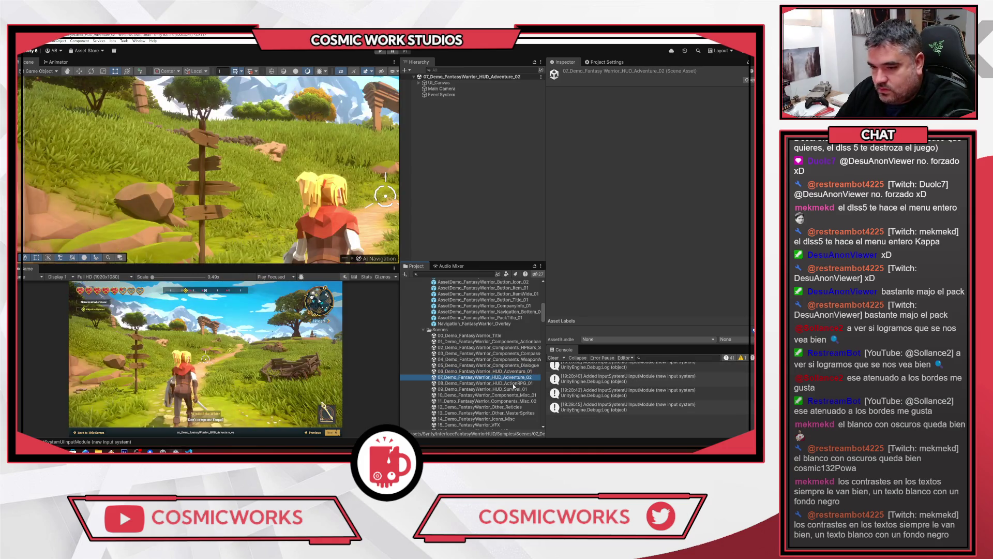
double_click(514, 383)
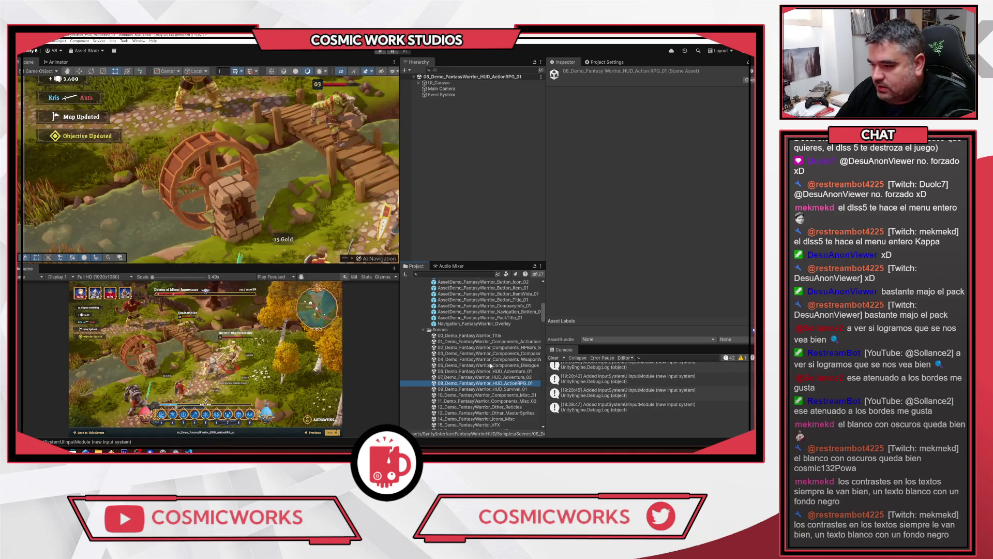
double_click(494, 360)
double_click(505, 366)
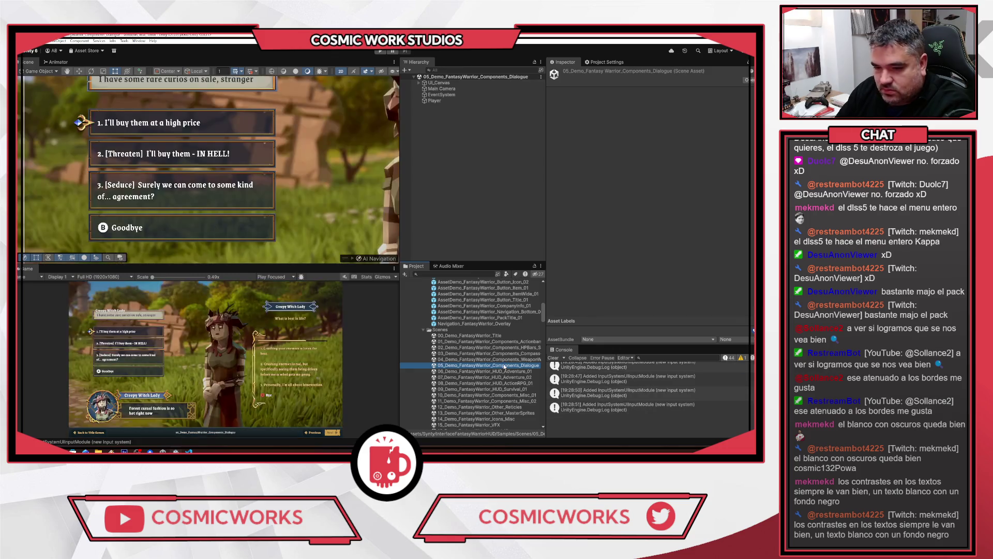
scroll(156, 186, up, 3)
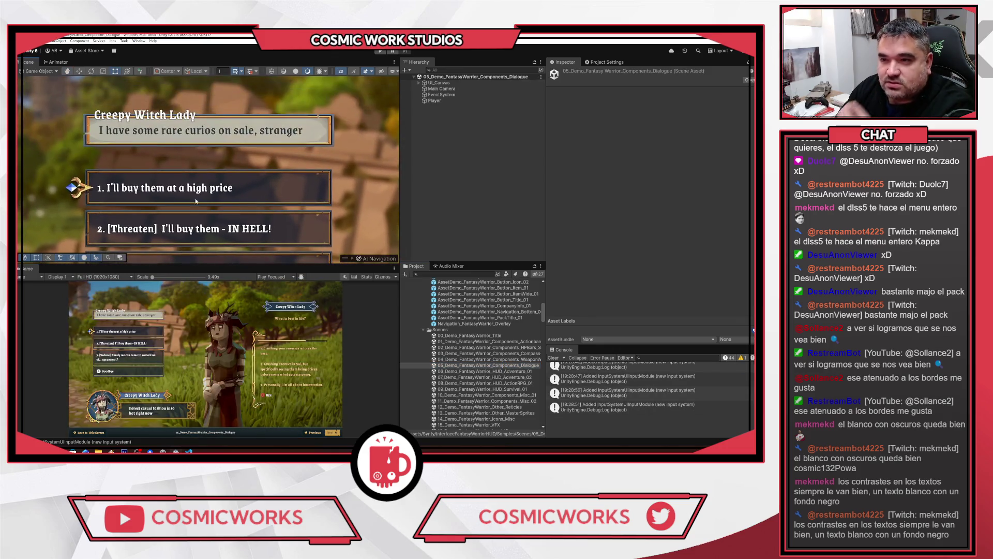
Expand UI_Canvas, VIGNETTE and Content in the Hierarchy down to HUD_Event_DialogueBox_01
click(300, 138)
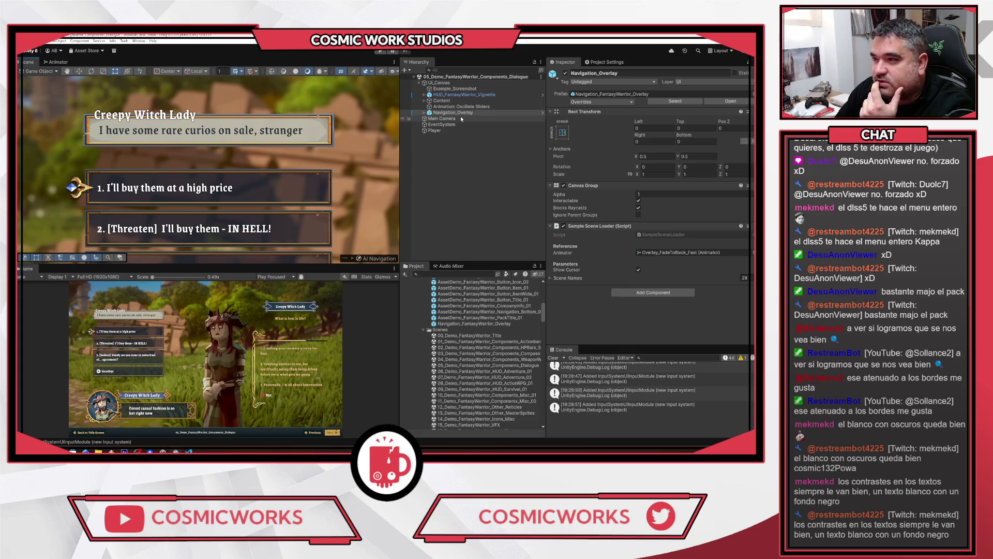
click(455, 94)
click(424, 96)
click(430, 101)
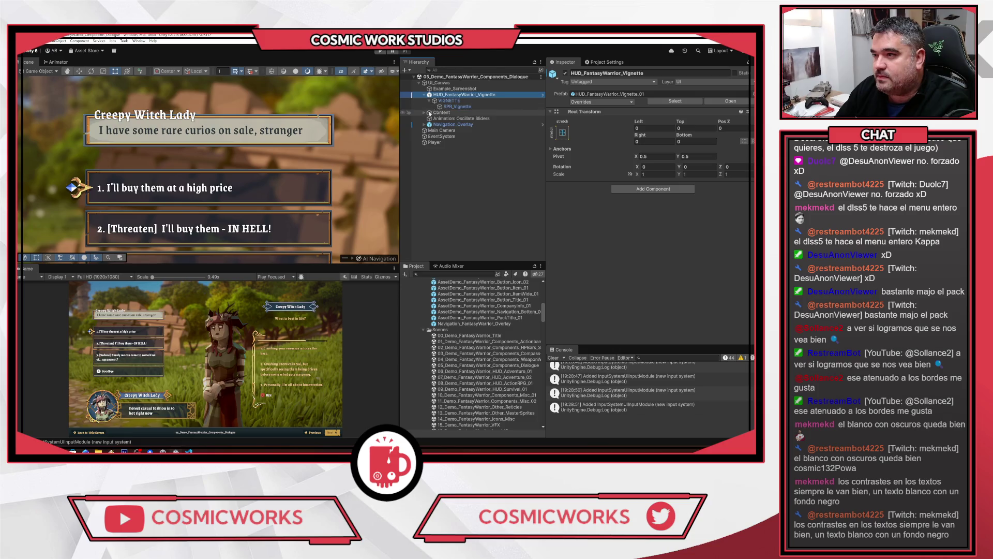
click(429, 112)
click(444, 119)
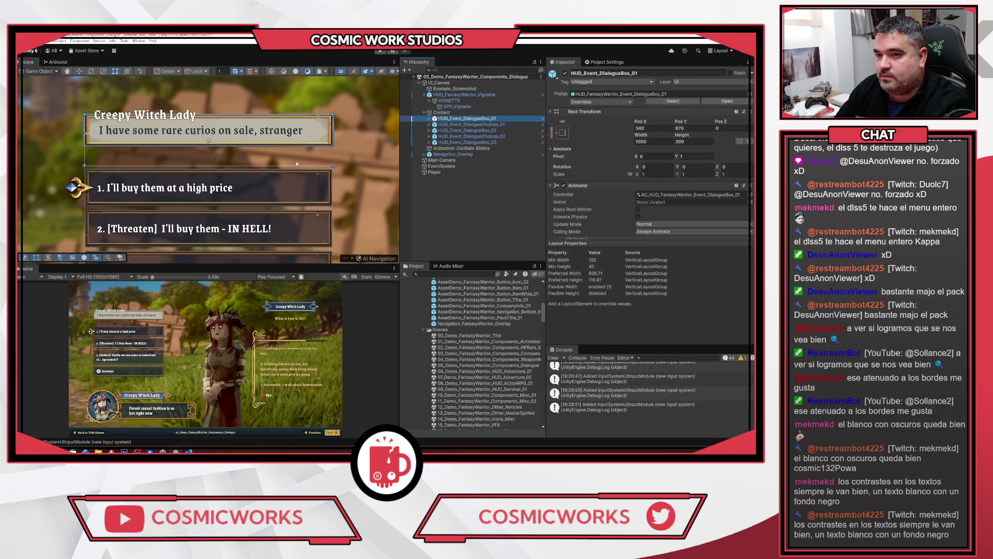
click(429, 118)
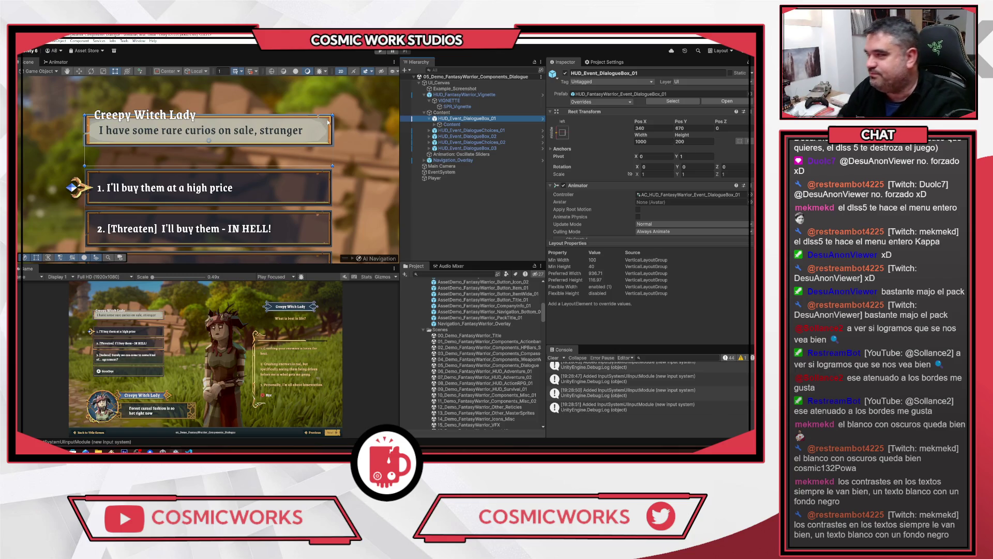
Expand the dialogue box's Background and inspect its SPR_Background and SPR_Frame images
click(435, 124)
click(438, 130)
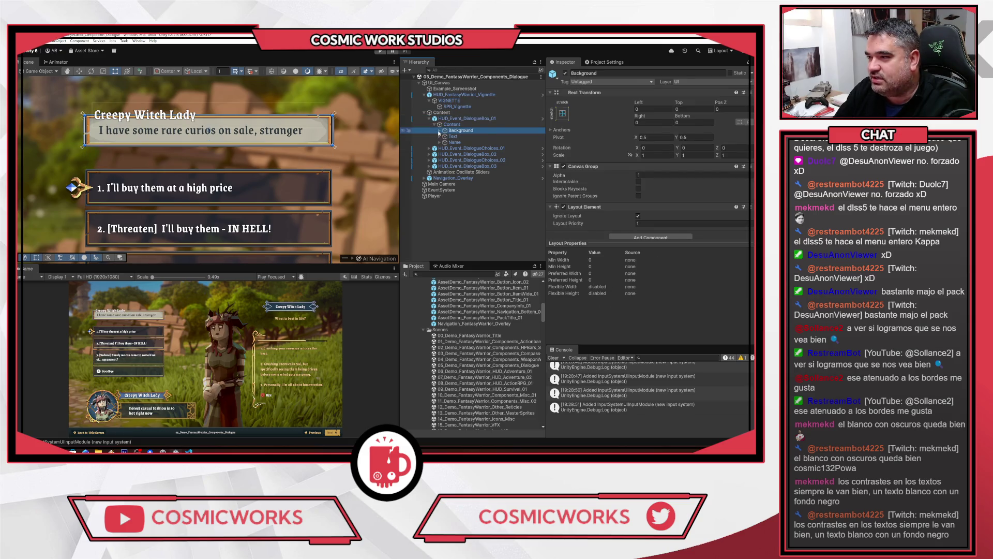
click(439, 130)
click(490, 137)
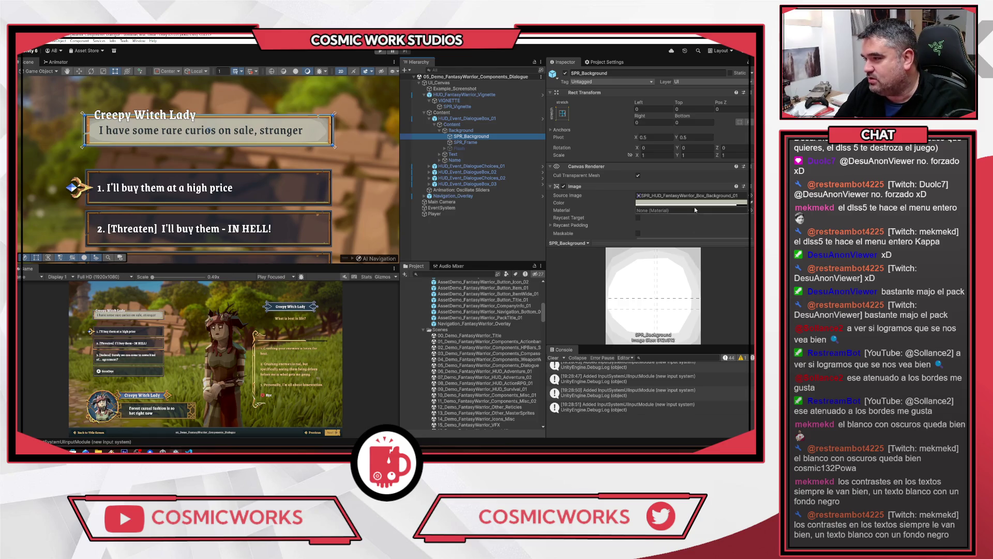
scroll(717, 210, down, 3)
scroll(716, 209, down, 2)
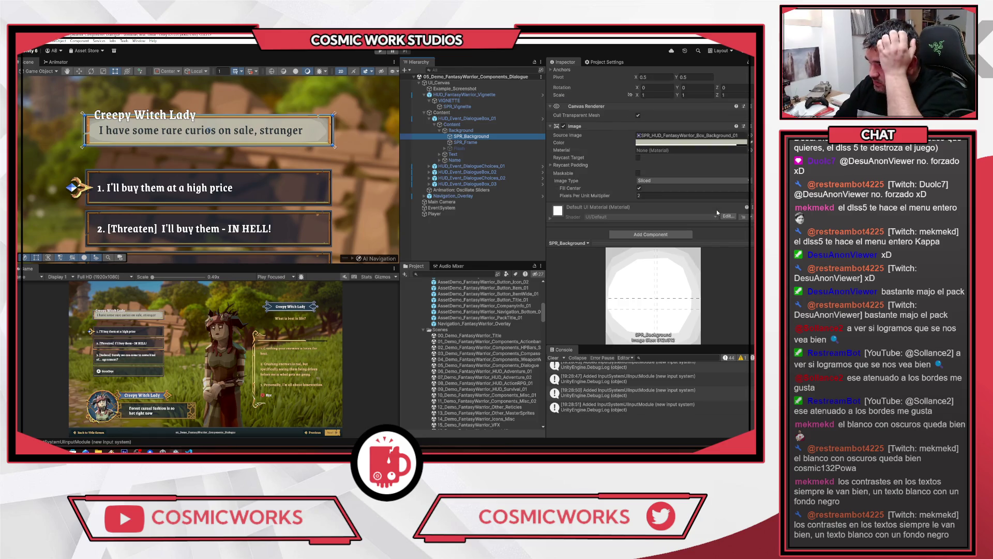
click(477, 142)
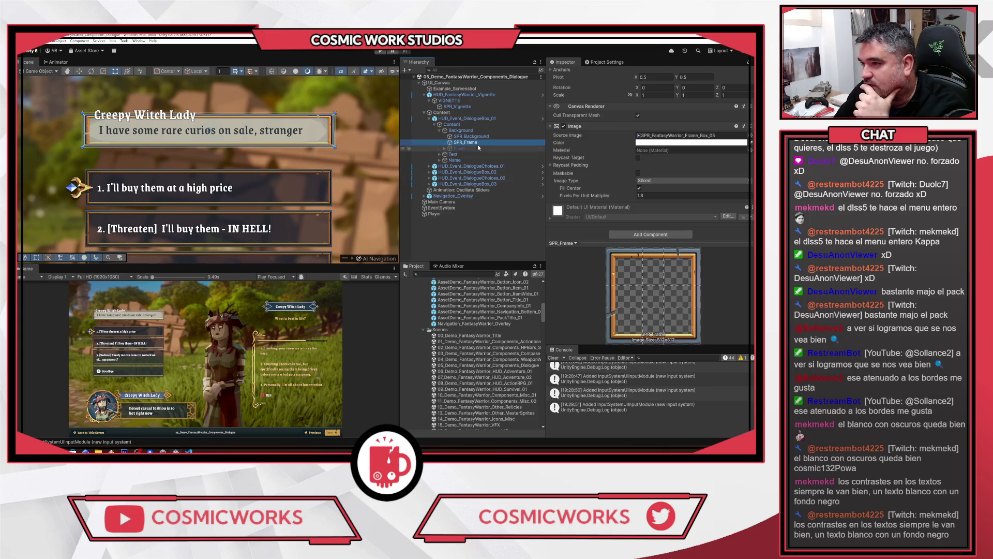
Inspect the Flash layer and SPR_Flash, toggling Flash on and off, then enter Play mode
click(454, 149)
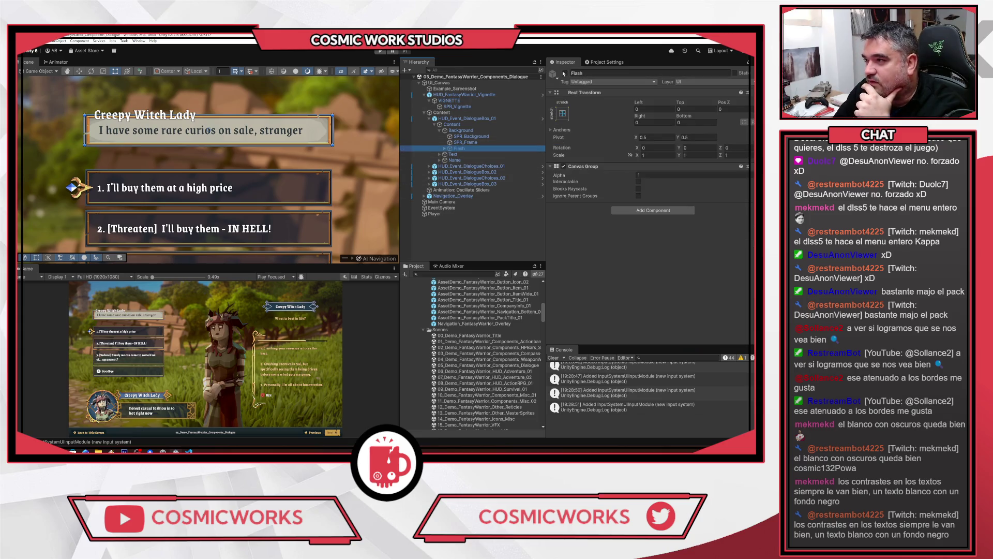
click(565, 73)
click(565, 74)
click(443, 148)
click(468, 154)
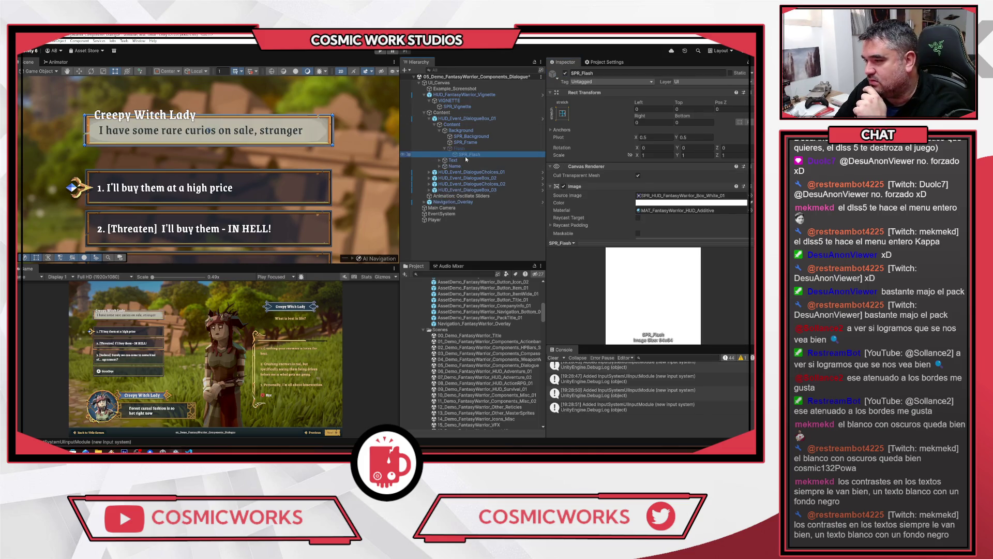
click(443, 148)
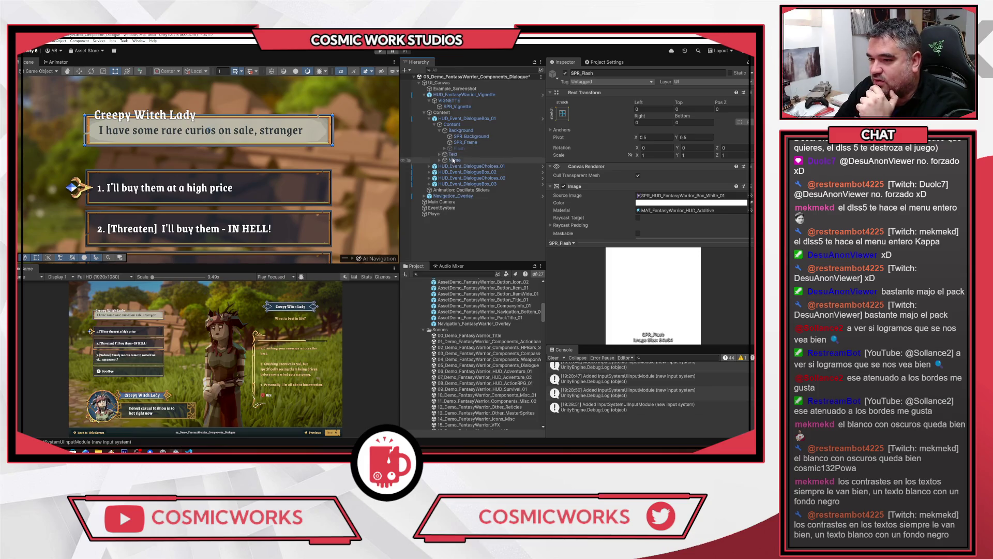
key(ctrl+p)
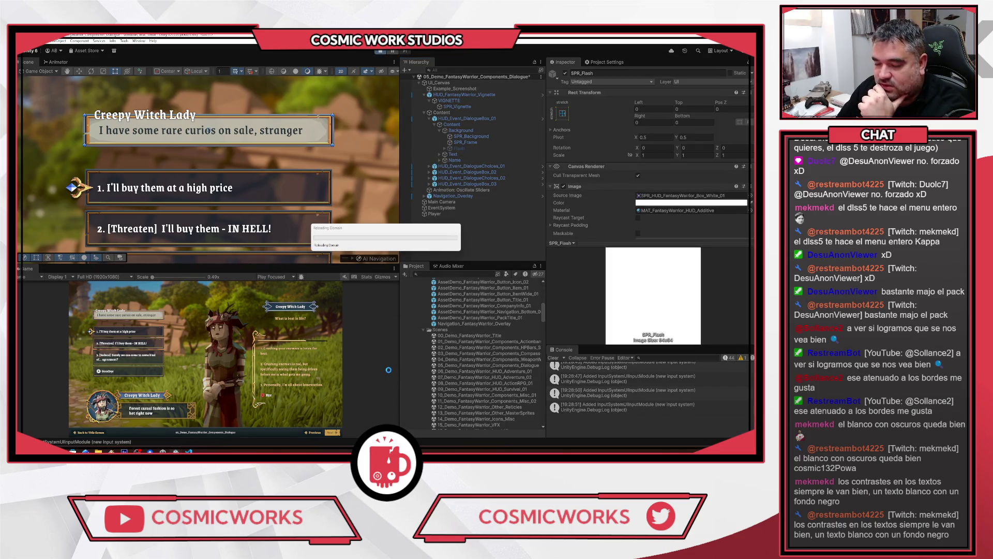
right_click(25, 269)
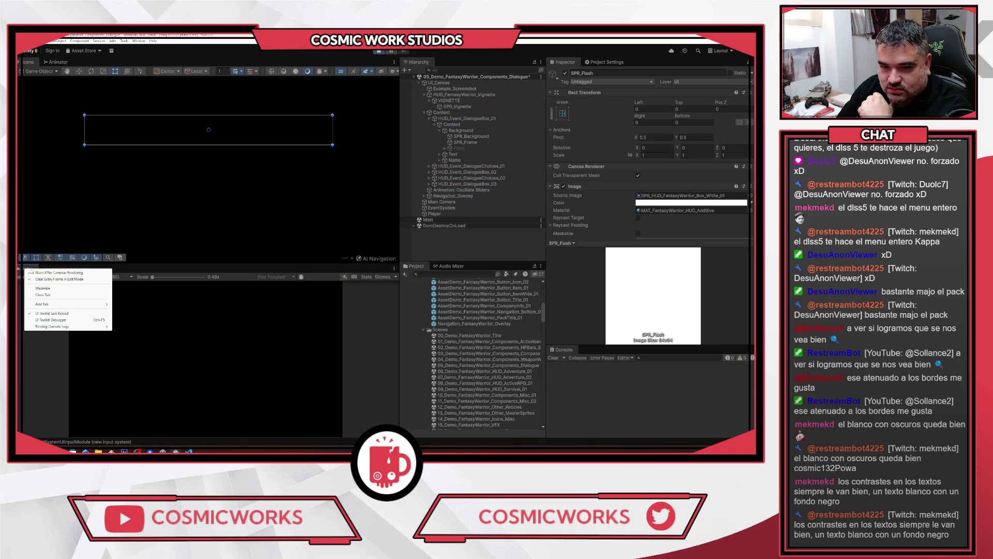
Maximize the Game view and choose the first reply in the Creepy Witch Lady dialogue
click(41, 289)
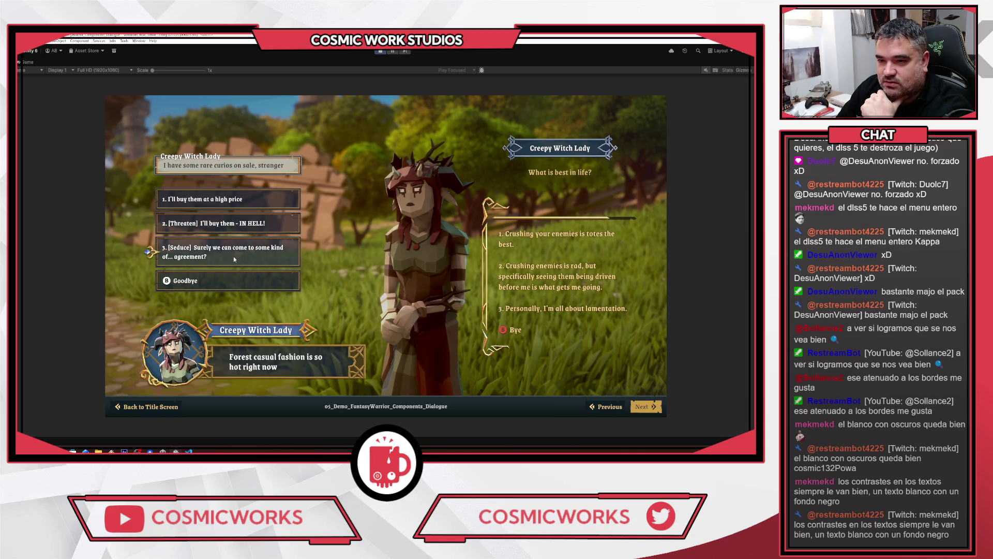
click(226, 199)
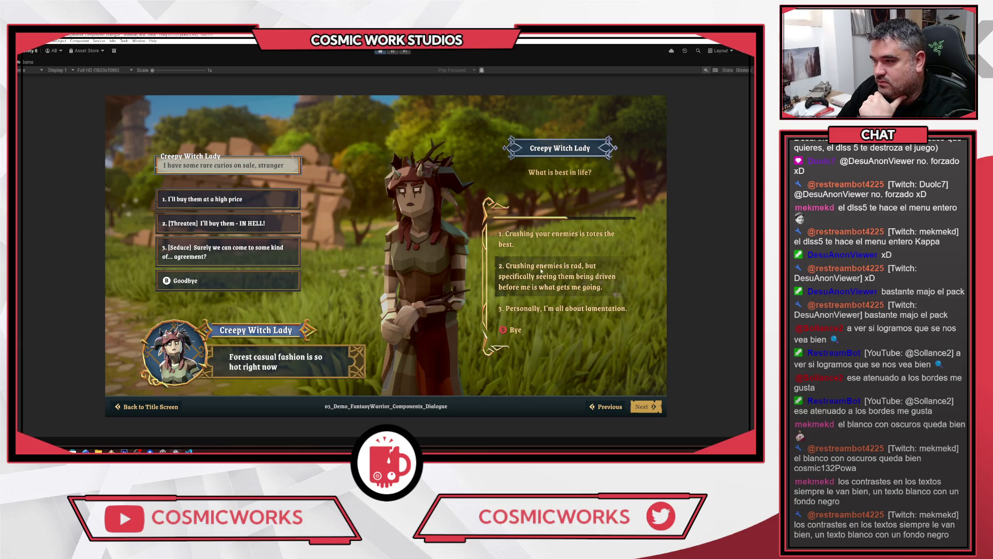
click(644, 405)
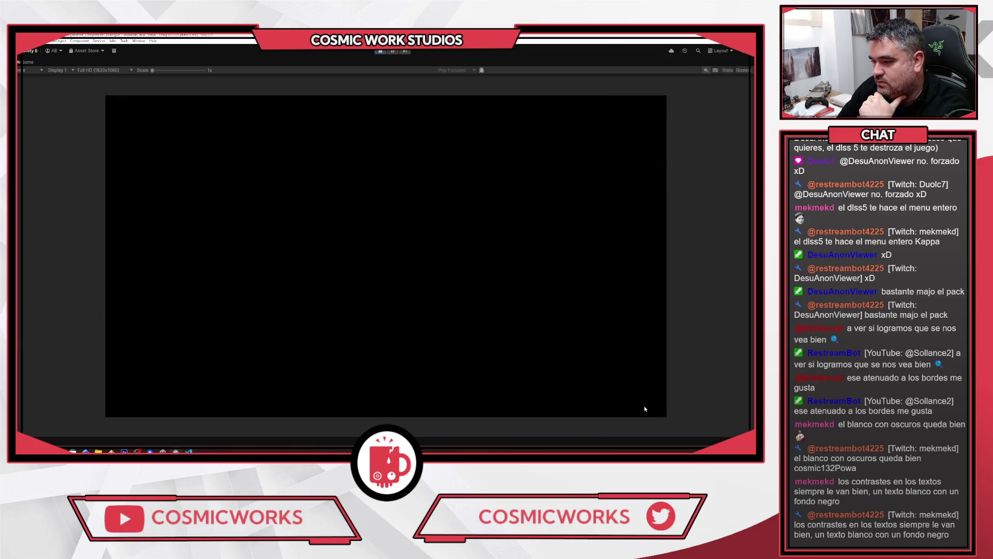
Zoom the Game view to 1.1x and step between WeaponWheels, Dialogue and HUD Adventure_01 demos
click(640, 406)
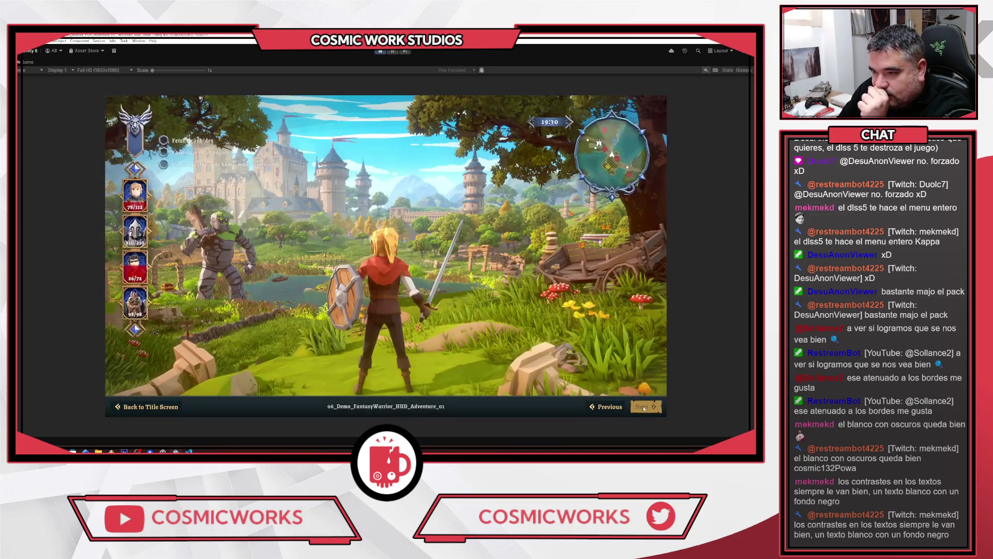
click(156, 72)
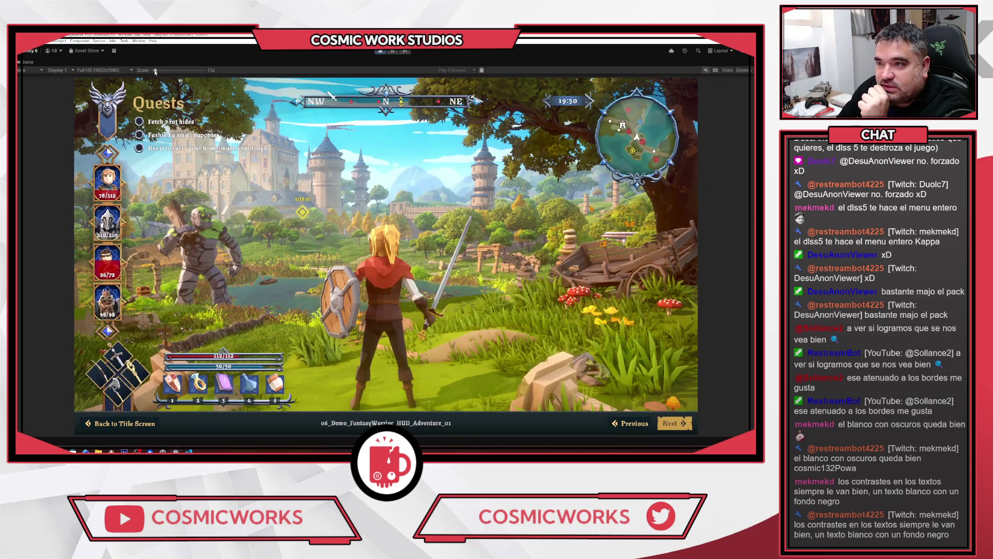
click(621, 423)
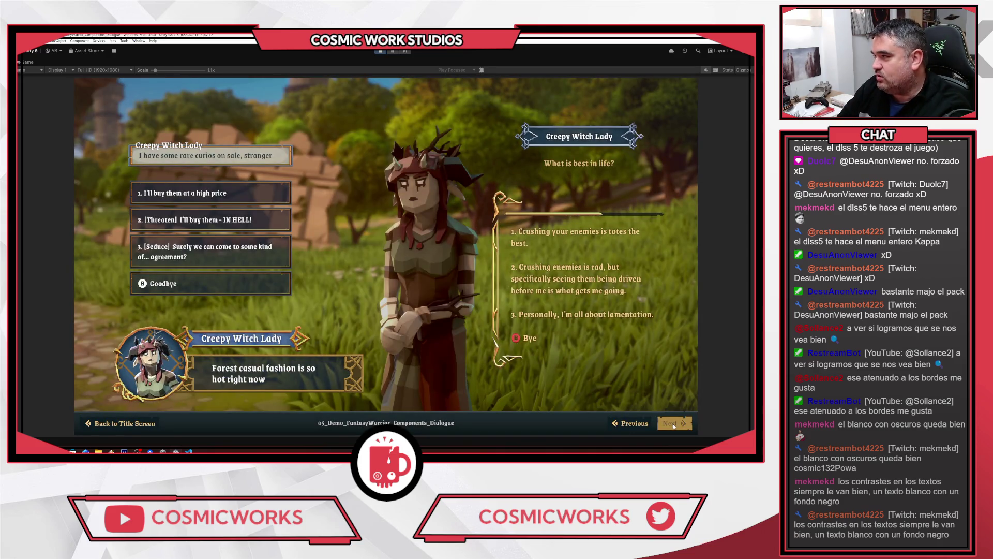
click(660, 425)
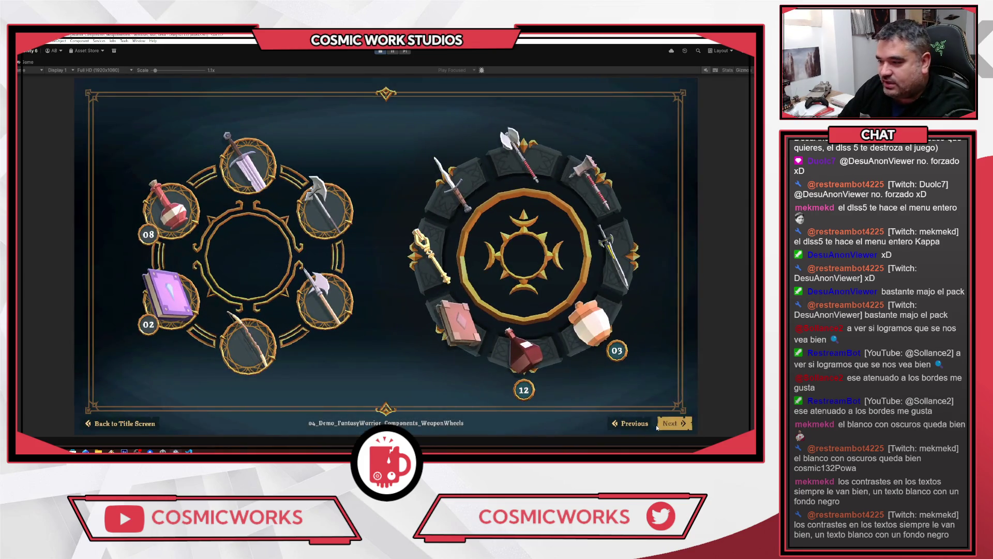
click(666, 424)
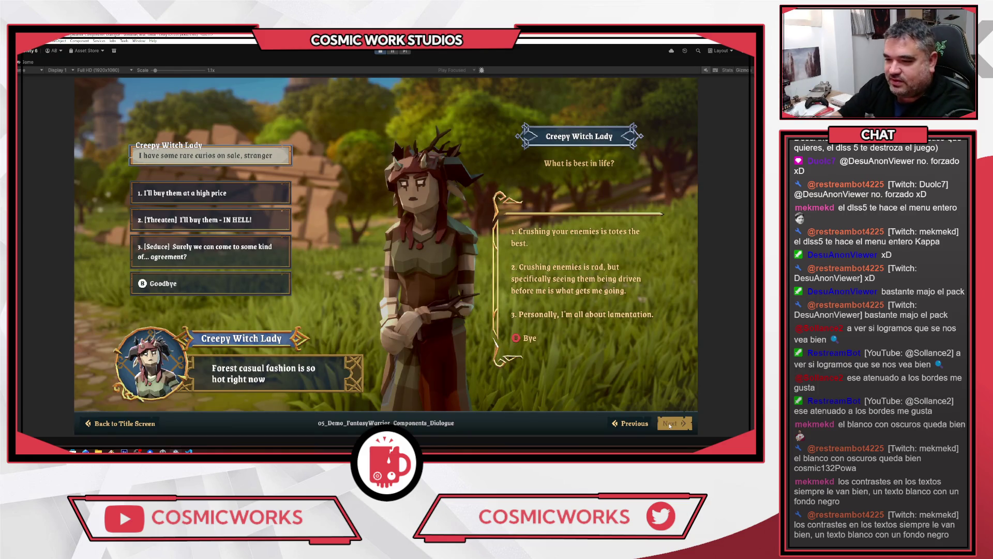
click(669, 424)
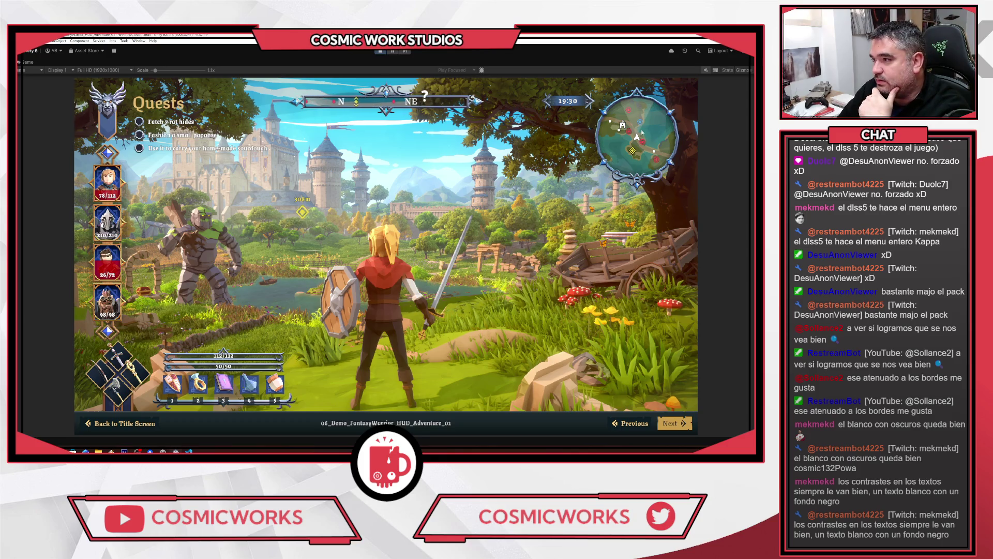
Advance through the ActionRPG, Survival and quest-complete demos to Components Misc 02
click(673, 427)
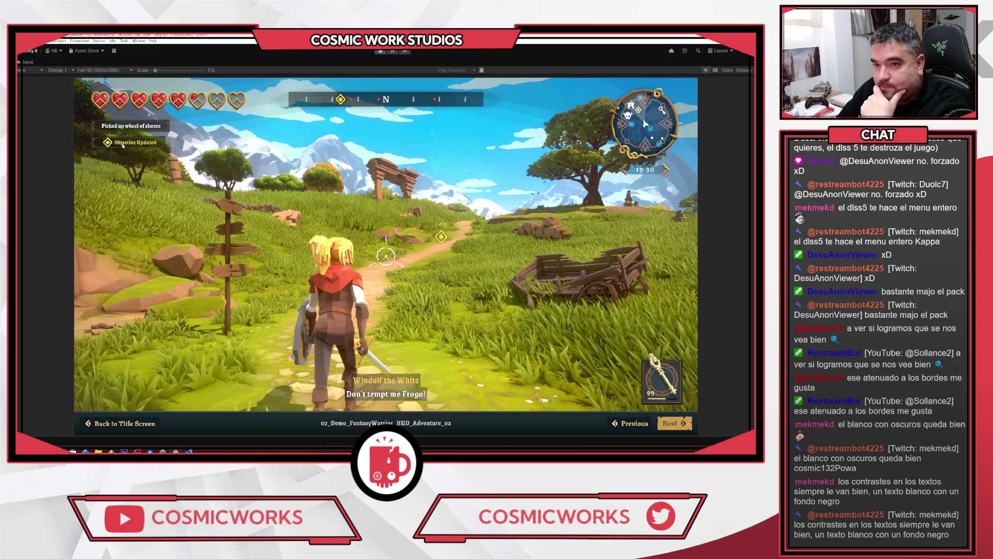
click(679, 422)
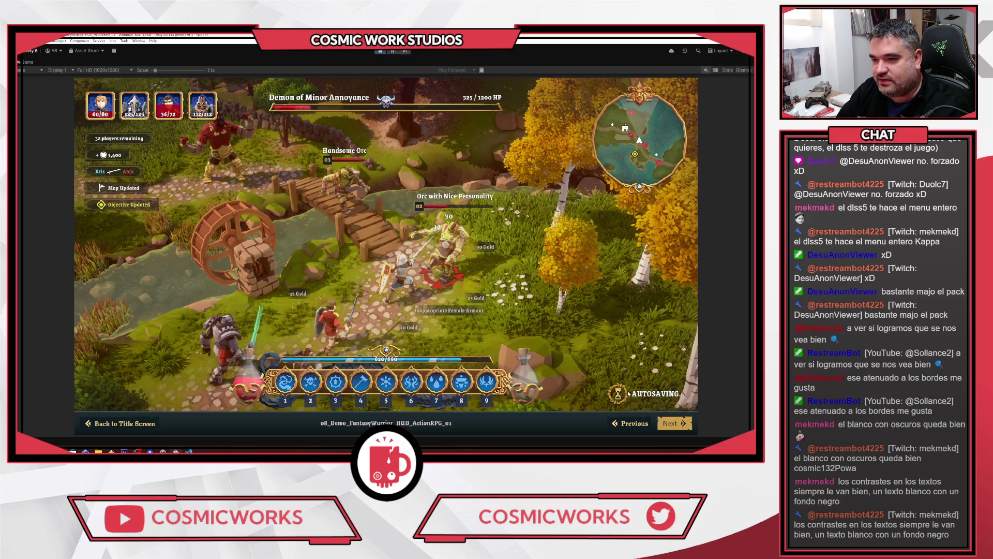
click(673, 425)
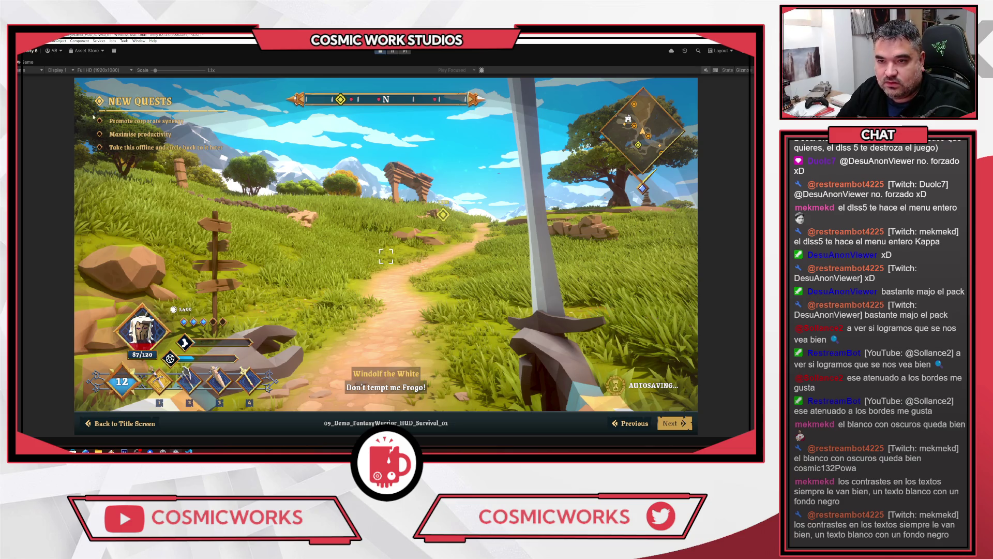
click(672, 425)
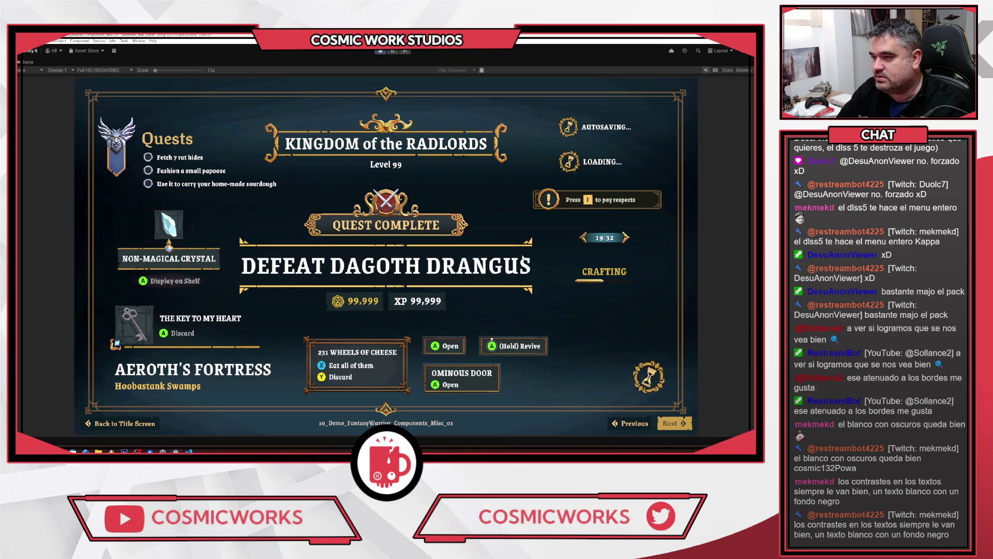
click(633, 423)
click(683, 425)
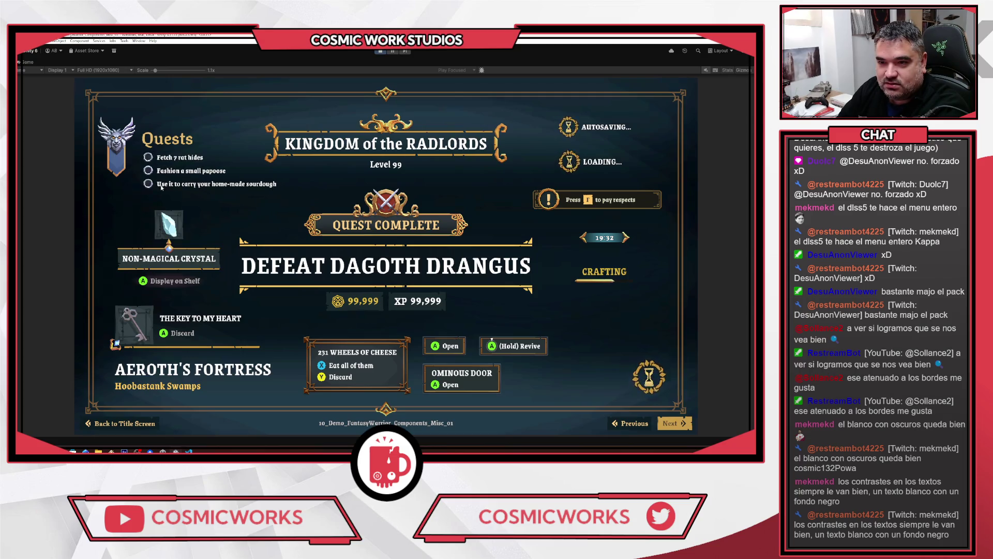
click(683, 429)
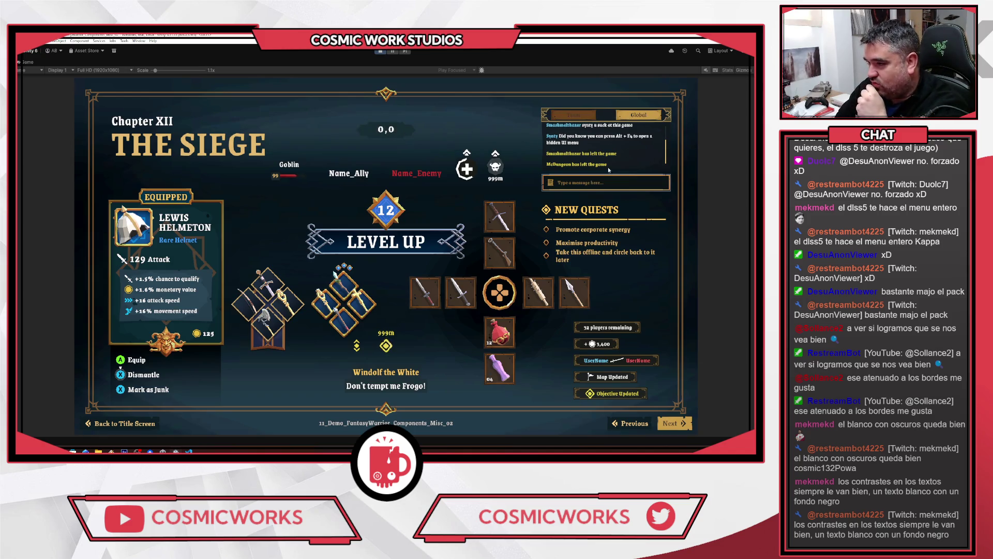
Test the in-game chat field by entering 'sd' and submitting it
click(575, 186)
text(sdb)
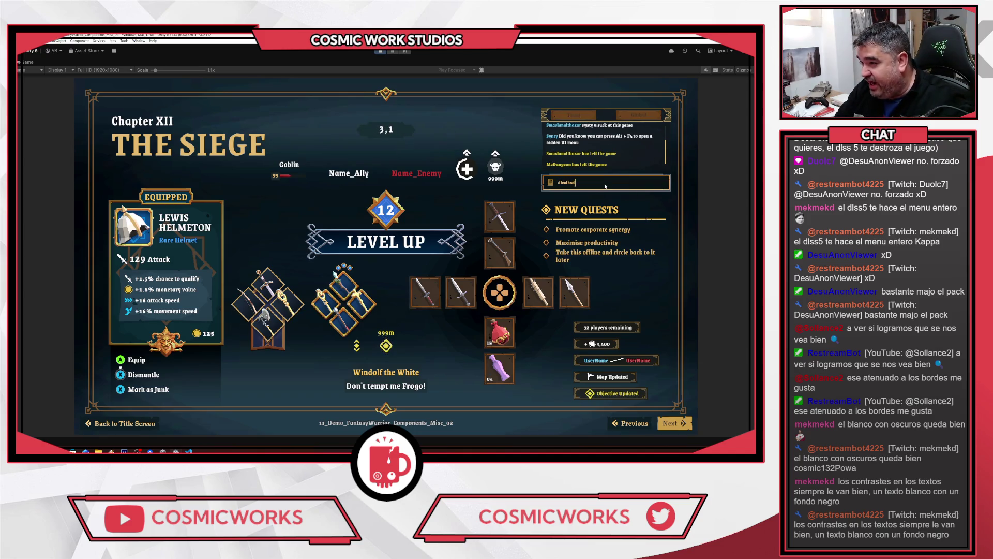
key(Return)
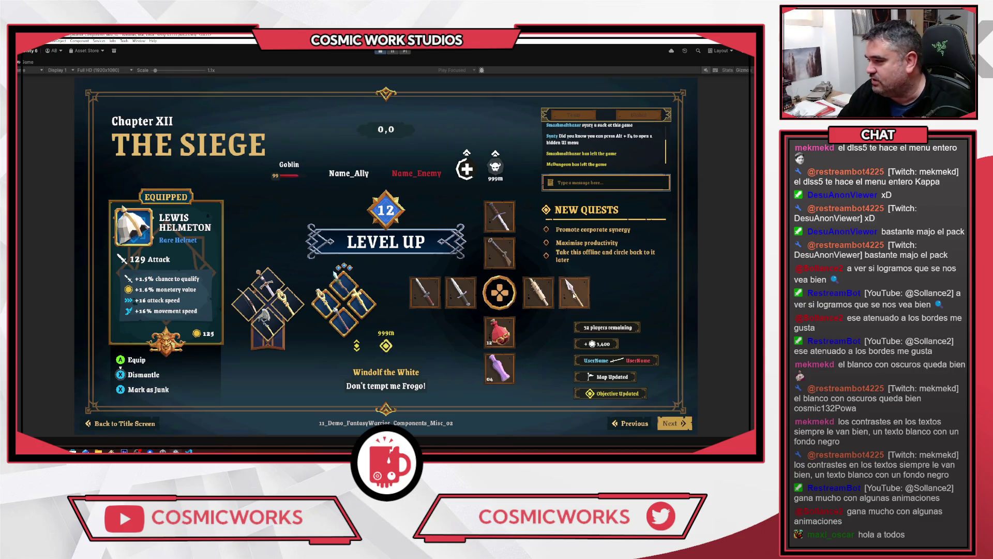
In the Reticles demo, toggle the spyglass overlay on and off, then continue to MasterSprites
click(678, 427)
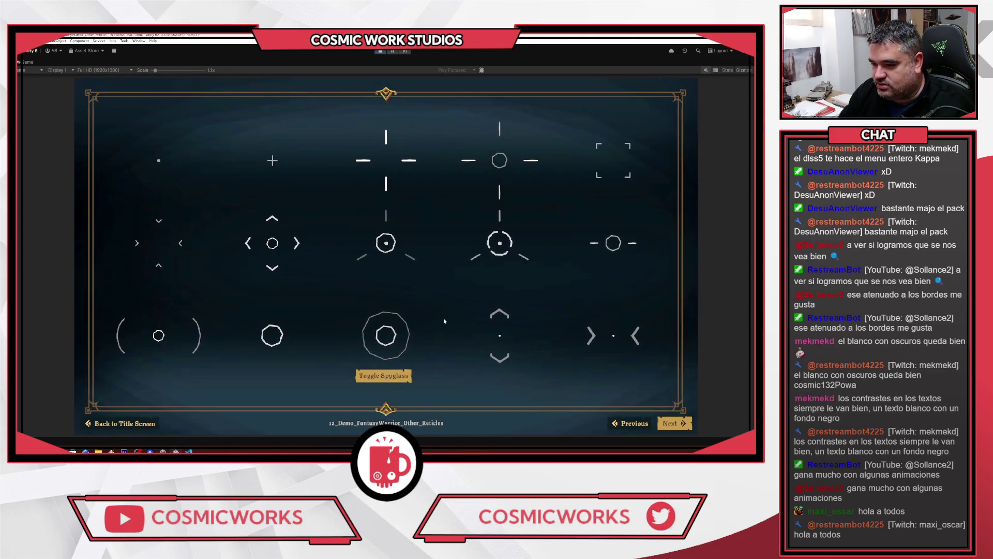
click(384, 376)
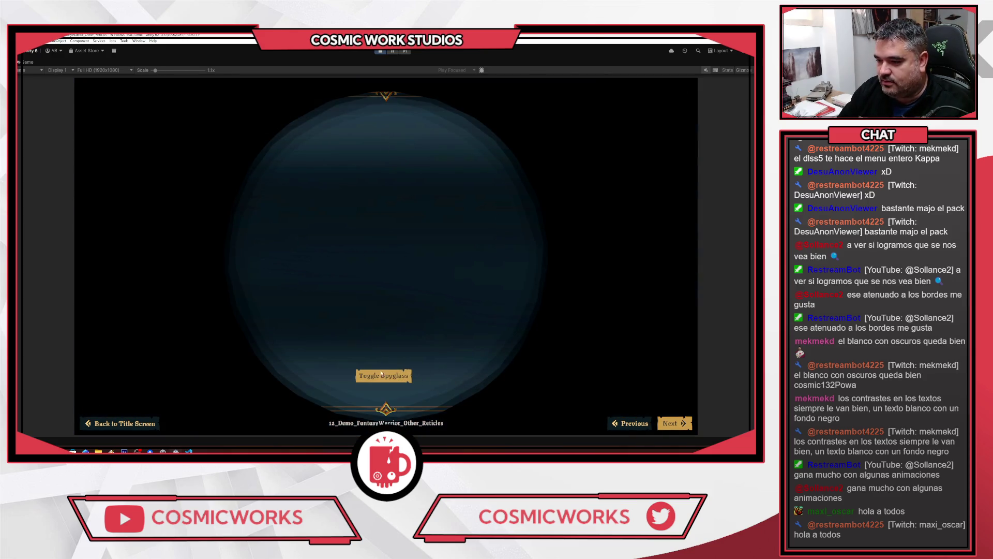
click(382, 371)
click(672, 427)
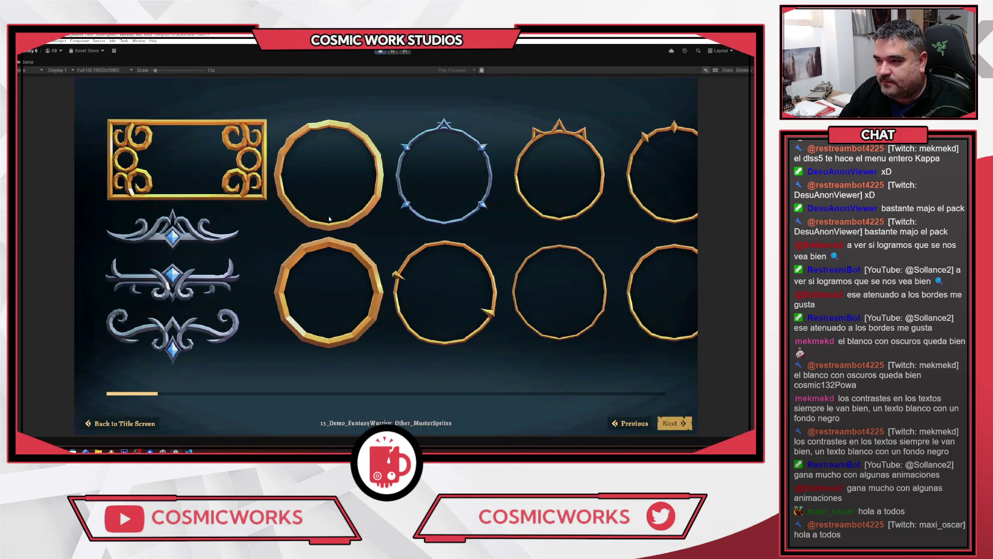
Scroll the MasterSprites gallery to its end, then advance past Icons_Misc to the VFX demo
drag(616, 402, 376, 271)
scroll(377, 271, down, 3)
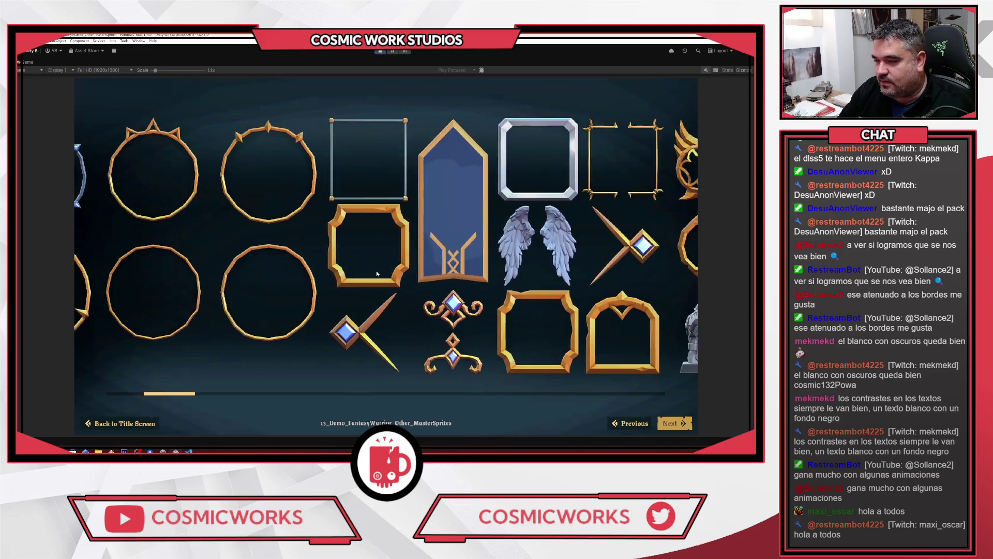
scroll(358, 278, down, 4)
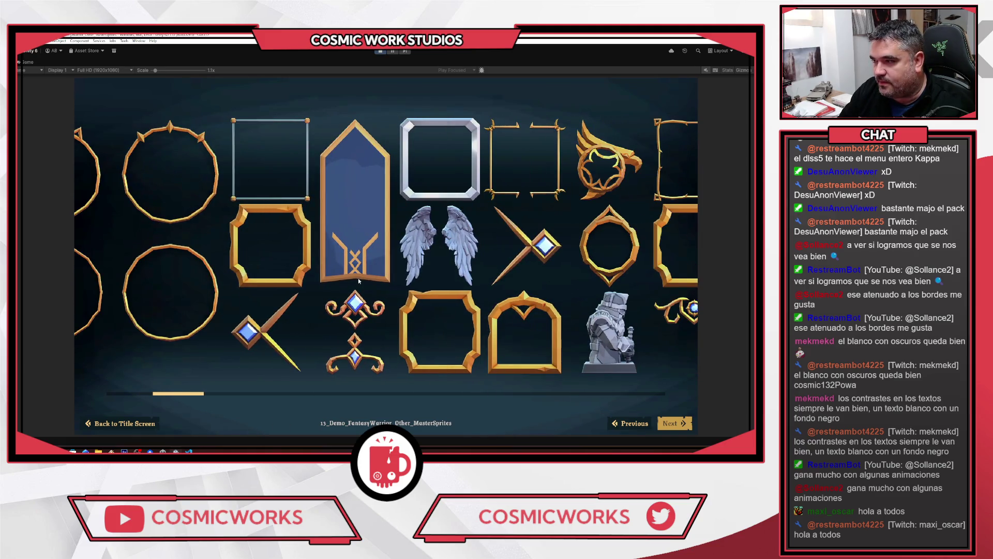
scroll(358, 280, down, 5)
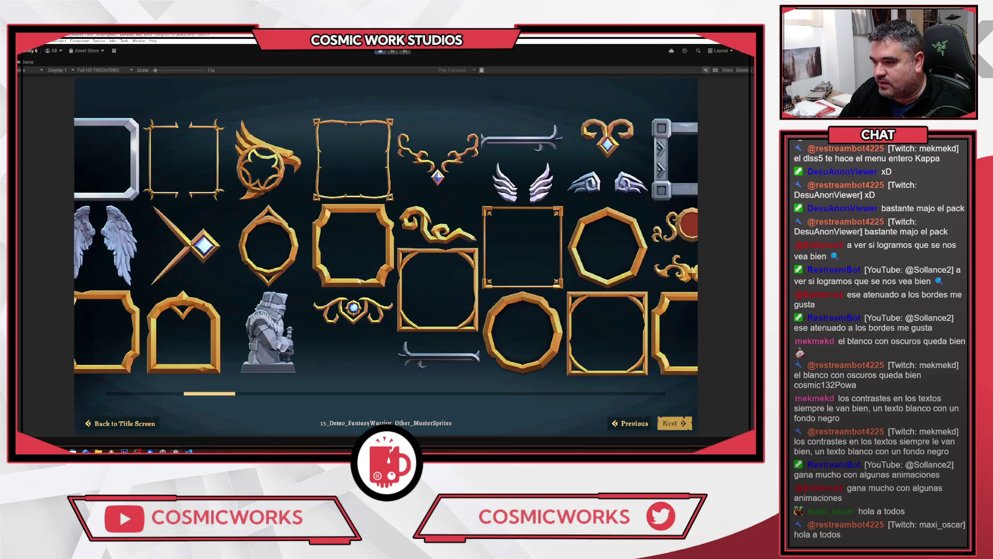
scroll(327, 294, down, 5)
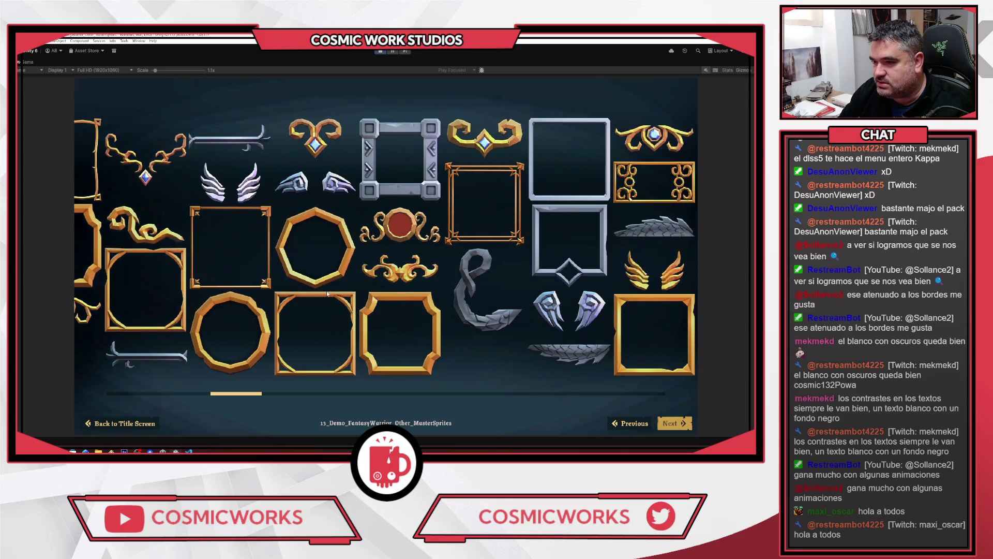
scroll(327, 294, down, 4)
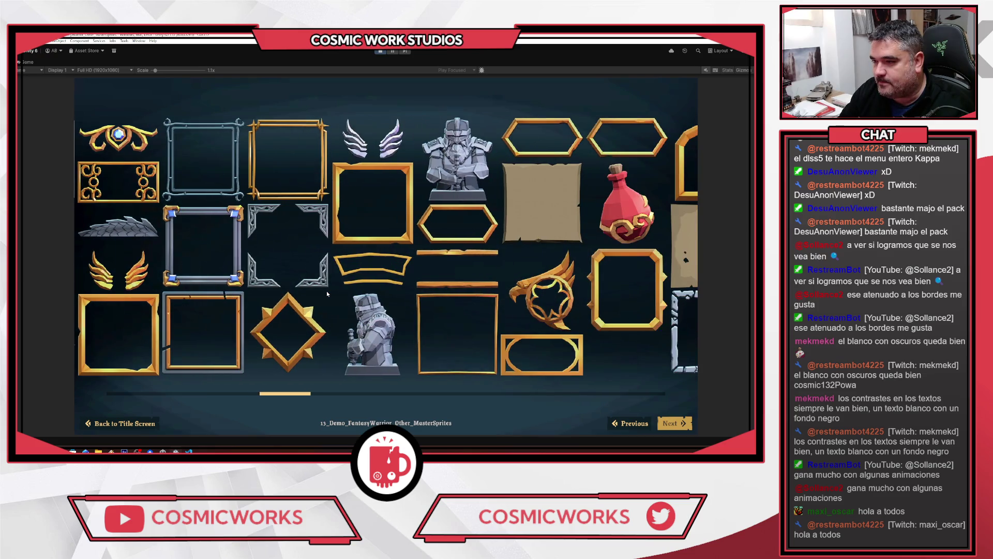
scroll(327, 294, down, 4)
scroll(327, 294, down, 5)
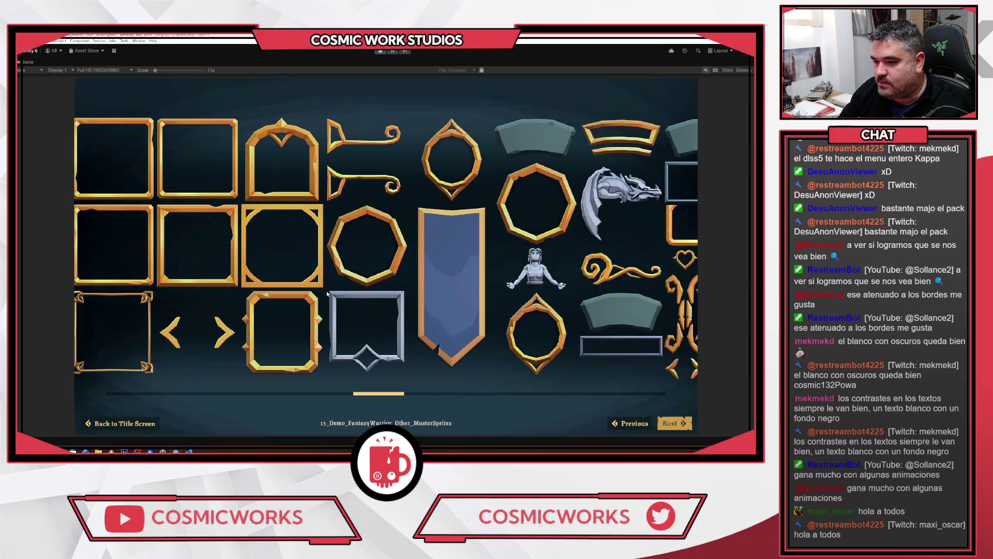
scroll(327, 292, down, 6)
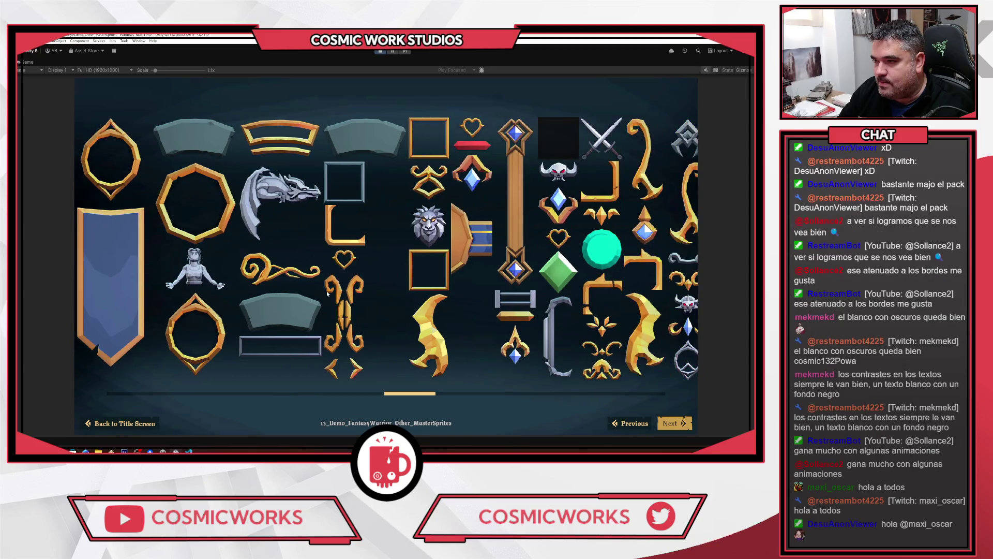
scroll(327, 293, down, 5)
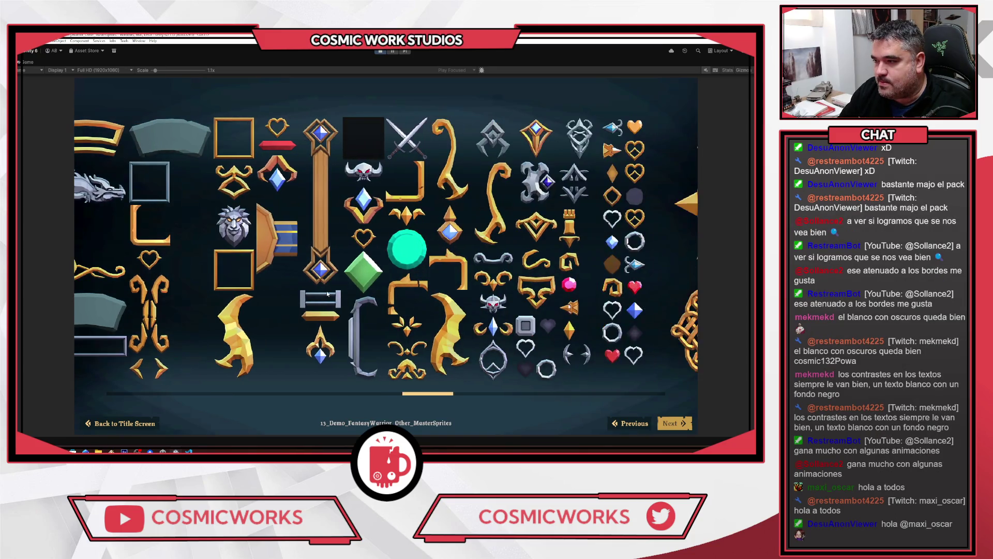
scroll(327, 294, down, 7)
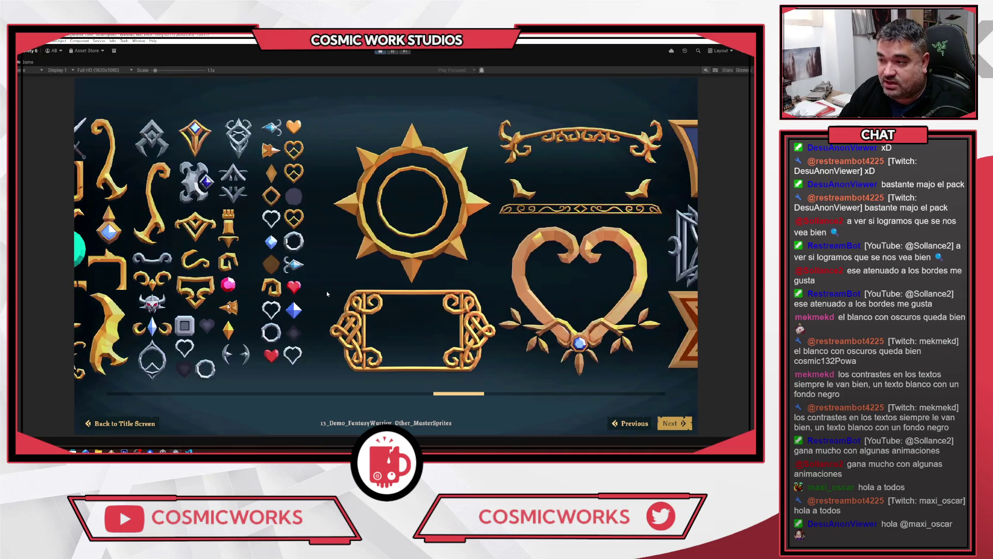
scroll(327, 293, down, 7)
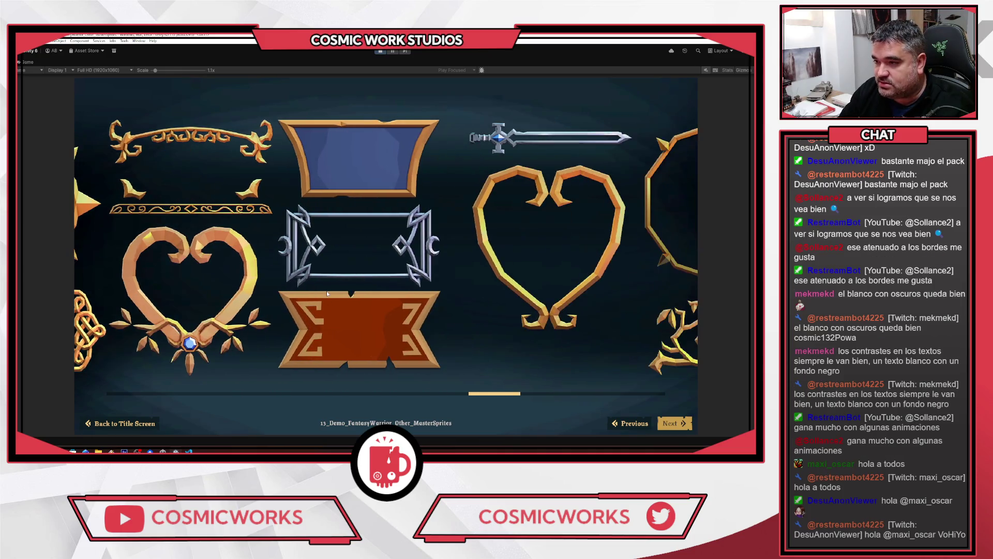
scroll(327, 294, down, 9)
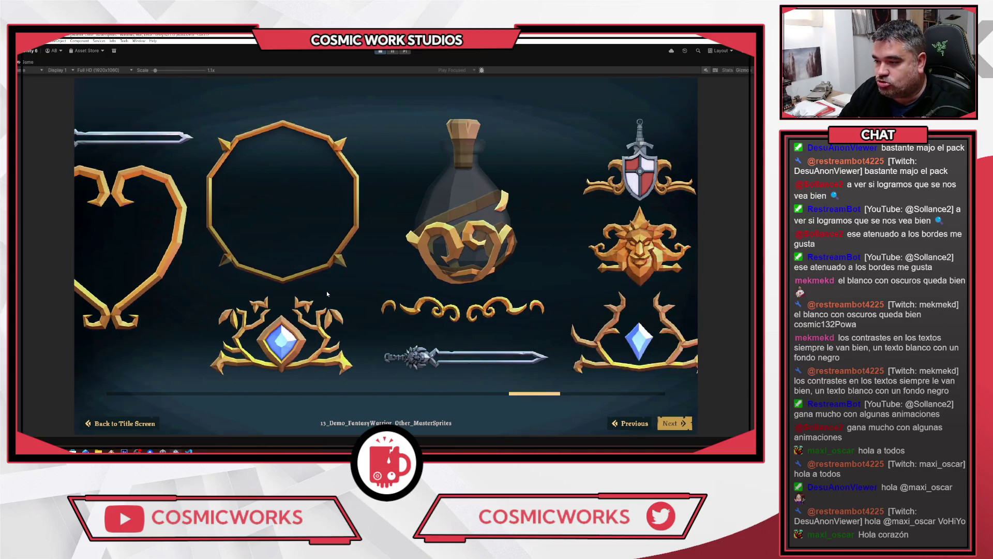
scroll(327, 294, down, 9)
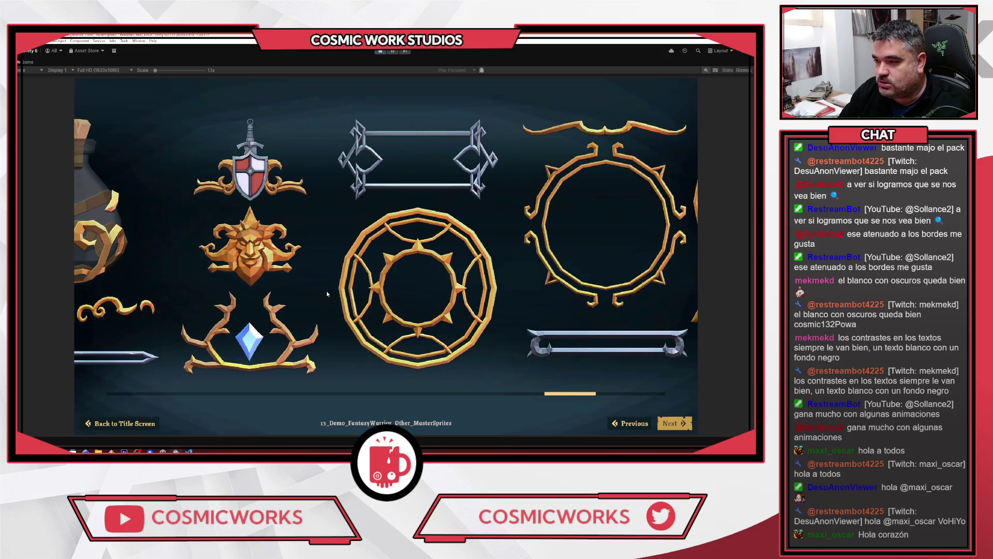
scroll(327, 294, down, 9)
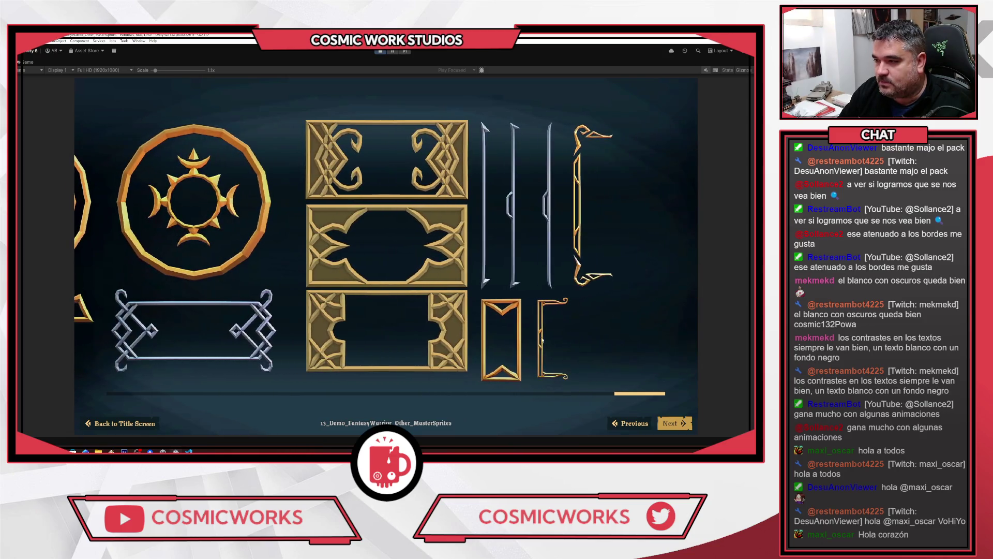
click(673, 423)
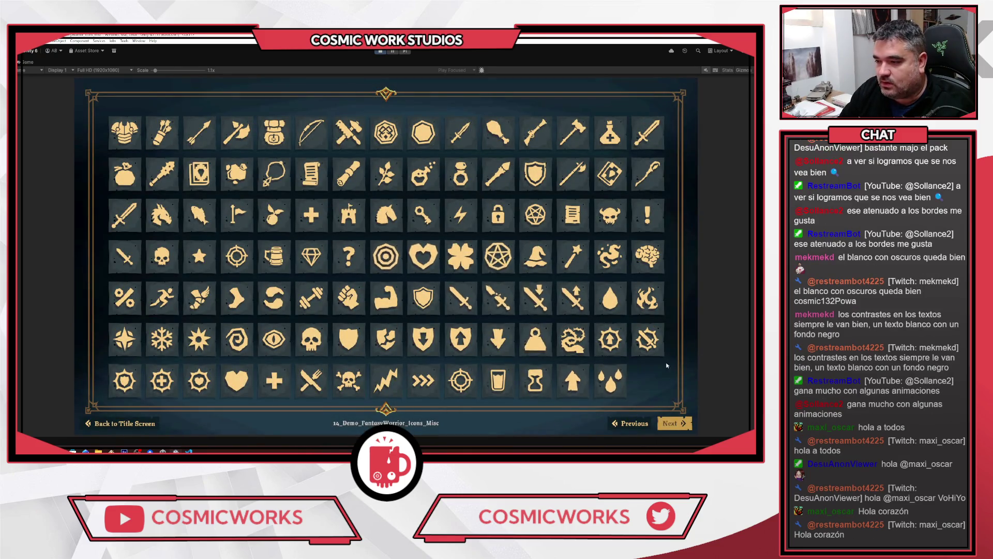
click(685, 427)
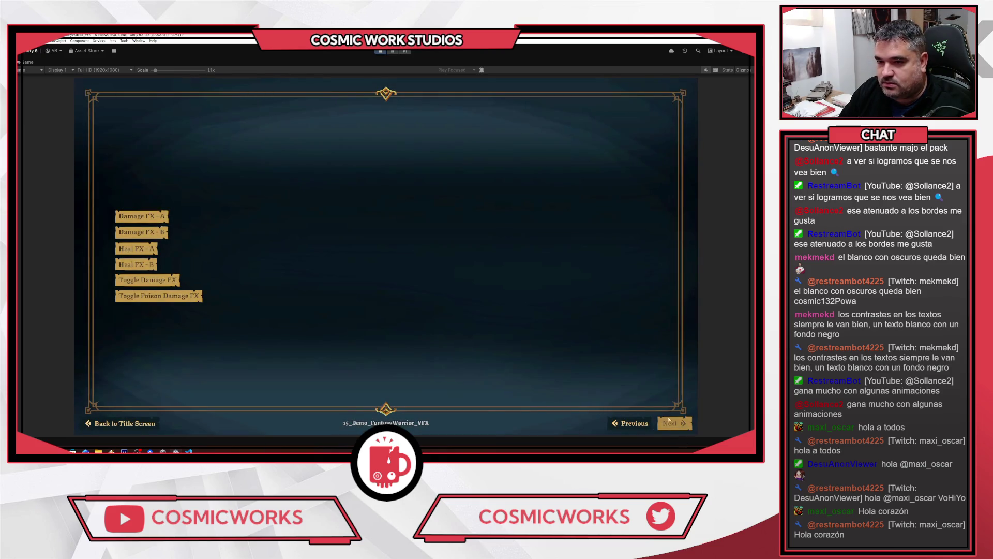
Play the Damage and Heal FX A/B effects, then the red damage and green poison tints
click(138, 233)
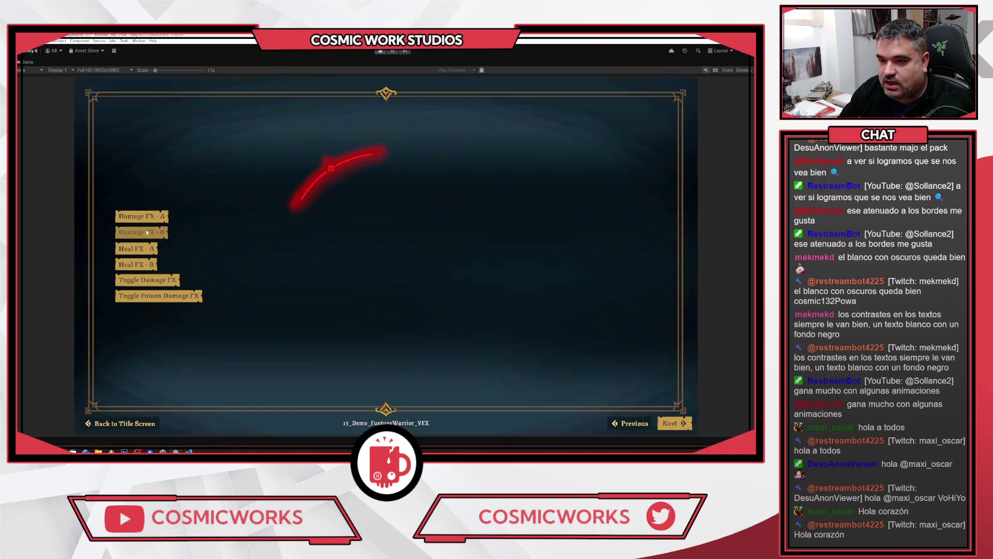
click(147, 232)
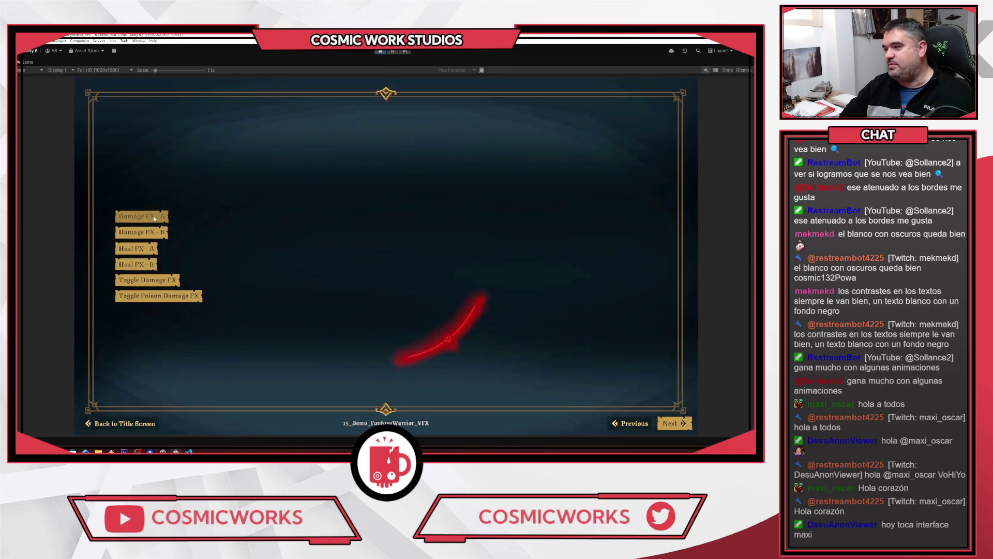
click(147, 233)
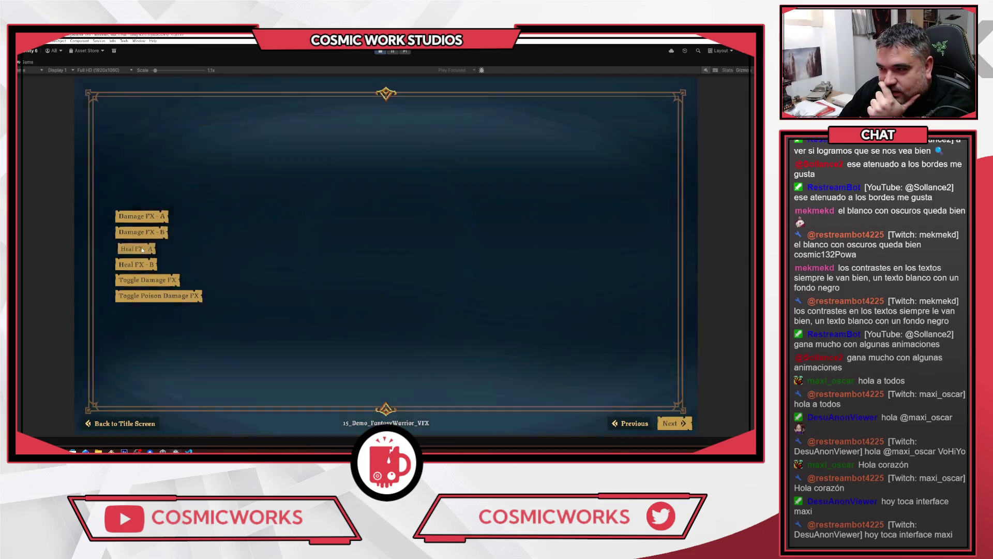
click(143, 249)
click(141, 262)
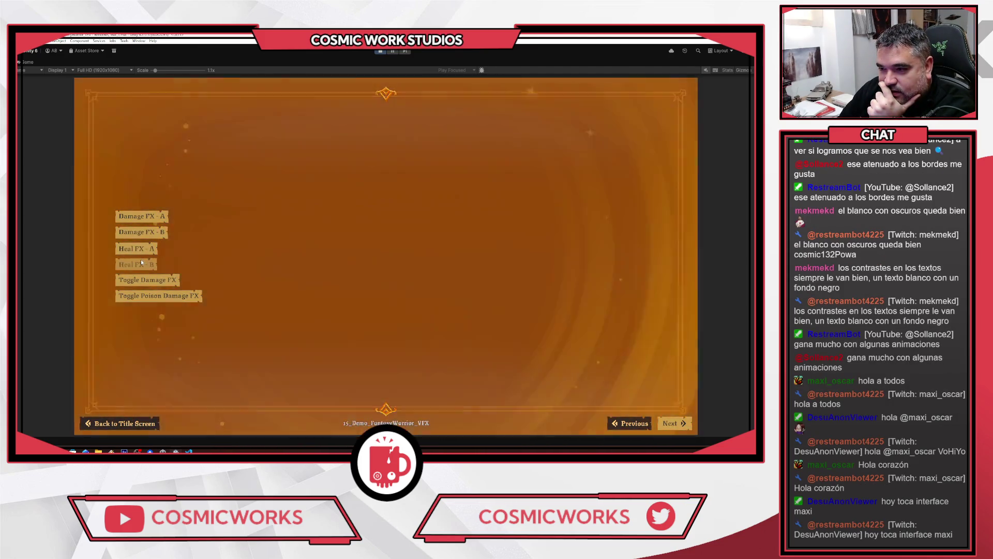
click(141, 280)
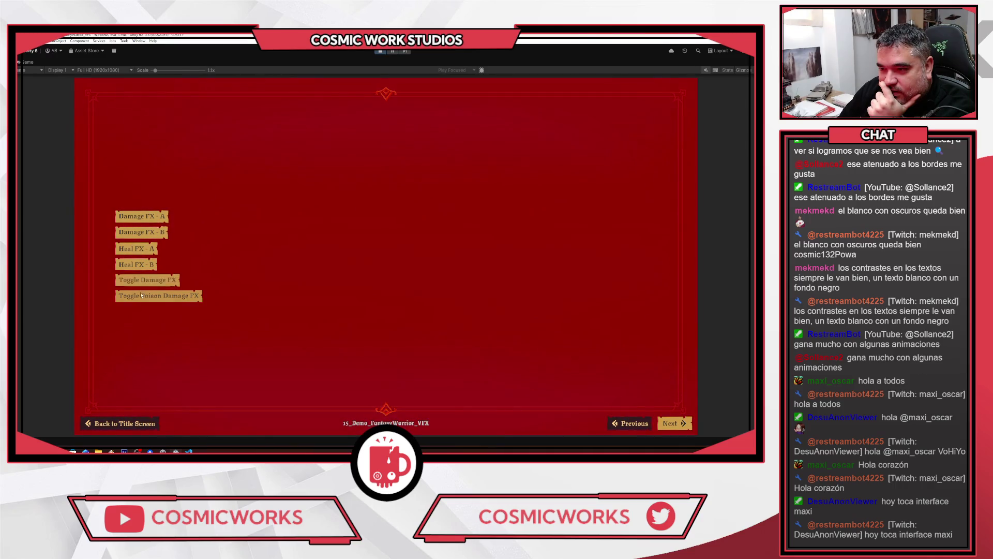
click(140, 294)
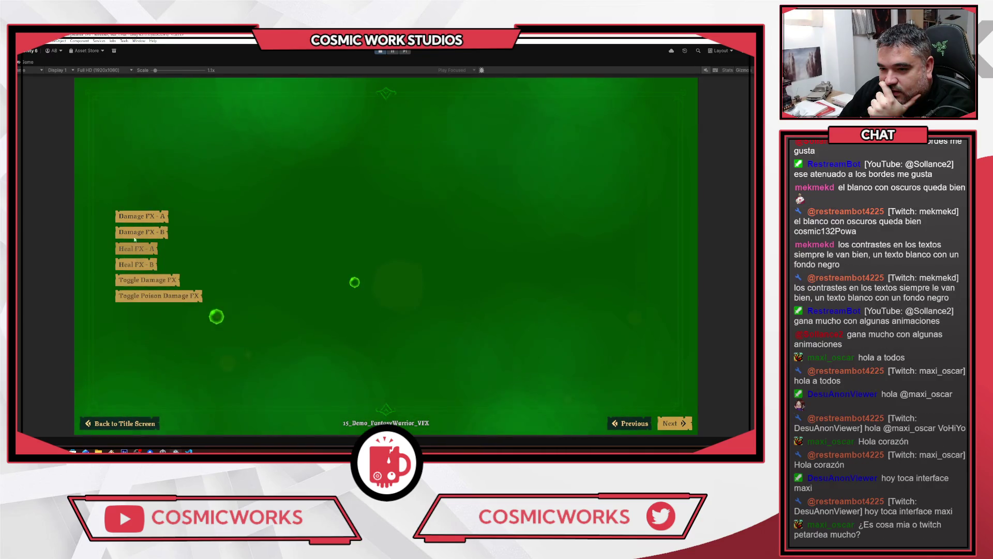
Replay the Damage FX A/B slashes, red screen effect and blue heal circle, then reach Xbox controls
click(134, 221)
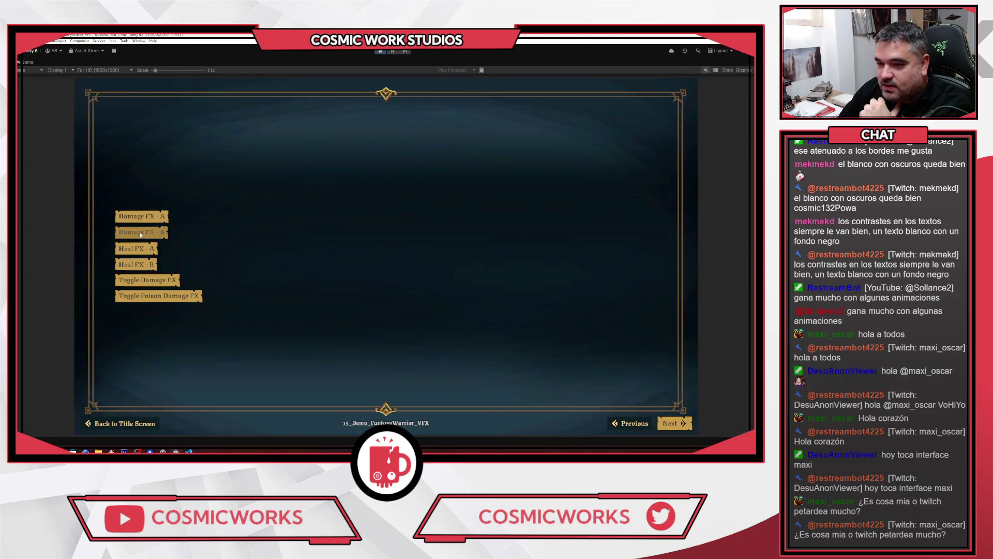
click(140, 234)
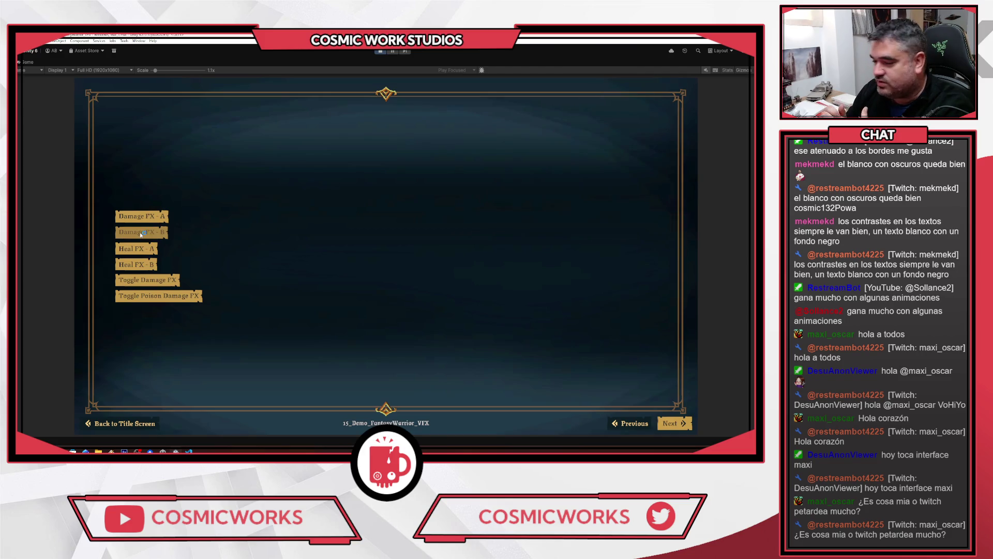
click(141, 233)
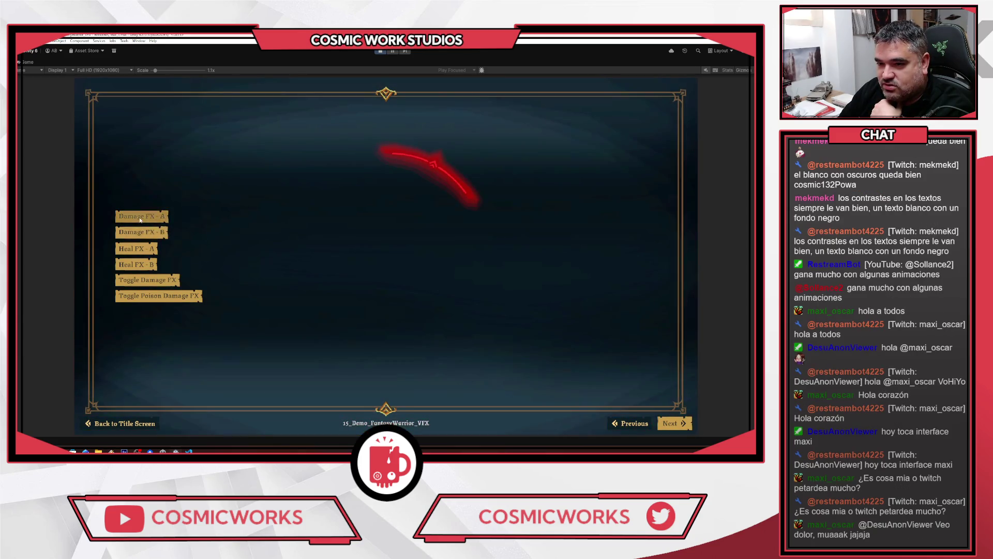
click(141, 232)
click(141, 232)
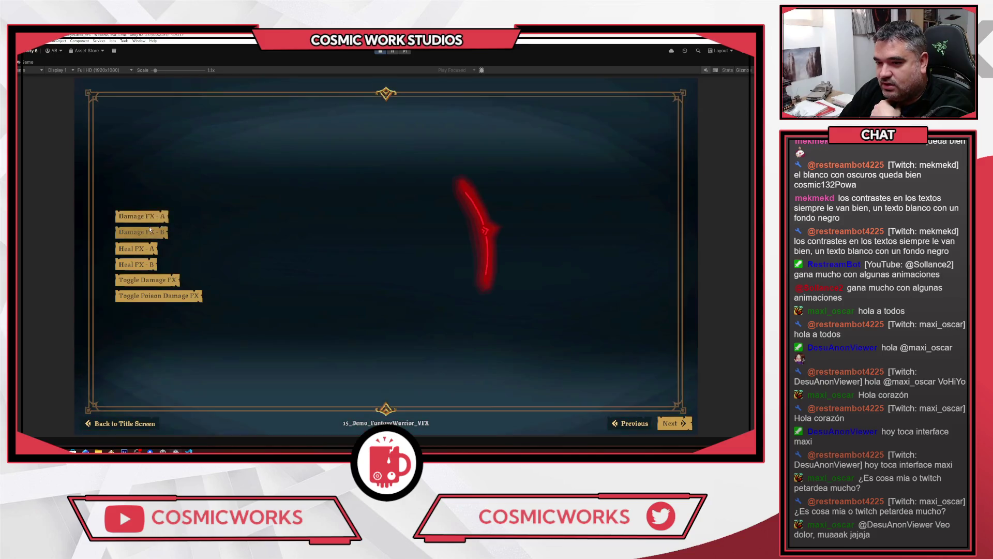
click(147, 233)
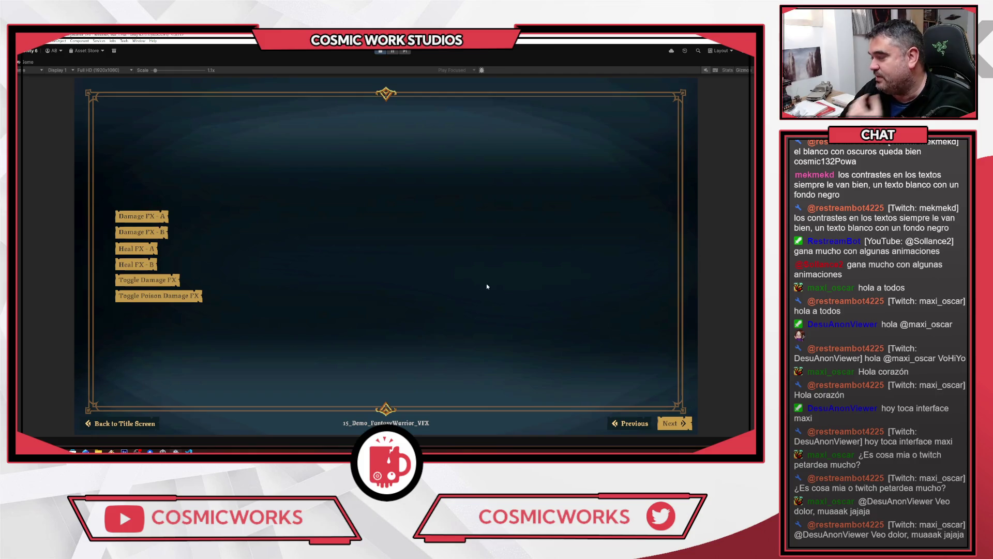
click(134, 280)
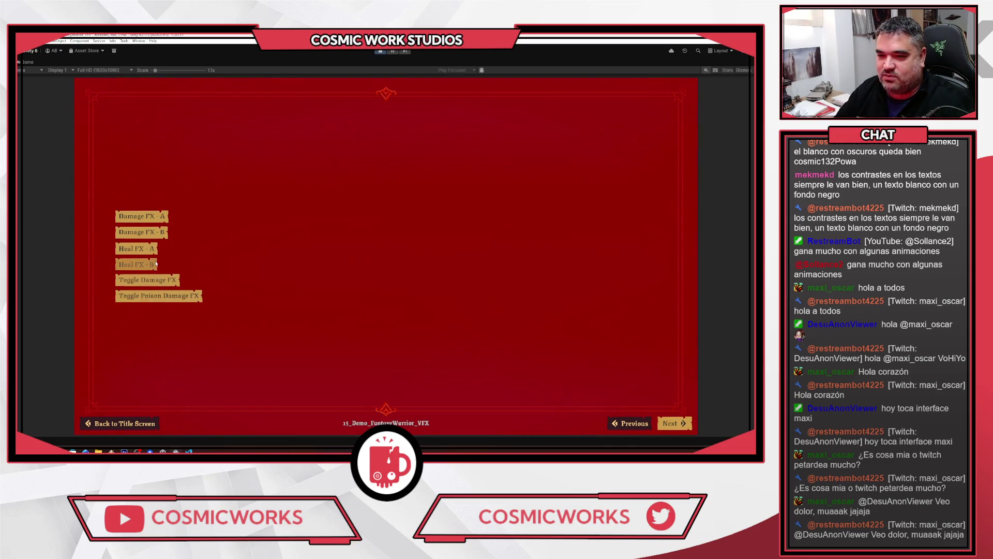
click(135, 249)
click(155, 235)
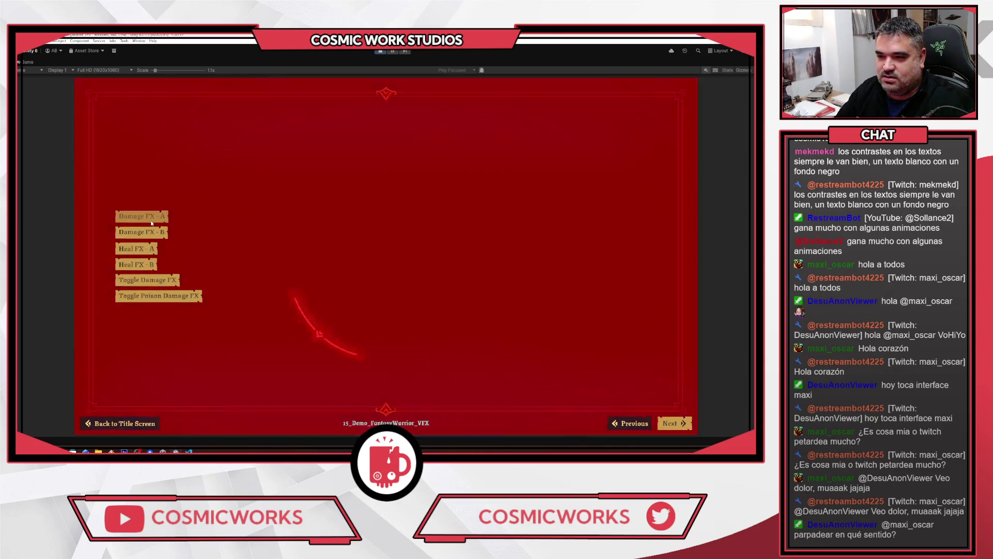
click(155, 232)
click(154, 217)
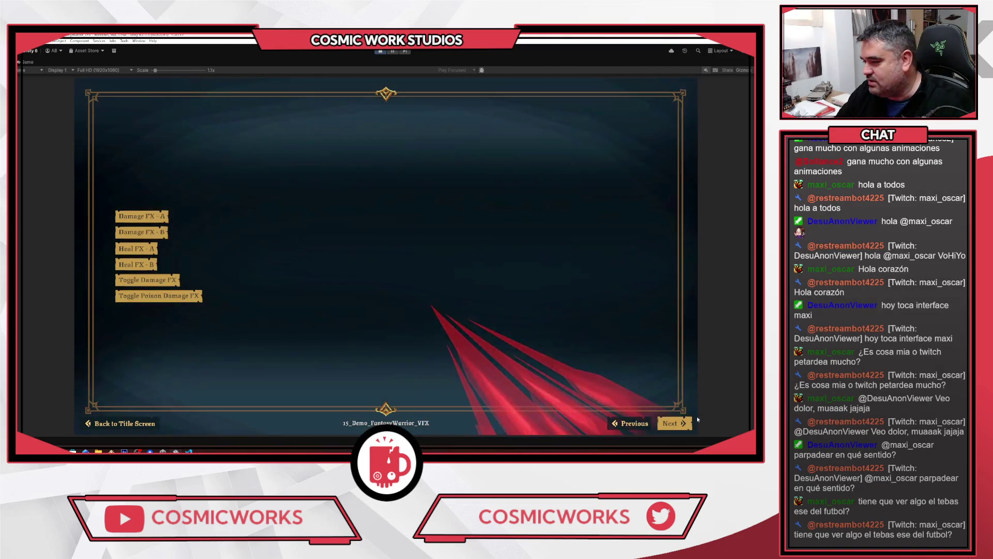
click(693, 421)
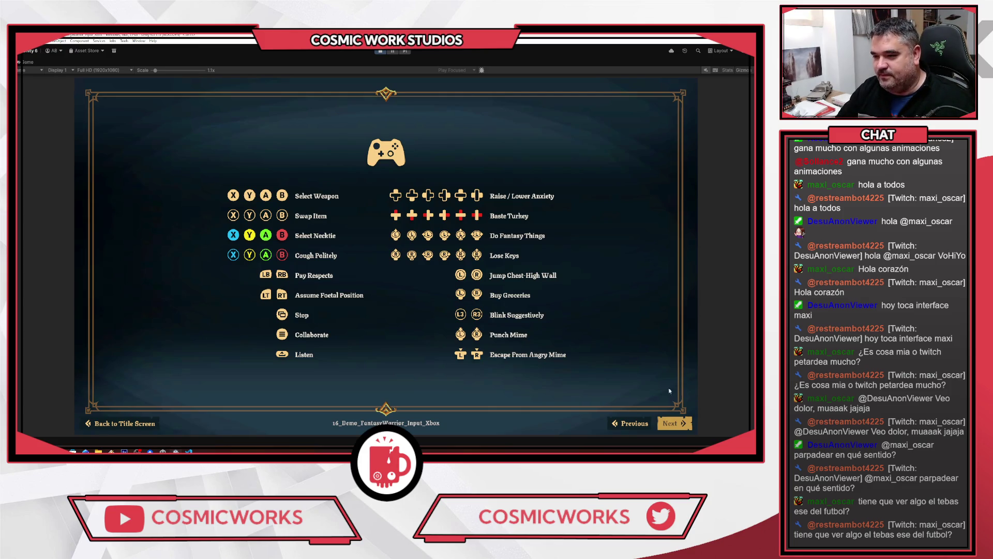
Page through the PlayStation, Switch, keyboard-mouse and Steam Deck control demos to Icons_Weapons_01
click(675, 425)
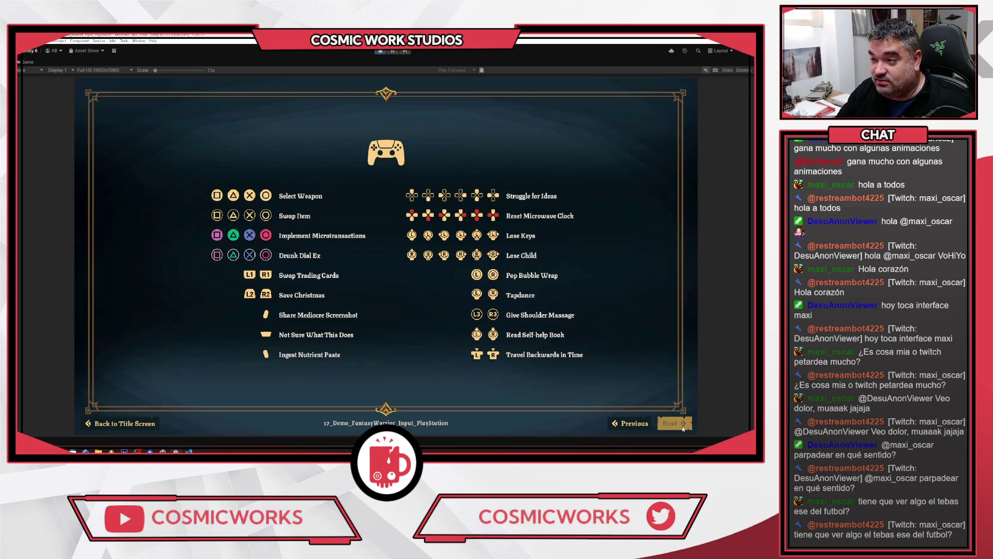
click(683, 428)
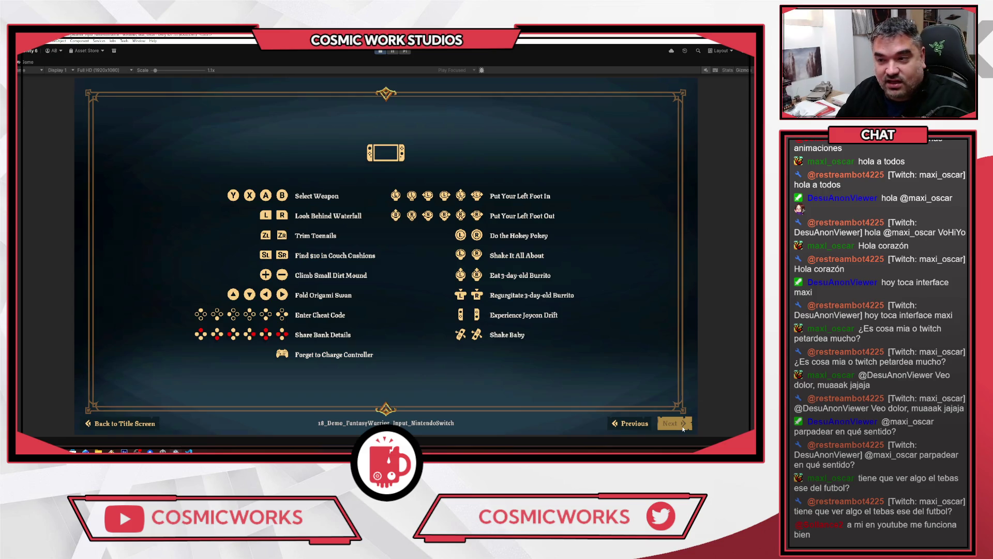
click(683, 428)
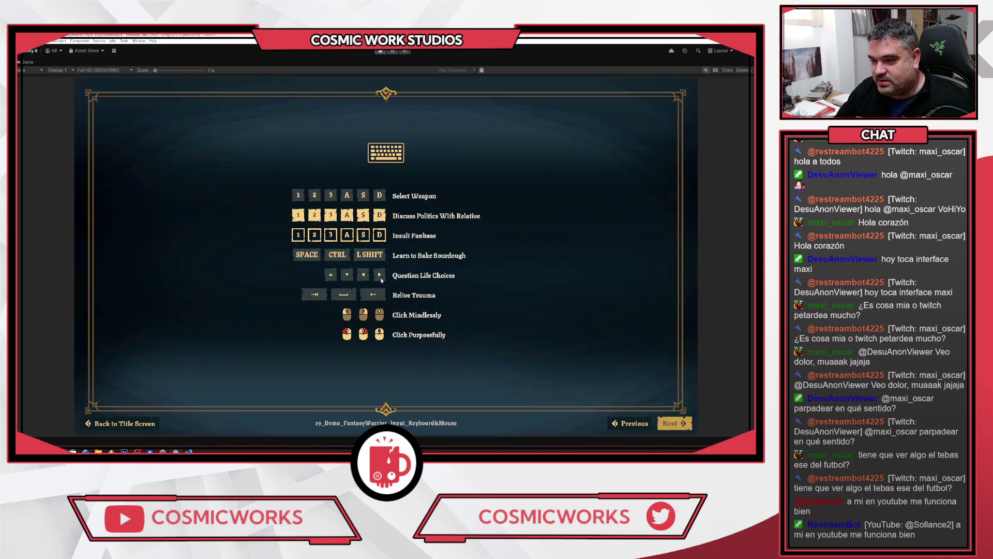
click(664, 425)
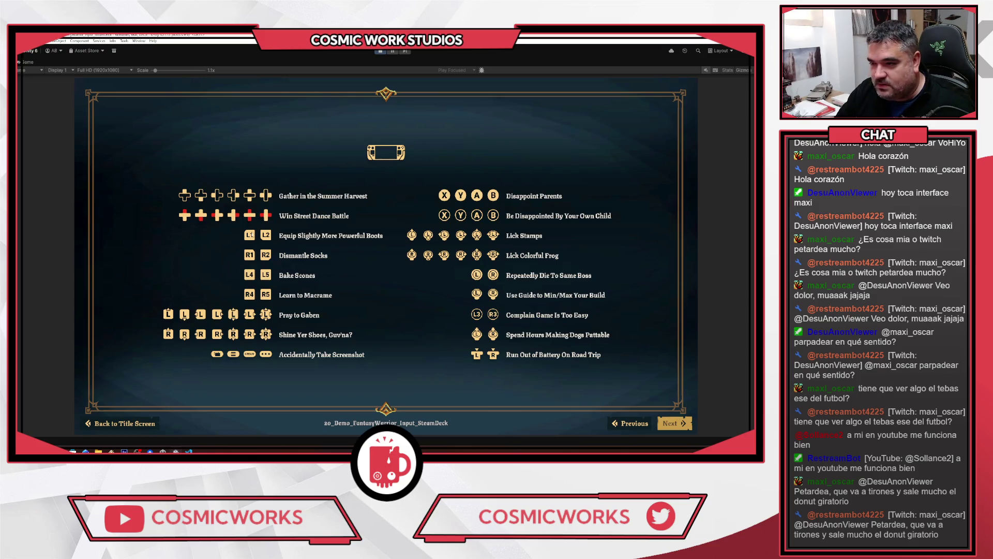
click(679, 425)
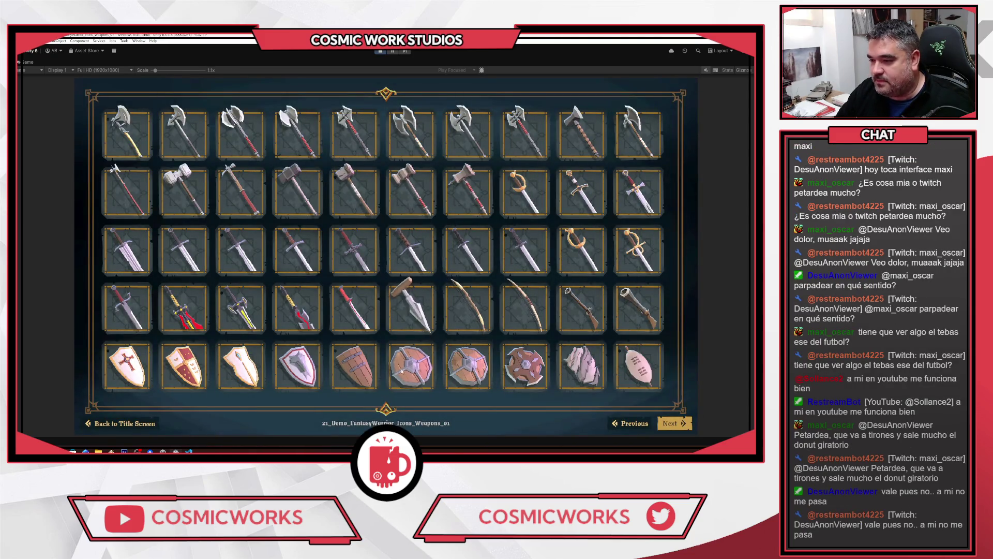
Page through the weapon, side-view weapon and resource icon demos to the pack's title screen
click(676, 425)
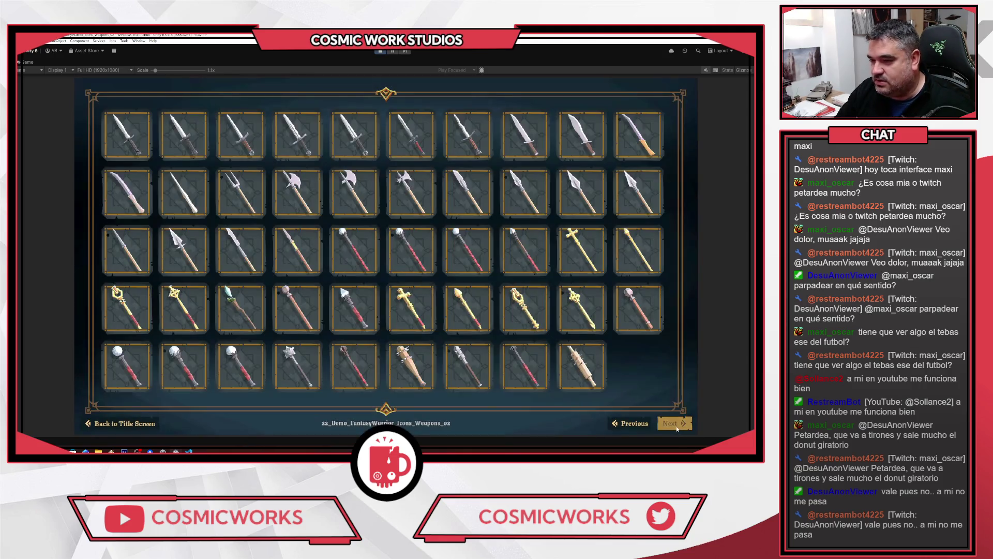
click(676, 425)
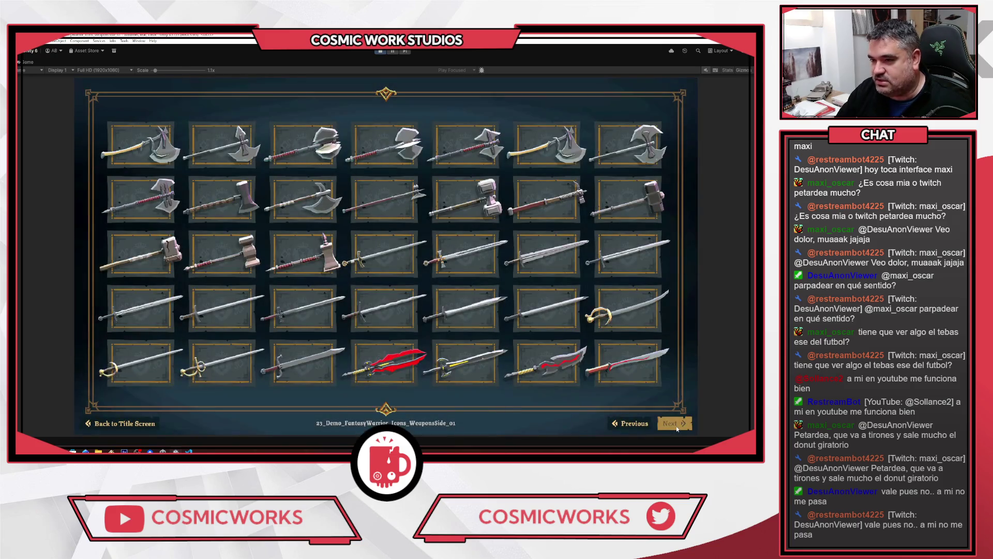
click(676, 426)
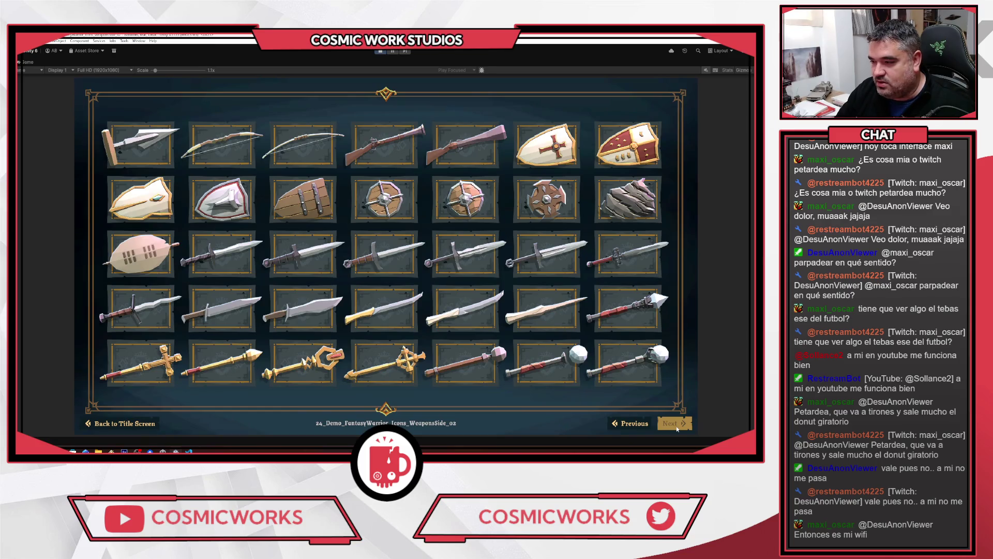
click(676, 427)
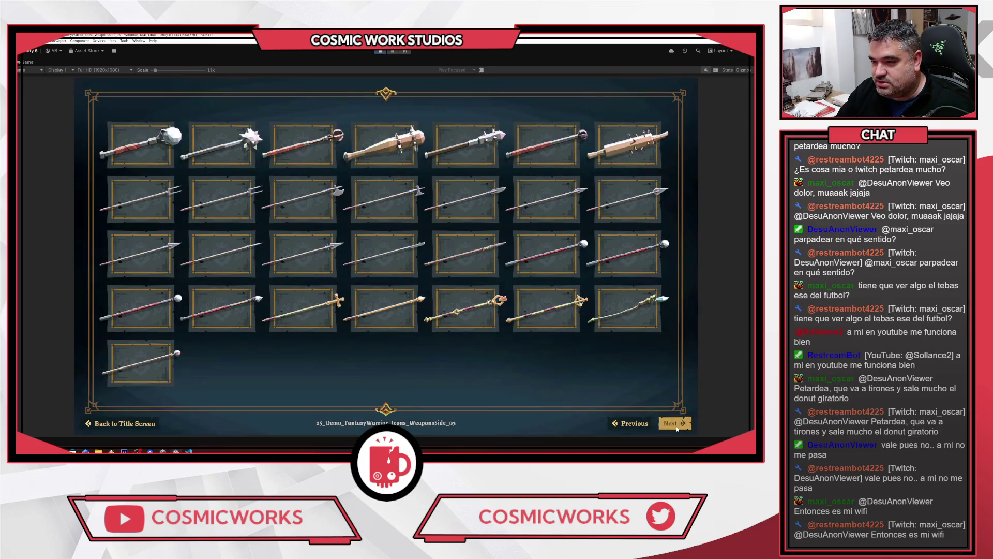
click(676, 427)
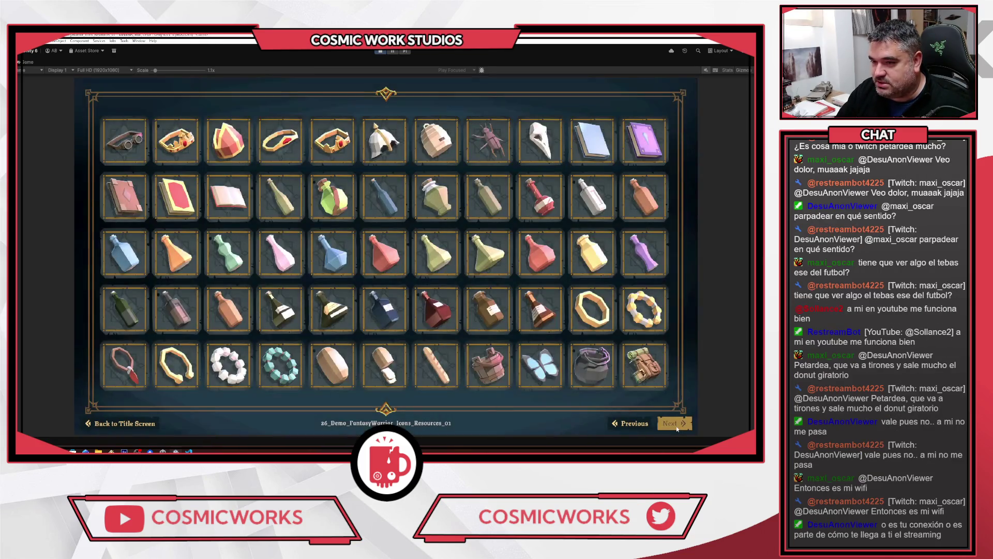
click(676, 426)
click(676, 427)
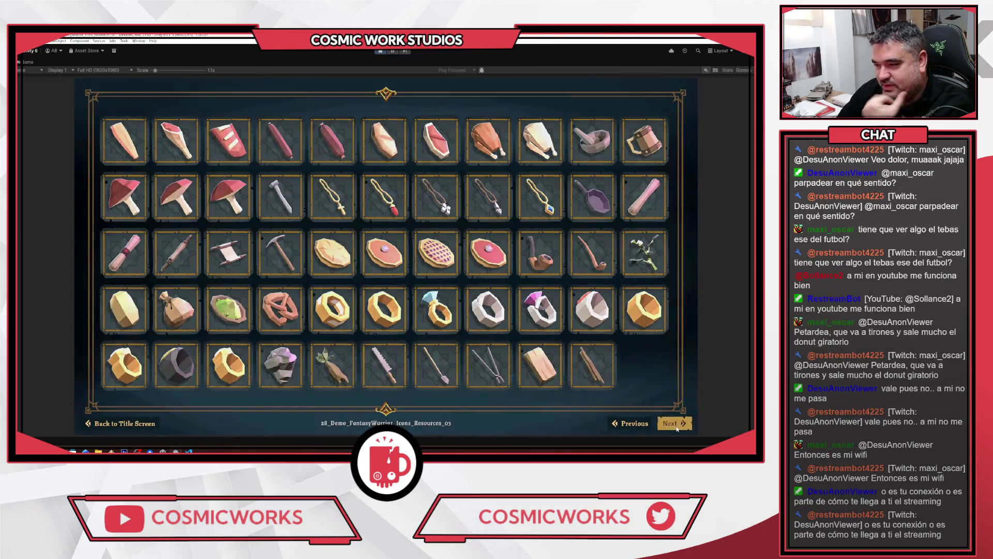
click(676, 426)
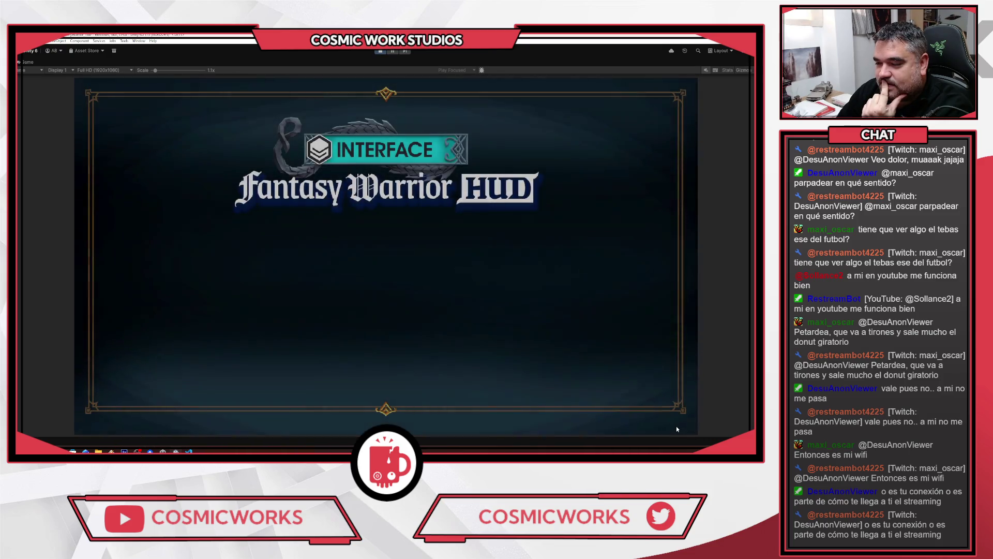
Choose Explore the pack to load the Actionbars-Hotbars demo scene
click(362, 244)
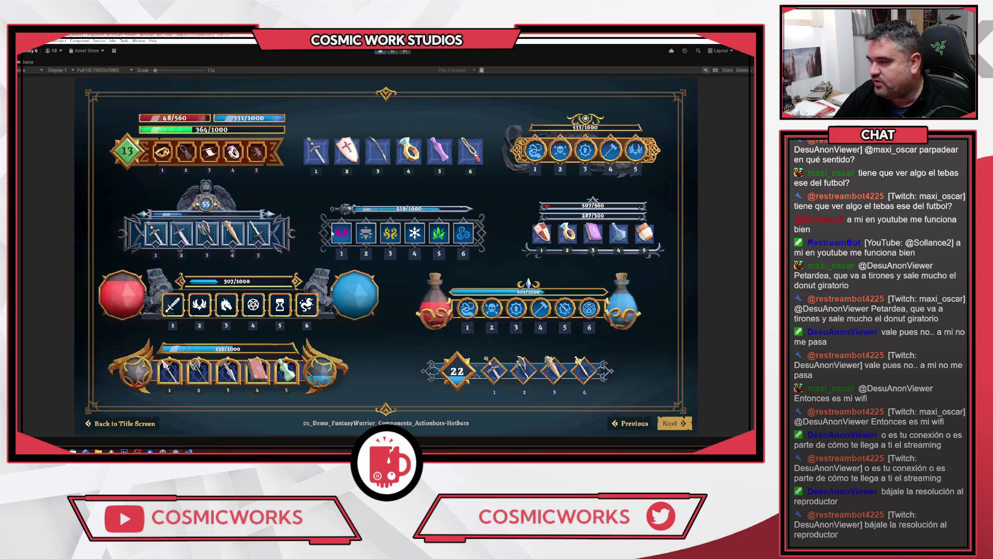
View the HP bars and minimap demo pages, return to HP bars, then exit Play mode
click(676, 429)
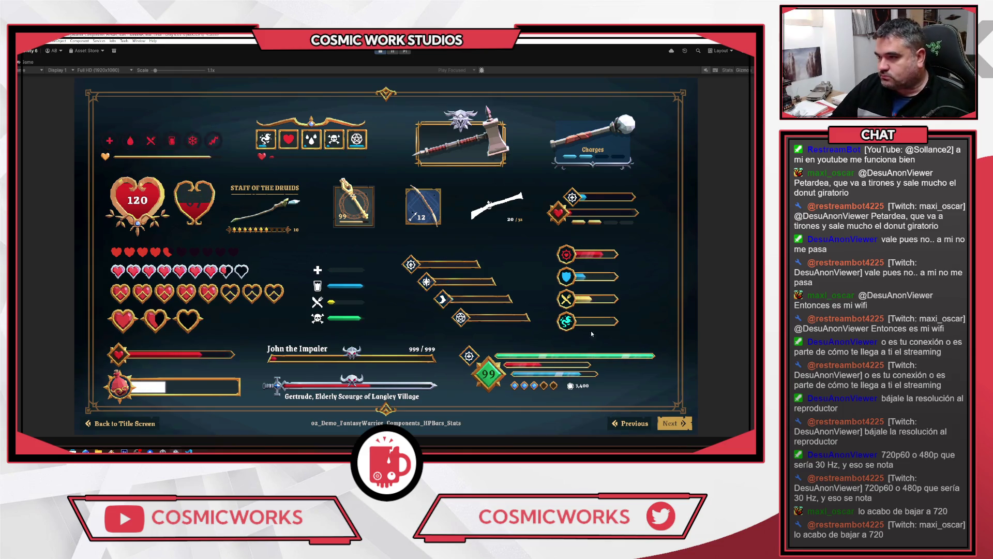
click(668, 423)
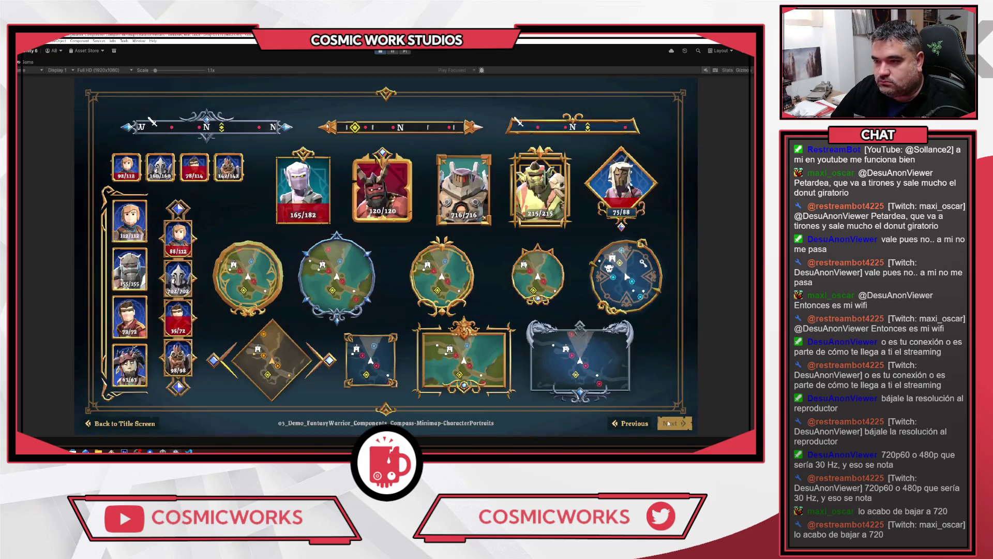
click(636, 426)
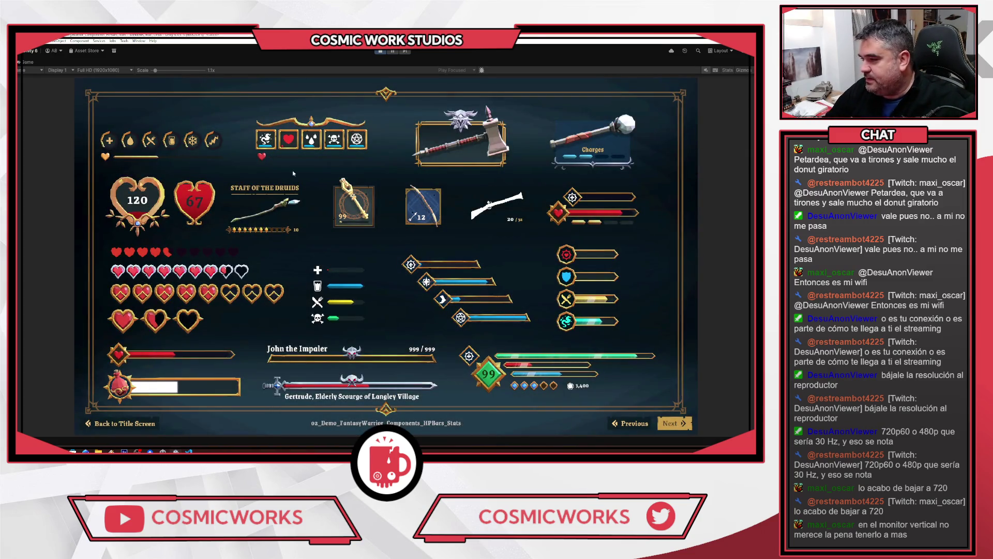
click(380, 52)
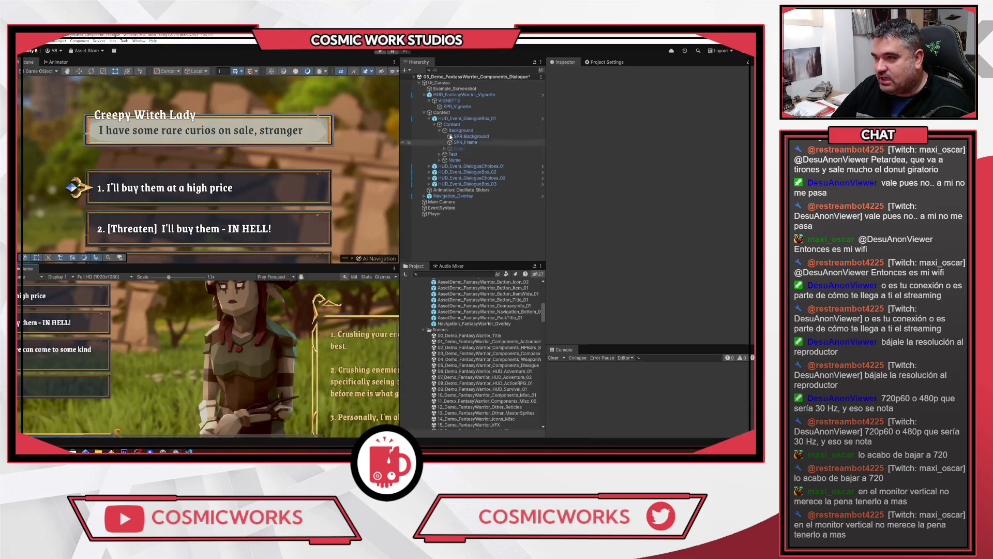
Open the MainMenu prefab from the Prefabs folder in prefab mode and frame its canvas
scroll(533, 325, up, 10)
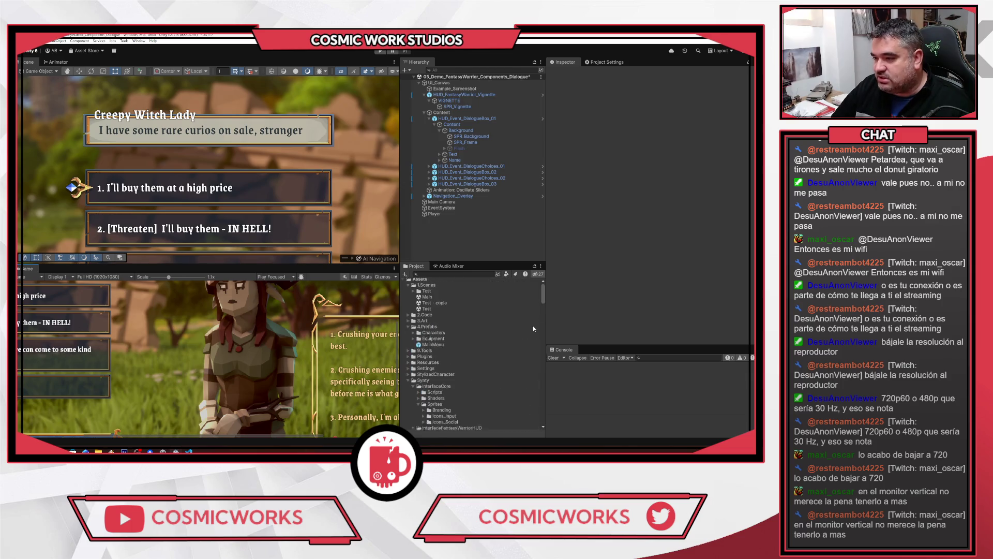
double_click(436, 349)
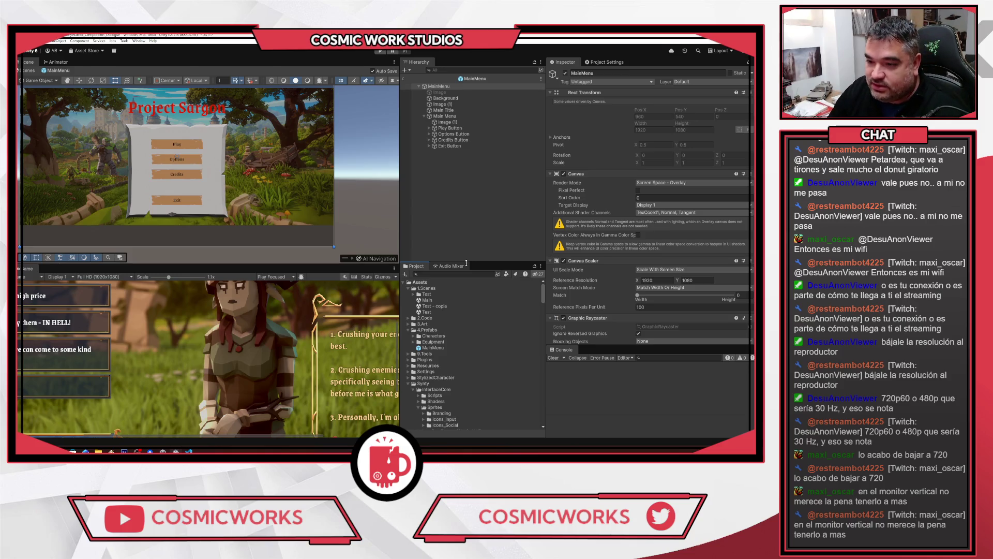
scroll(235, 335, down, 5)
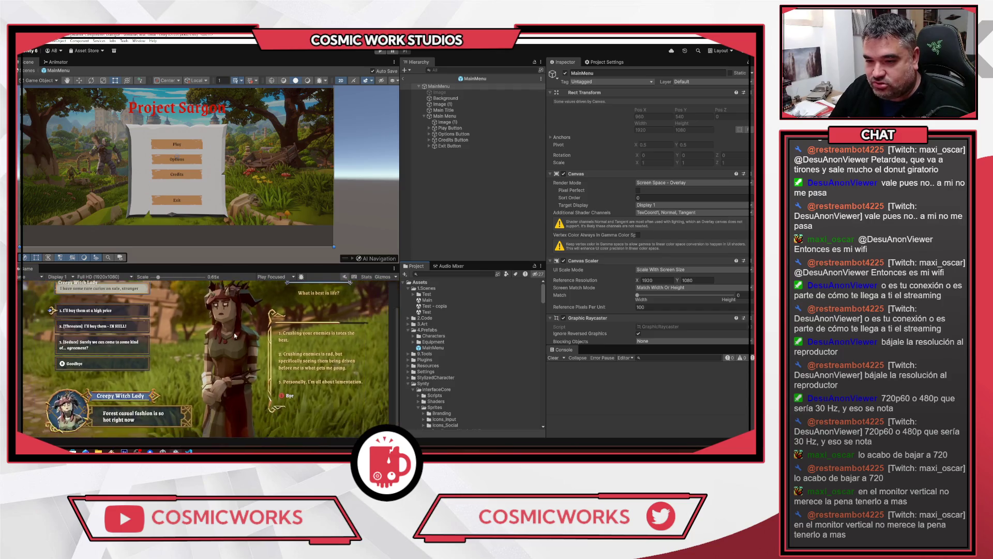
scroll(235, 336, down, 1)
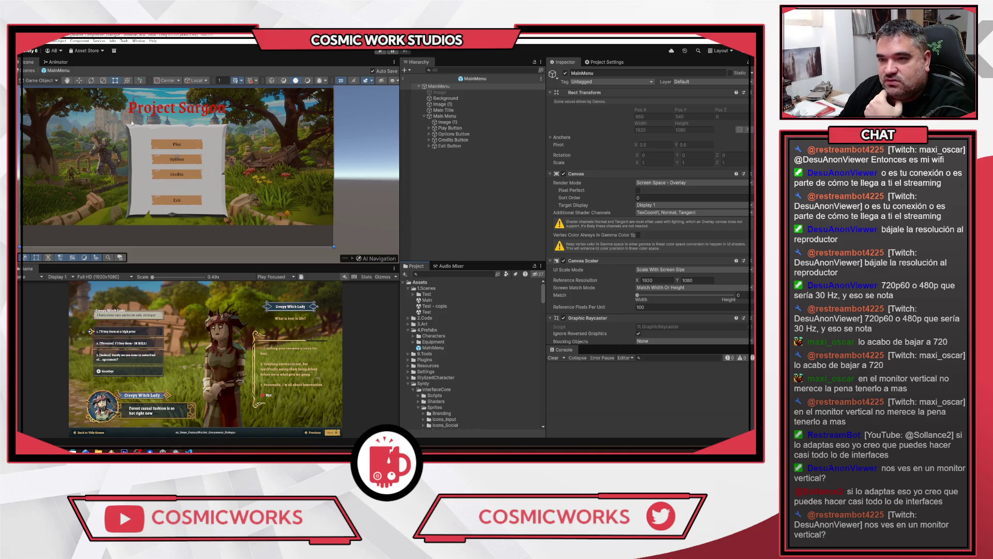
key(f)
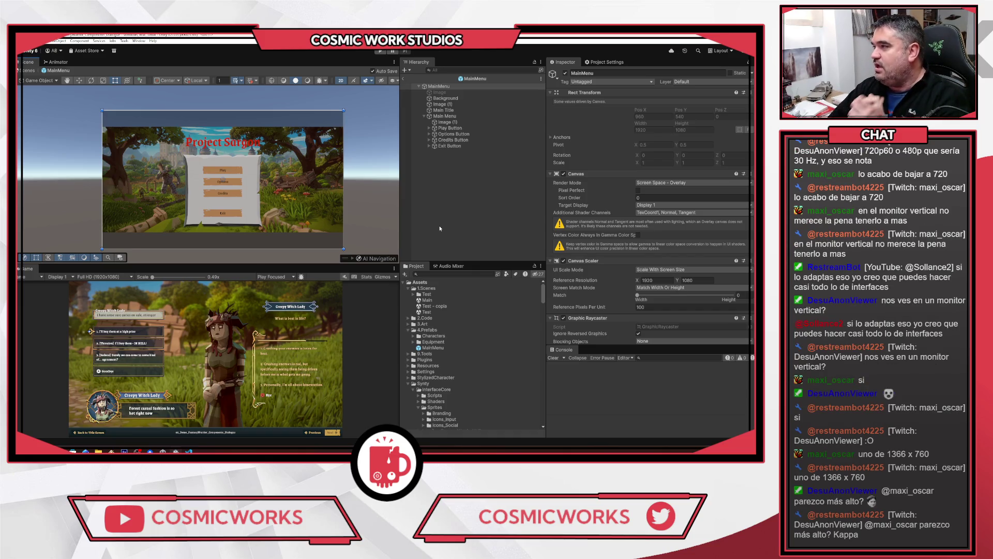
Zoom the Scene view in on the MainMenu canvas
scroll(214, 161, up, 3)
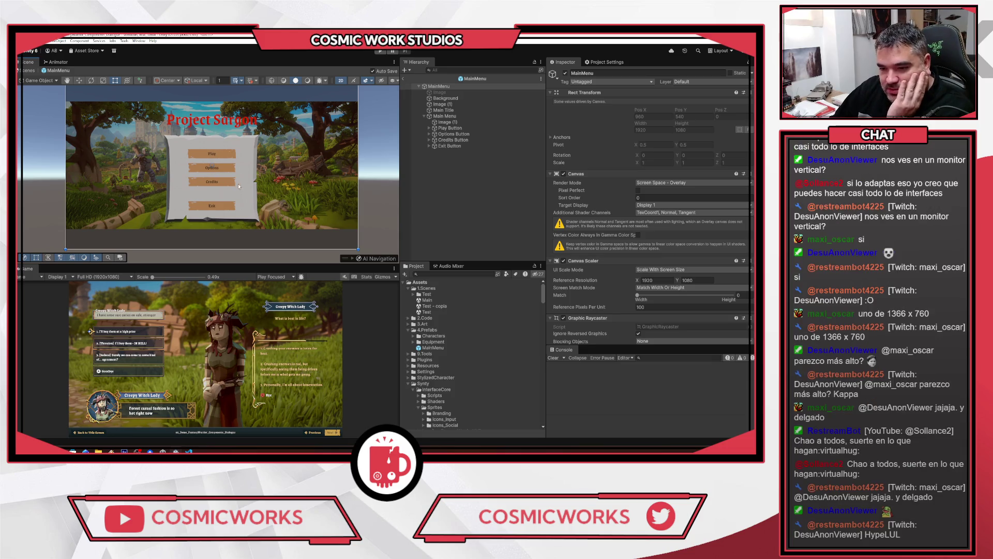
scroll(268, 207, down, 1)
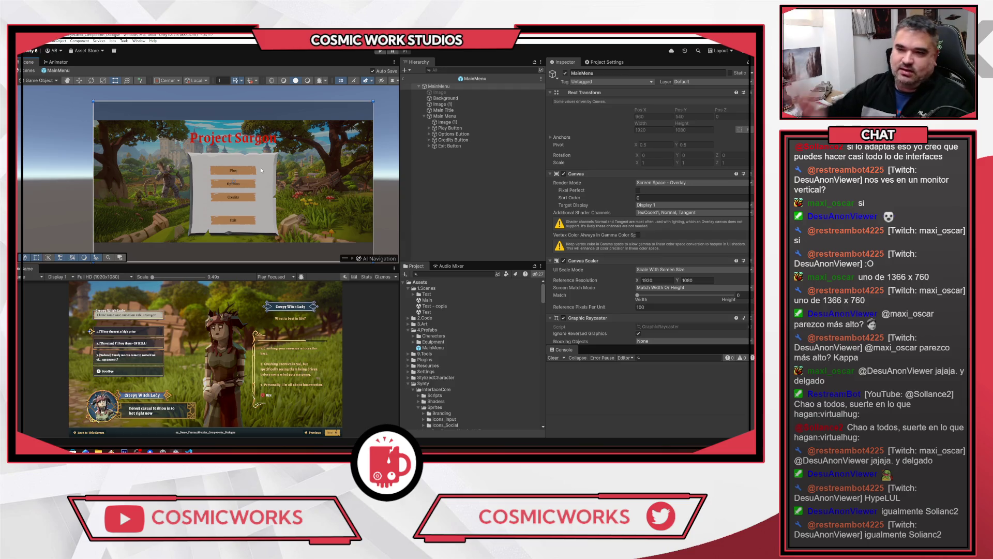
drag(260, 167, 262, 150)
scroll(262, 150, up, 2)
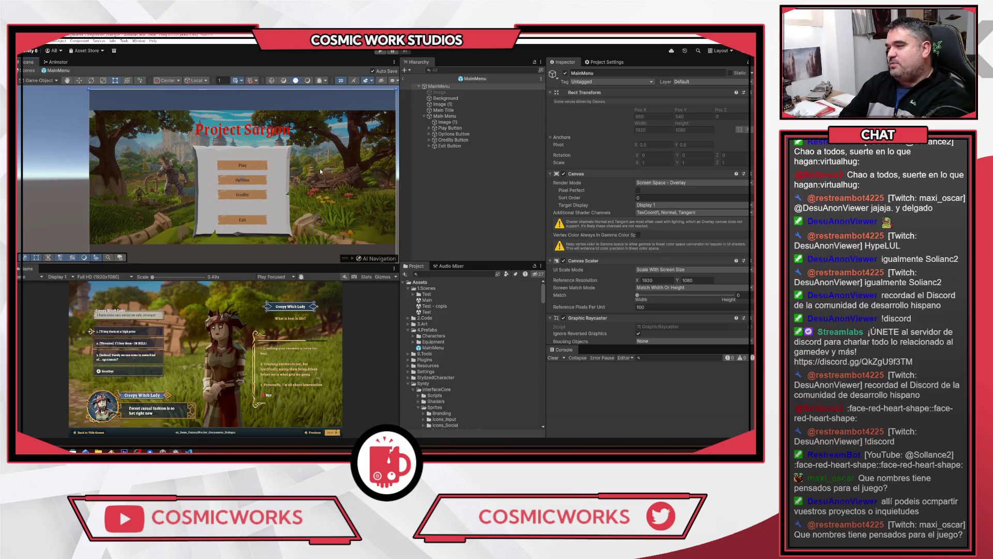
click(445, 116)
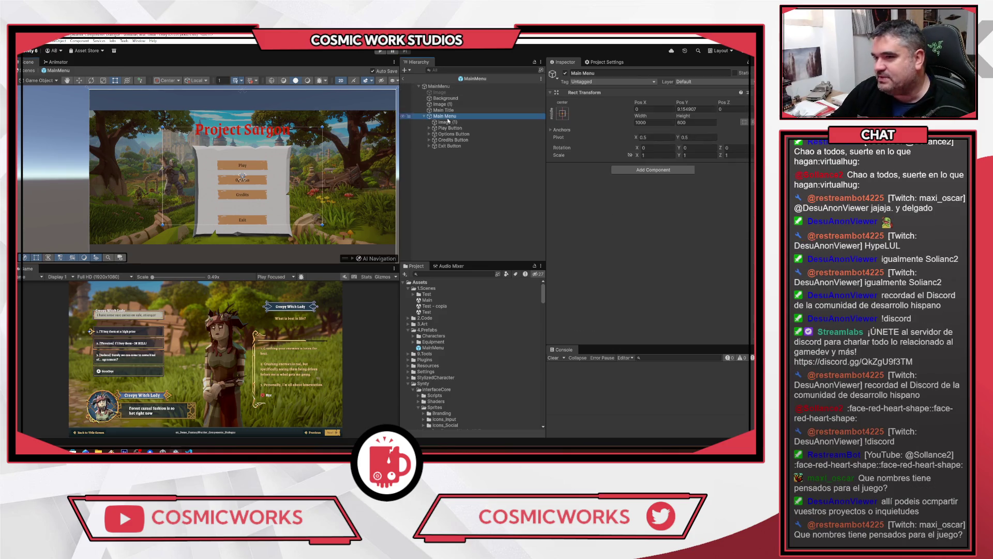
Keep the Main Menu panel centred, enable the dark Image backdrop and hide the forest Background
drag(281, 151, 347, 150)
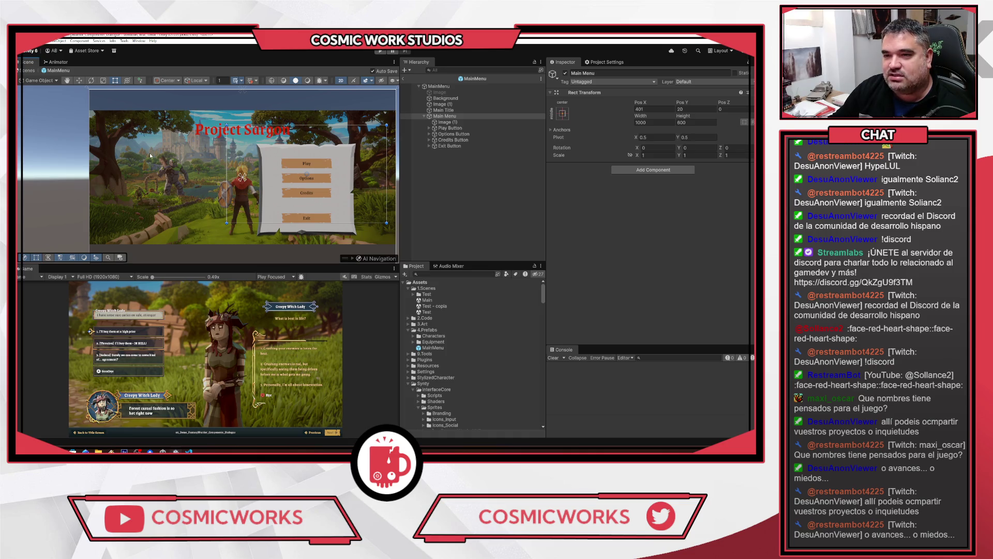
key(ctrl+z)
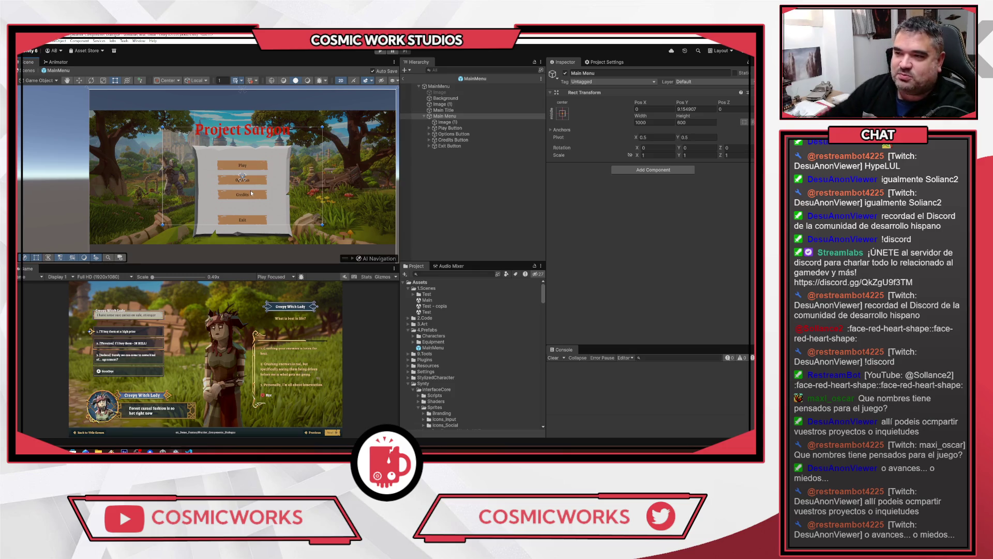
click(440, 92)
click(565, 73)
key(Down)
click(565, 73)
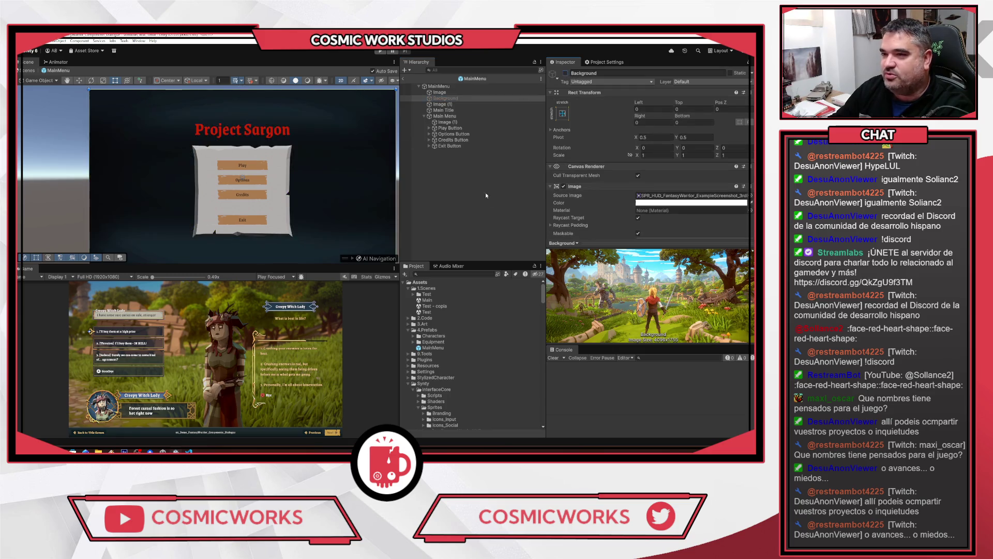
click(439, 92)
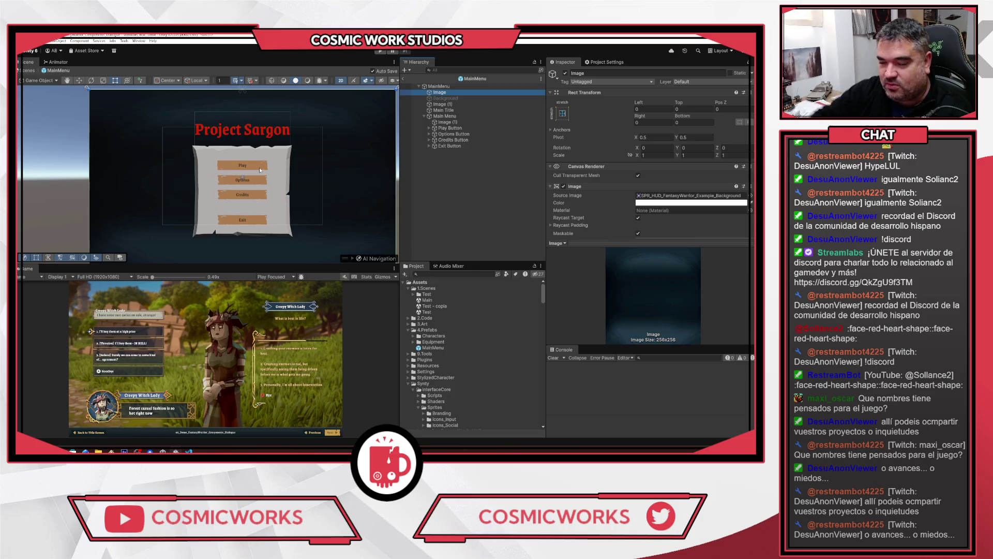
scroll(268, 190, down, 3)
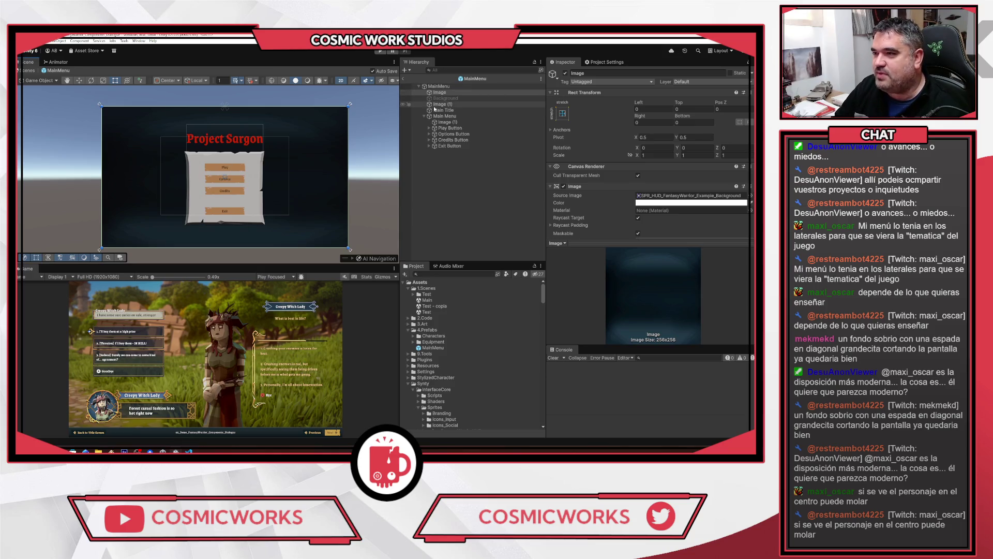
Re-enable the forest Background, move the Main Menu panel right to Pos X 515, and save
click(446, 99)
click(565, 73)
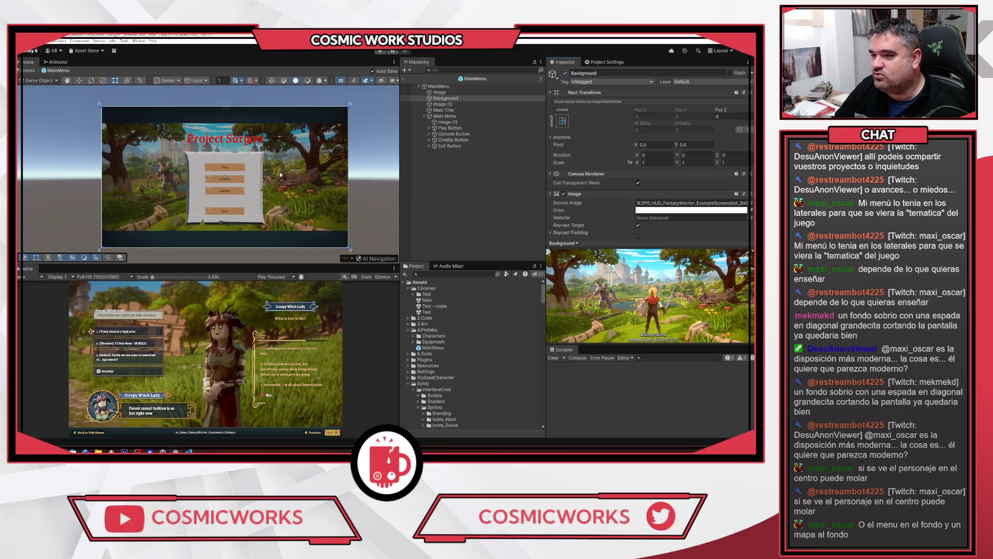
click(445, 116)
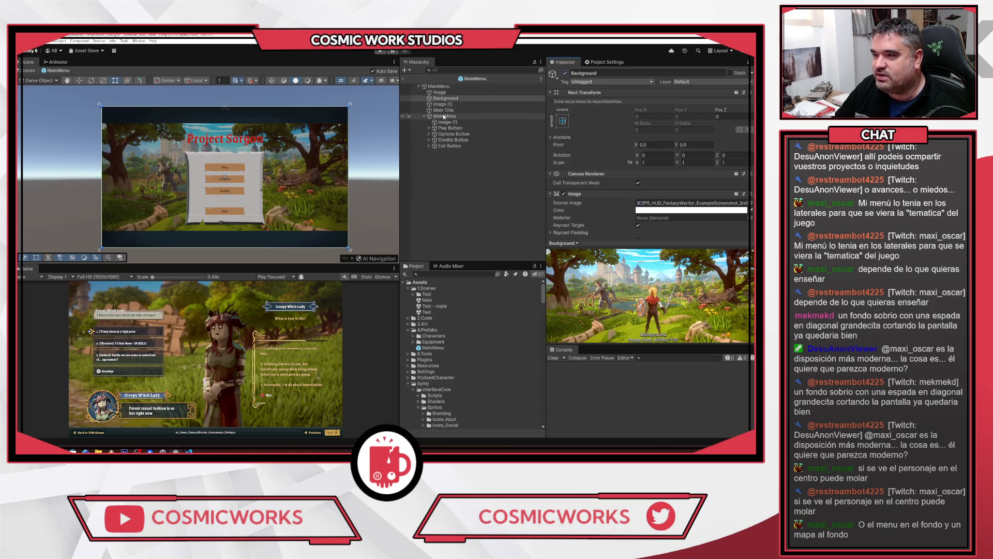
drag(247, 171, 313, 176)
key(ctrl+s)
Shift the forest background image left and nudge the button panel slightly back left
click(445, 98)
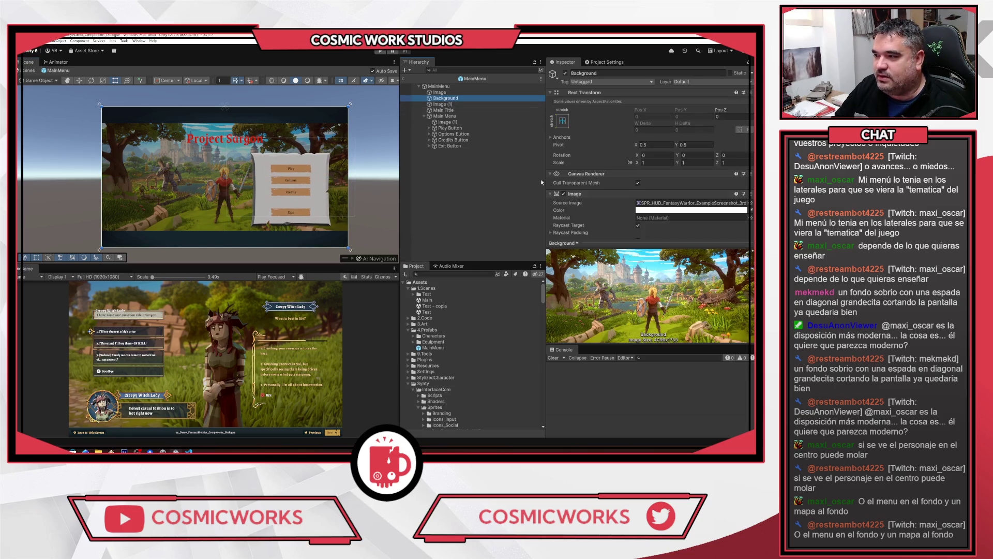
drag(224, 168, 190, 166)
click(443, 110)
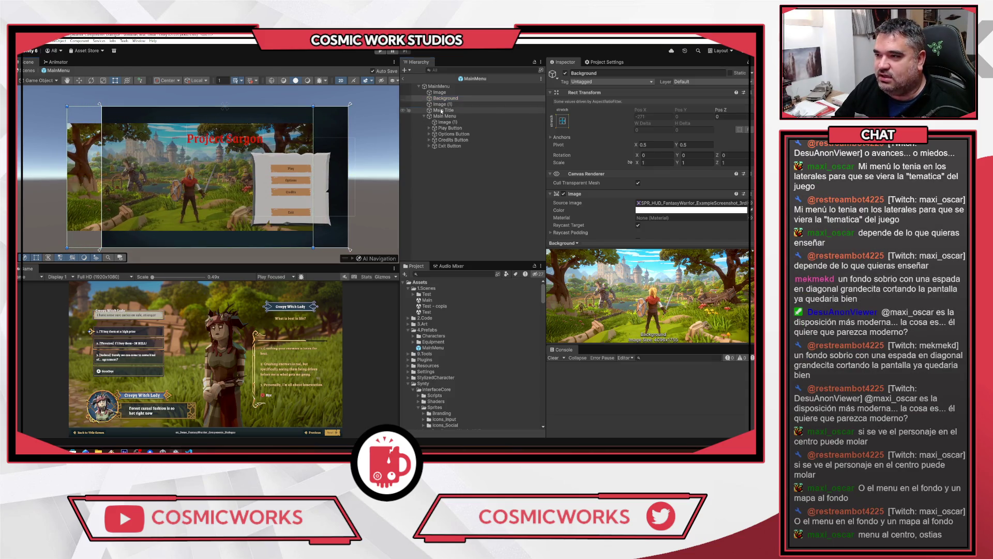
click(445, 115)
mouse_move(274, 187)
mouse_down()
mouse_move(251, 188)
mouse_move(294, 170)
mouse_up()
Undo a further left shift of the background so it fills the canvas, then deselect
scroll(257, 184, up, 1)
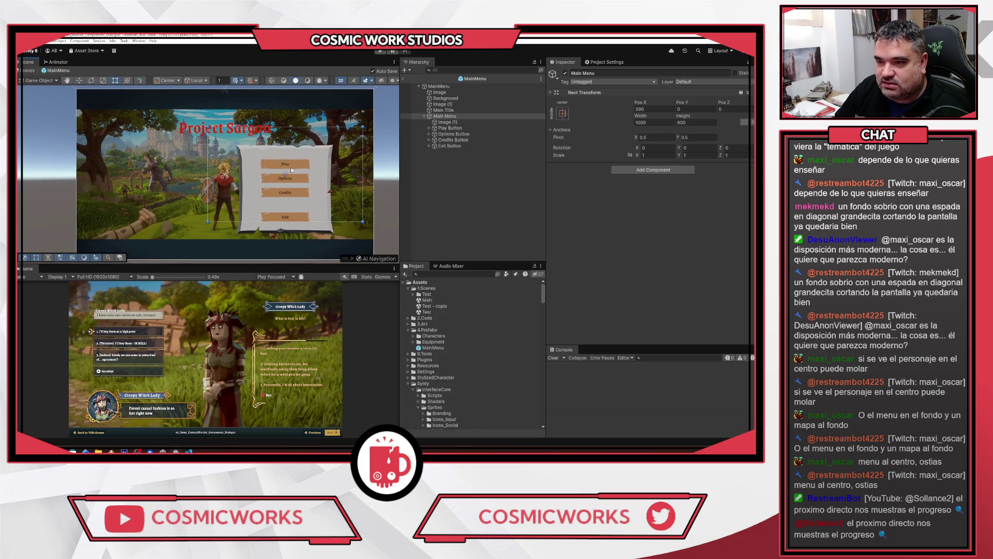
click(468, 104)
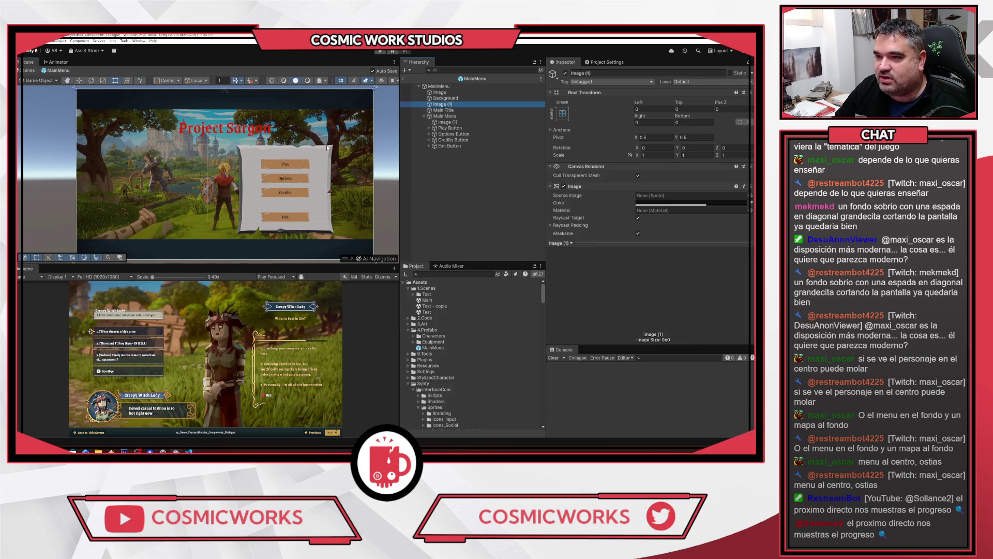
click(442, 98)
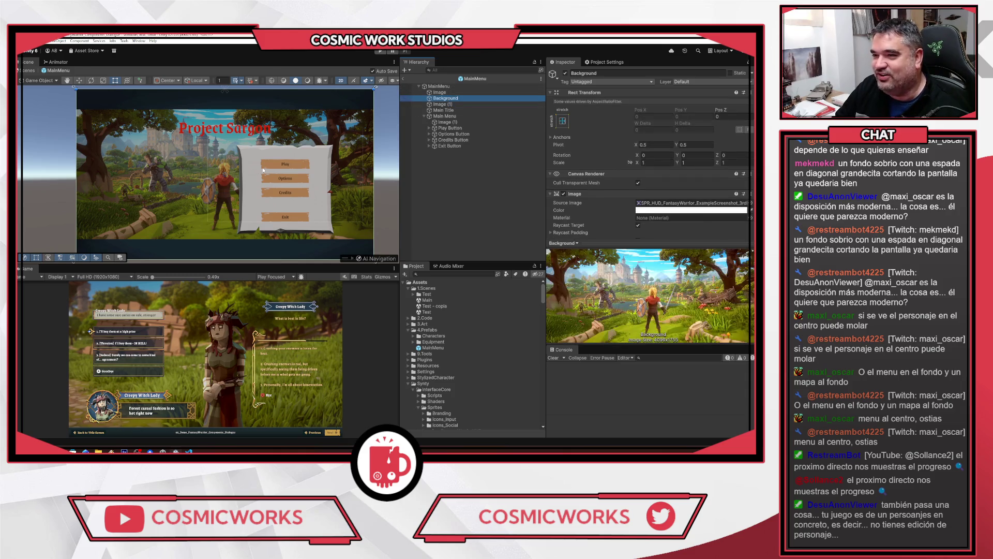
scroll(206, 180, down, 2)
drag(164, 171, 131, 170)
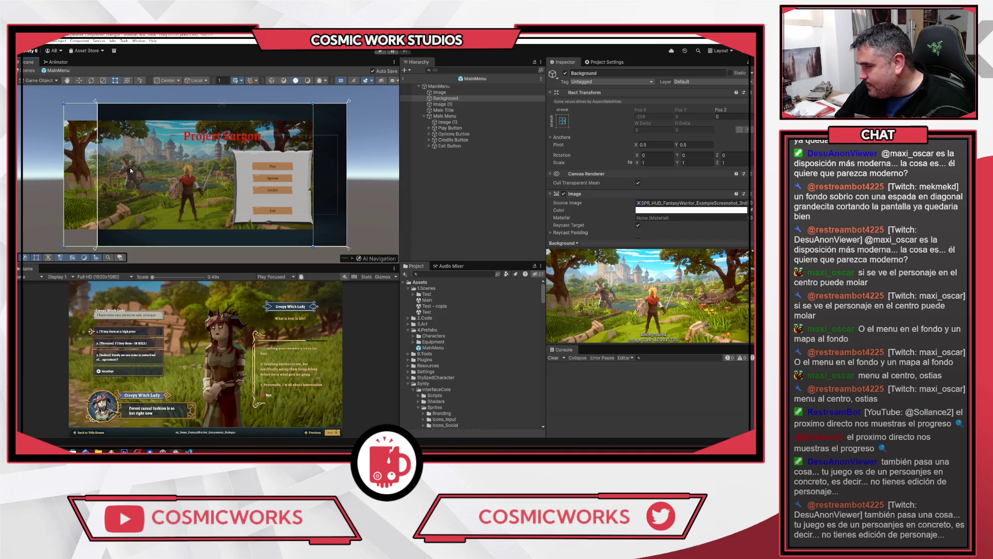
key(ctrl+z)
key(ctrl+z)
key(ctrl+z)
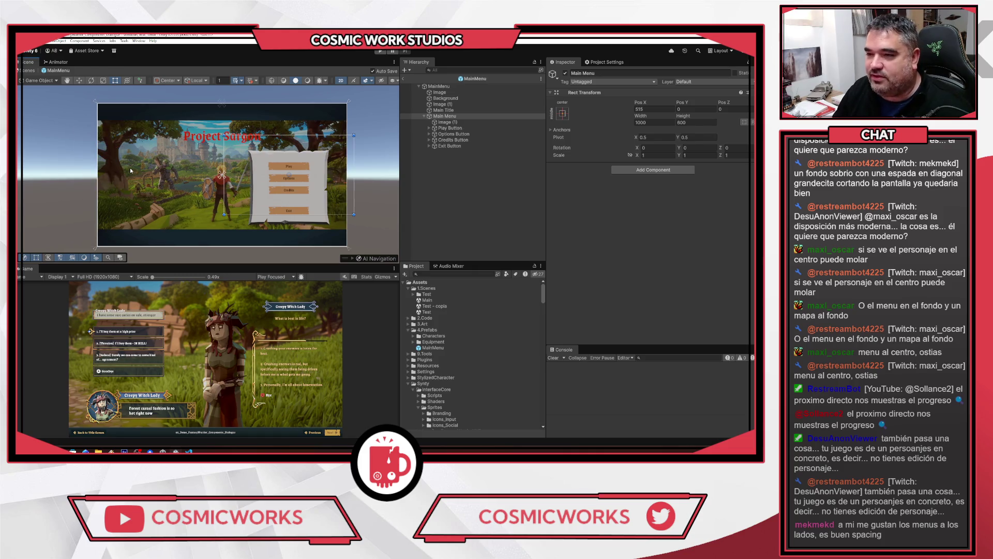
click(493, 213)
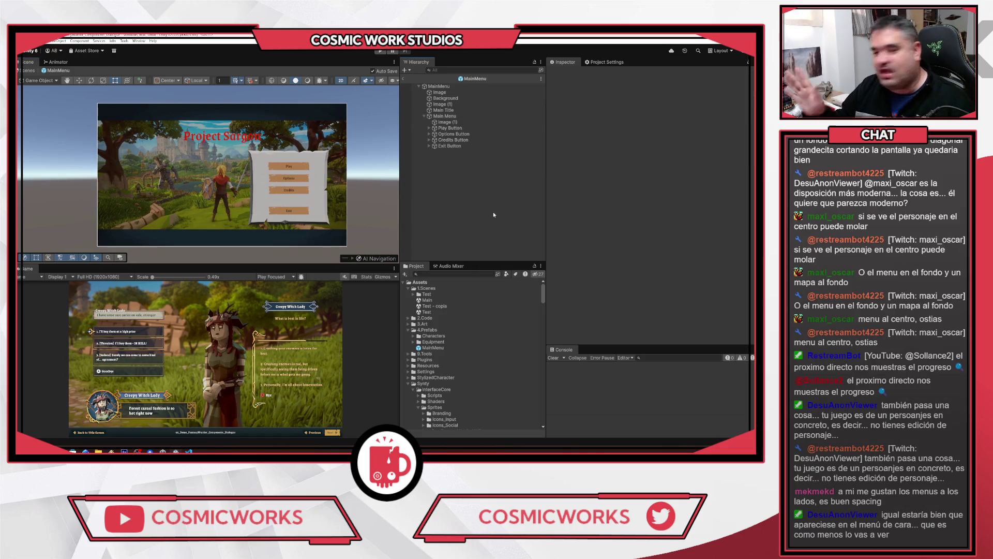